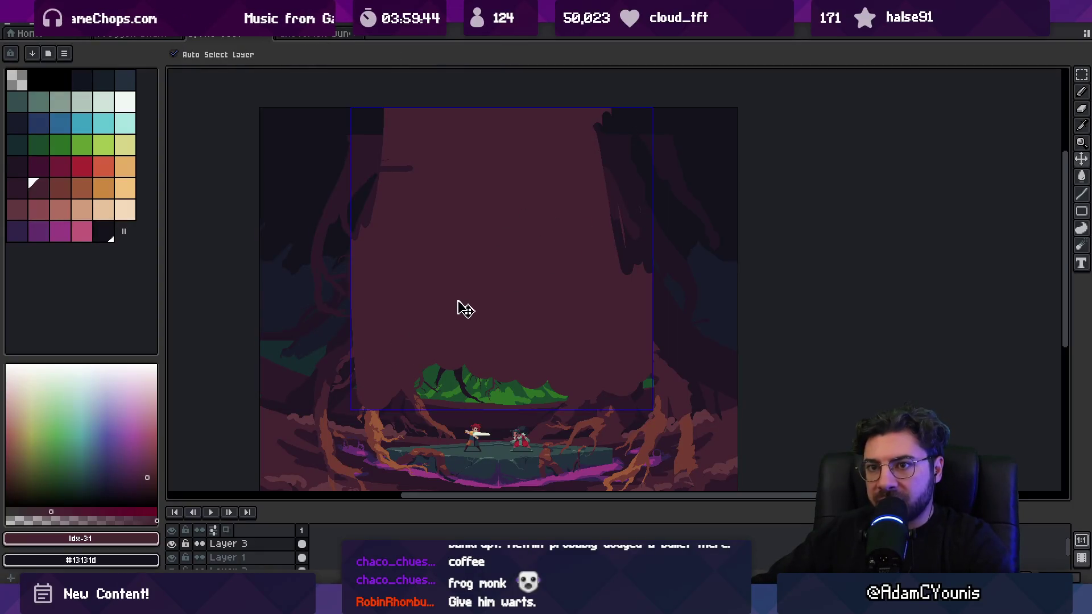
Step: Zoom in, pick the trunk's maroon, and erase the dark strand on the right tree
key("z")
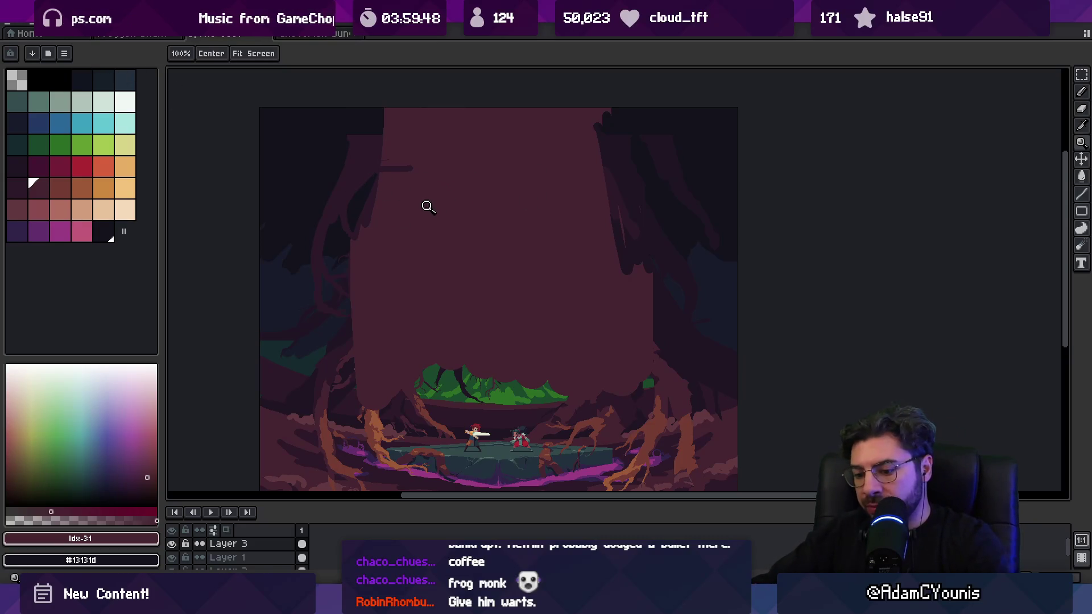
left_click(514, 245)
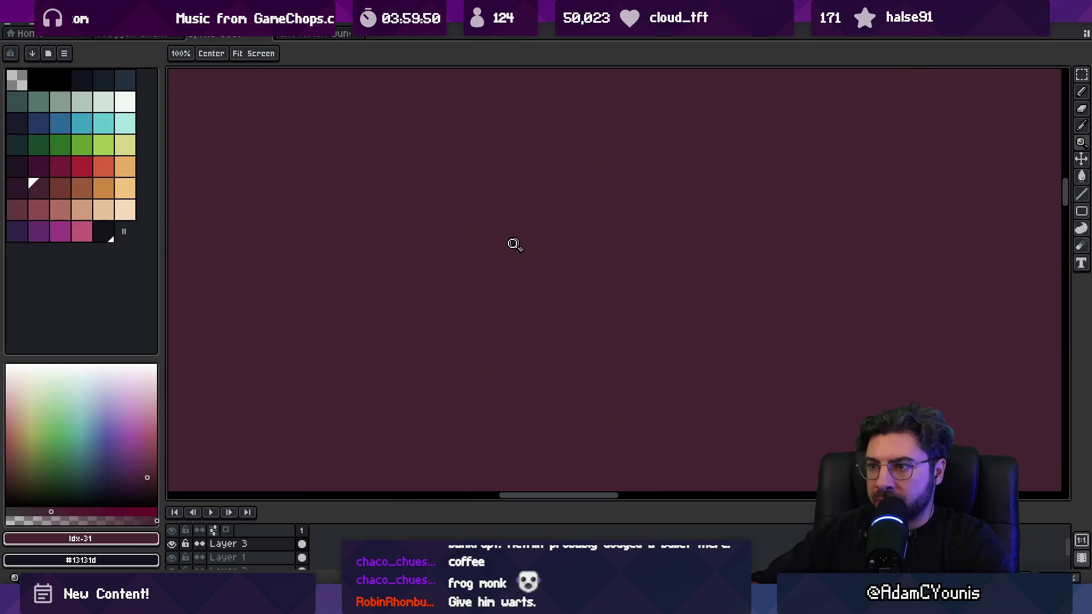
scroll(457, 237, "down", 3)
key("b")
left_click(480, 185, "alt")
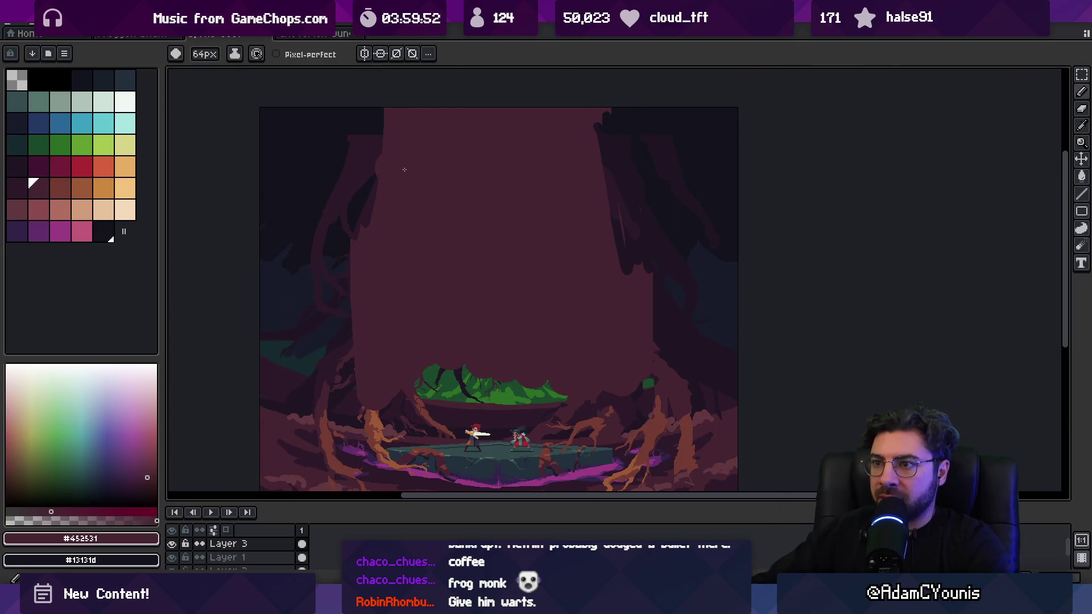
key("e")
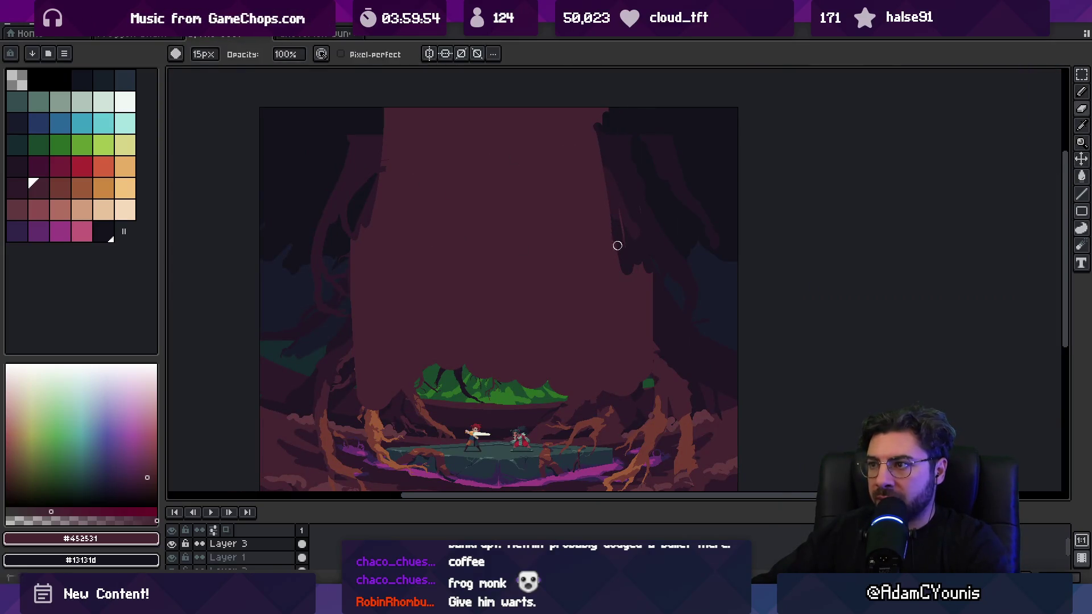
mouse_move(618, 245)
left_mouse_down()
mouse_move(640, 290)
mouse_move(631, 220)
left_mouse_up()
Step: Fade Layer 1 to 62% opacity and nudge the maroon trunk slightly right
scroll(631, 215, "up", 8)
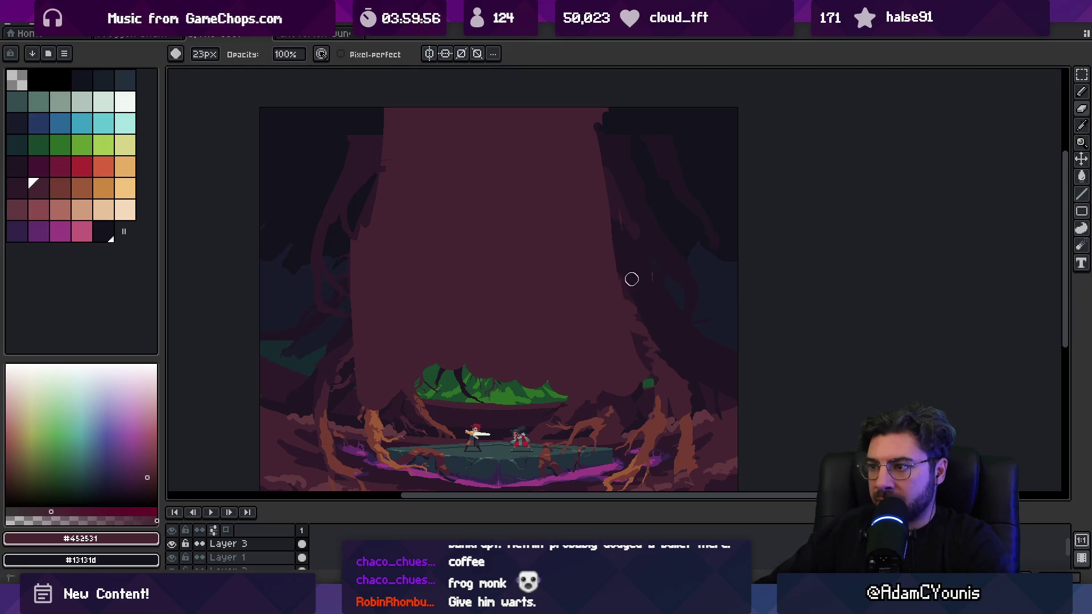
key("v")
double_click(227, 557)
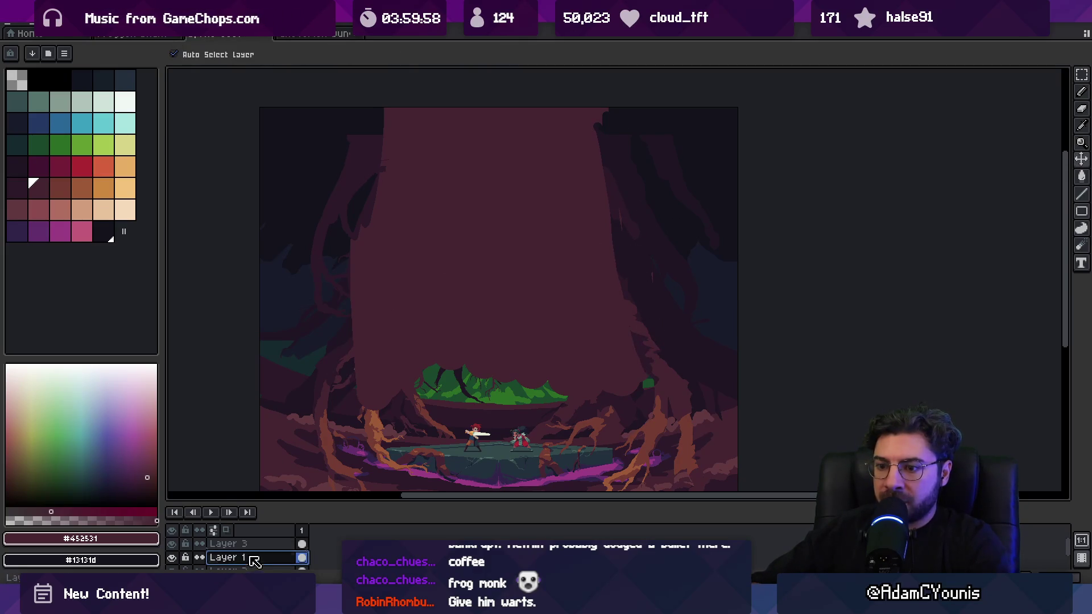
left_click(617, 378)
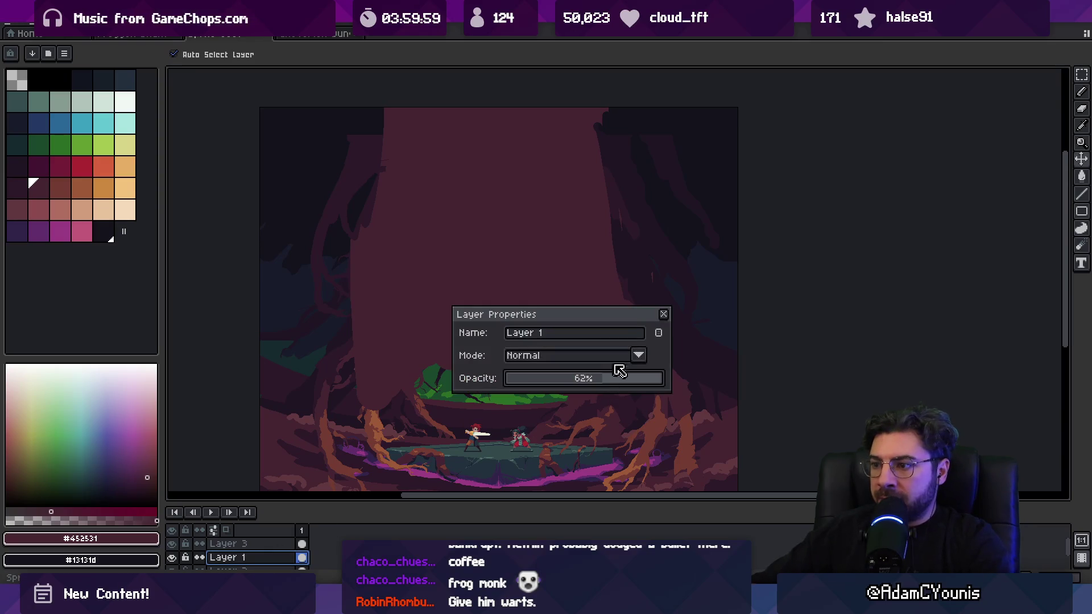
left_click(663, 314)
left_click_drag(482, 282, 489, 282)
Step: Erase along the trunk's left edge and extend its right edge outward with the pencil
key("e")
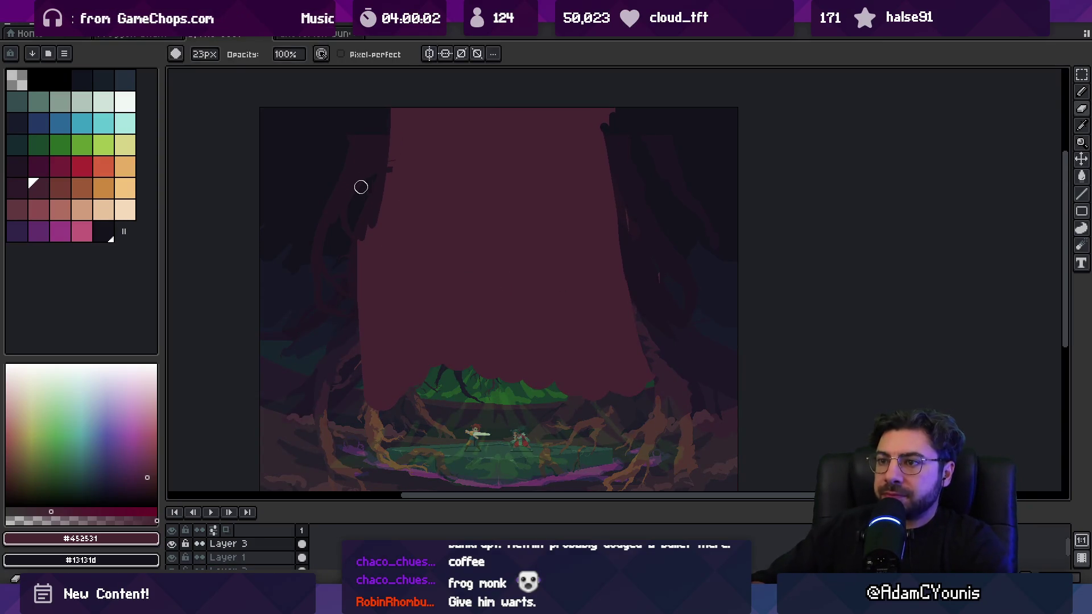
mouse_move(383, 136)
left_mouse_down()
mouse_move(356, 270)
mouse_move(357, 403)
left_mouse_up()
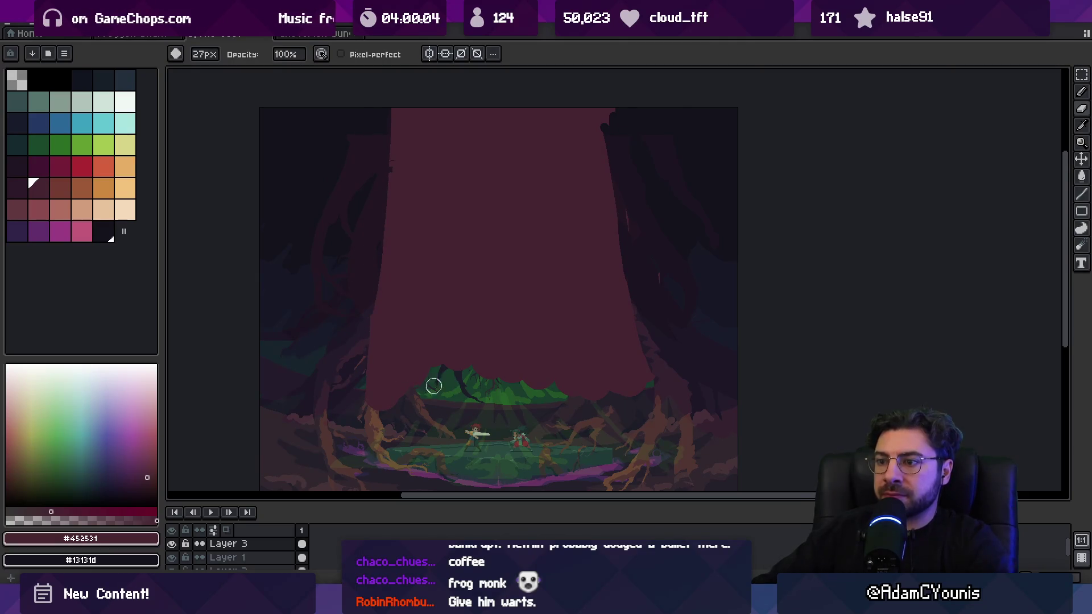
key("b")
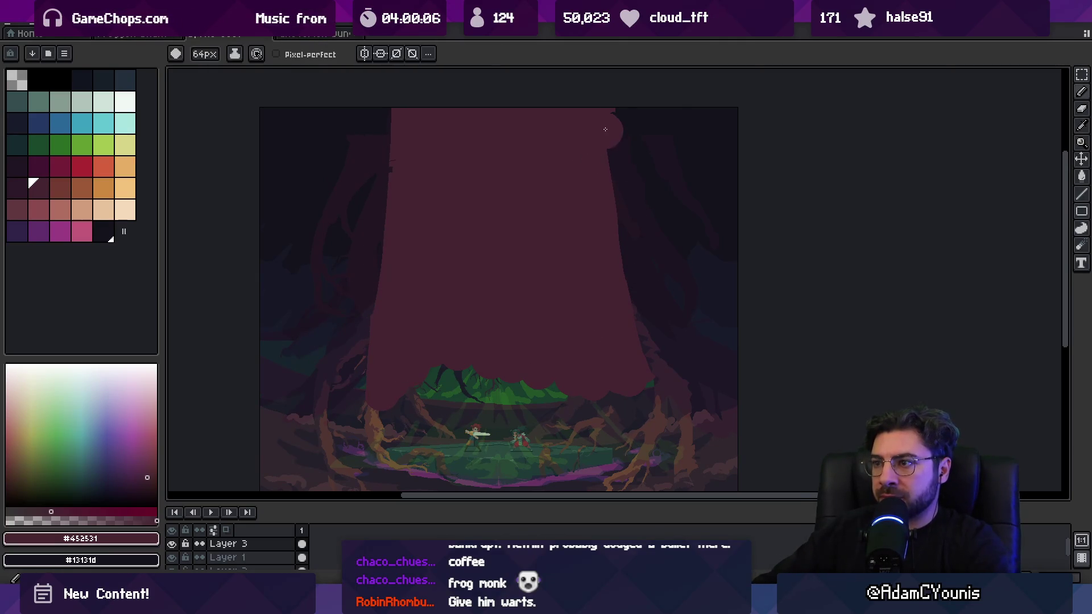
left_click_drag(617, 120, 609, 191)
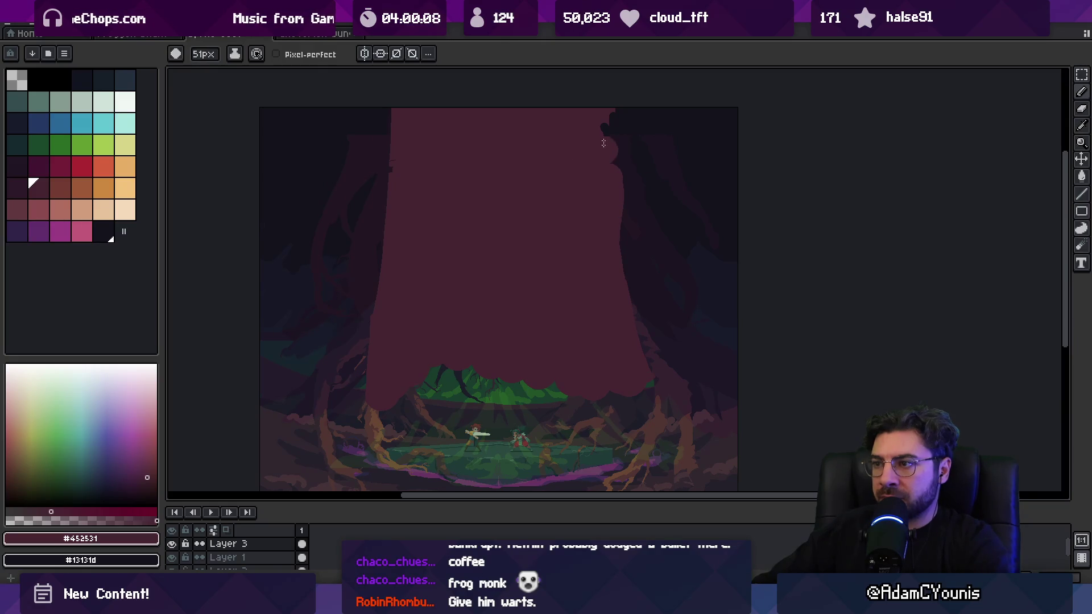
key("e")
key("b")
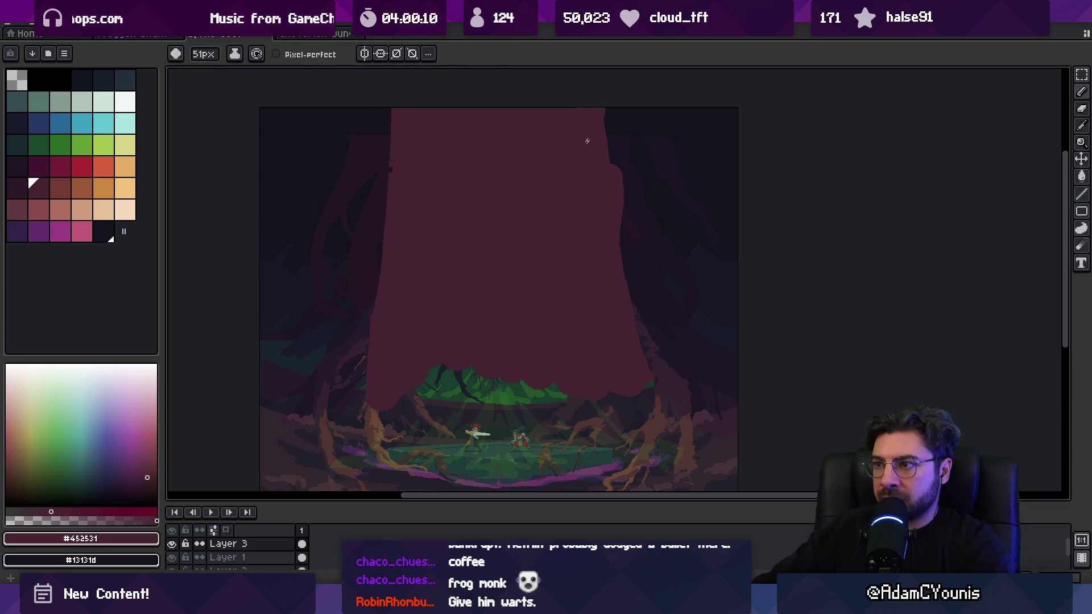
Step: Paint a dark jagged mouth across the trunk with a smaller brush, then hide Layer 1
left_click_drag(529, 275, 567, 253)
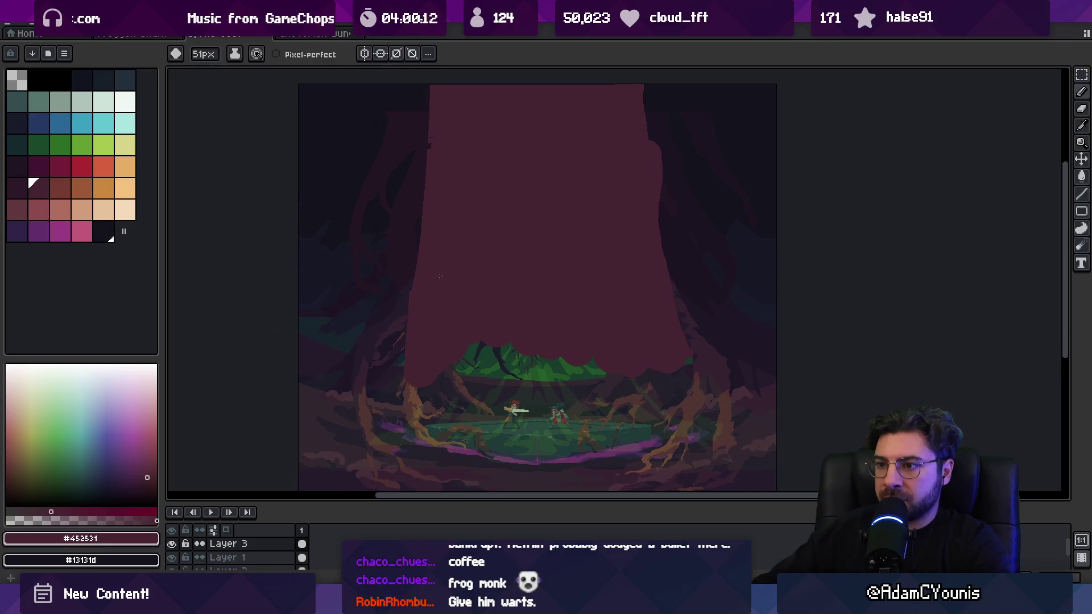
key("e")
key("minus")
key("minus")
key("minus")
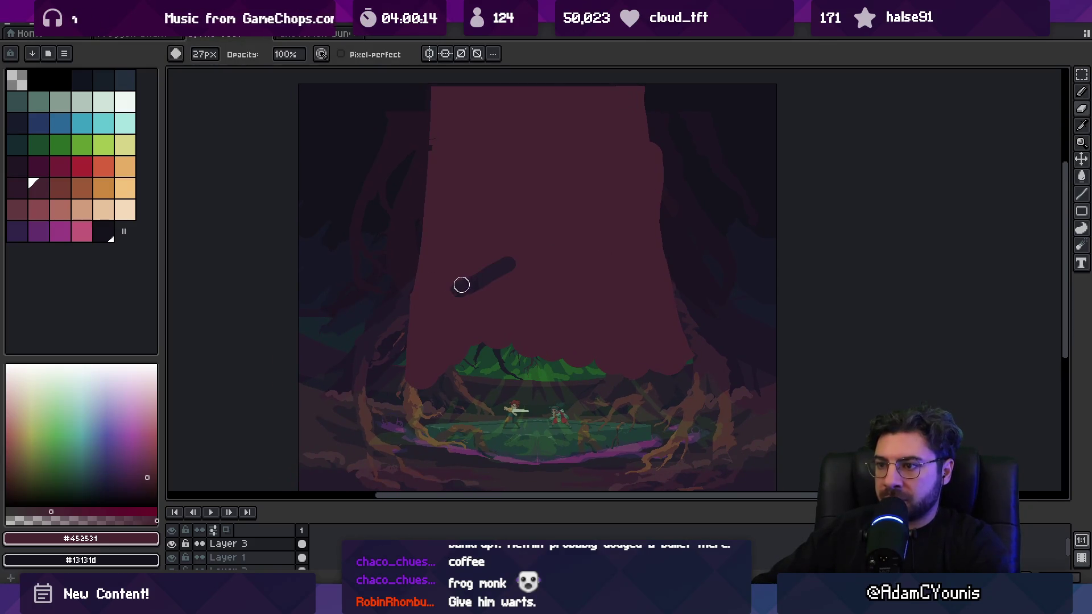
mouse_move(485, 281)
left_mouse_down()
mouse_move(478, 246)
mouse_move(534, 294)
left_mouse_up()
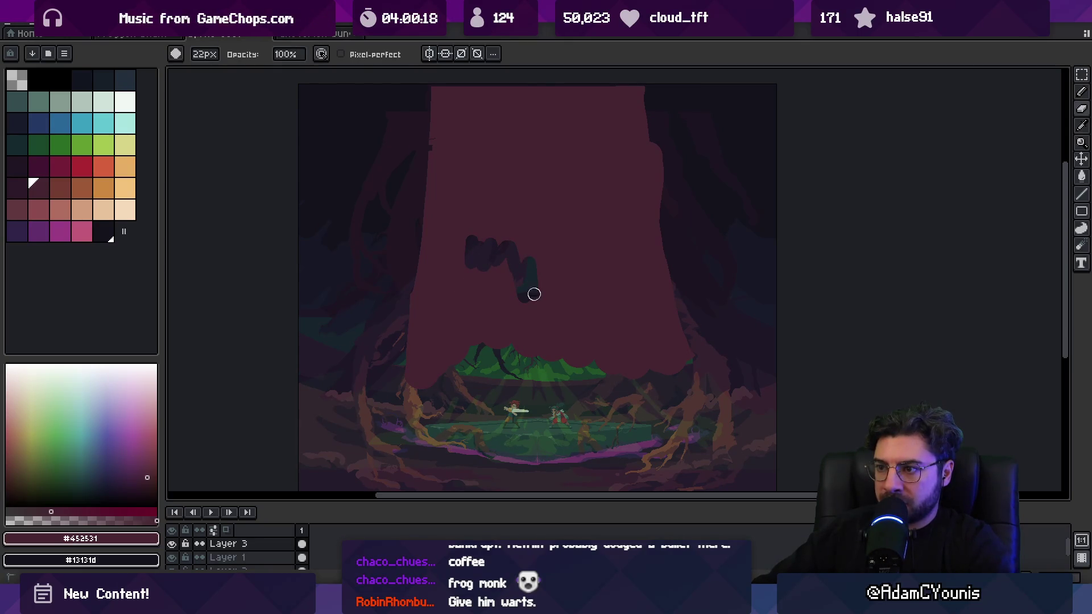
mouse_move(582, 261)
left_mouse_down()
mouse_move(604, 199)
mouse_move(619, 192)
mouse_move(571, 262)
mouse_move(527, 237)
mouse_move(493, 236)
left_mouse_up()
key("v")
left_click(171, 557)
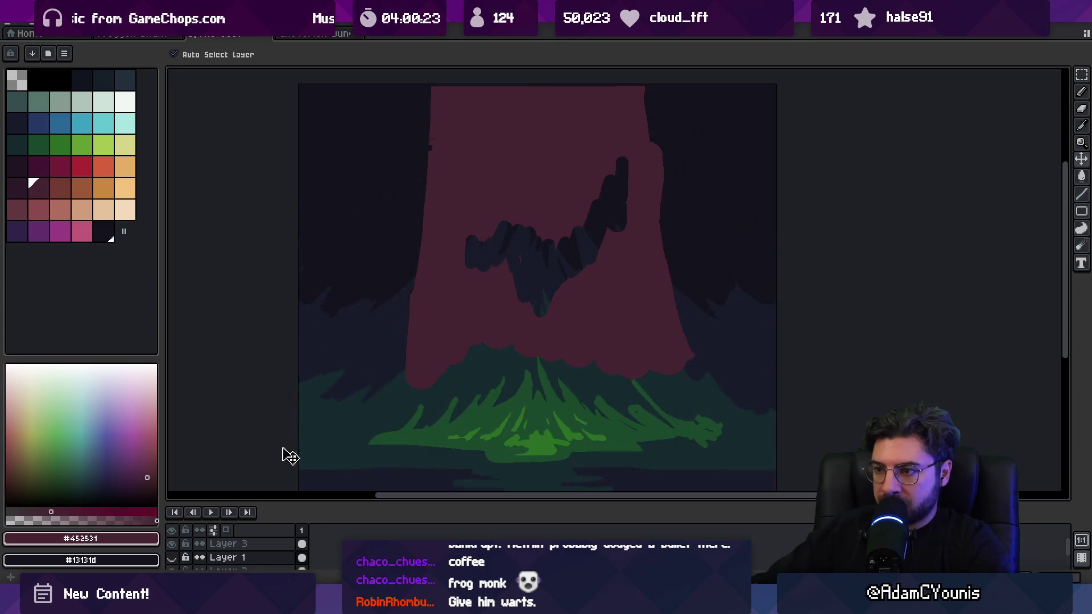
Step: On Layer 3, extend the dark mouth shape further left
left_click(478, 299)
key("b")
key("m")
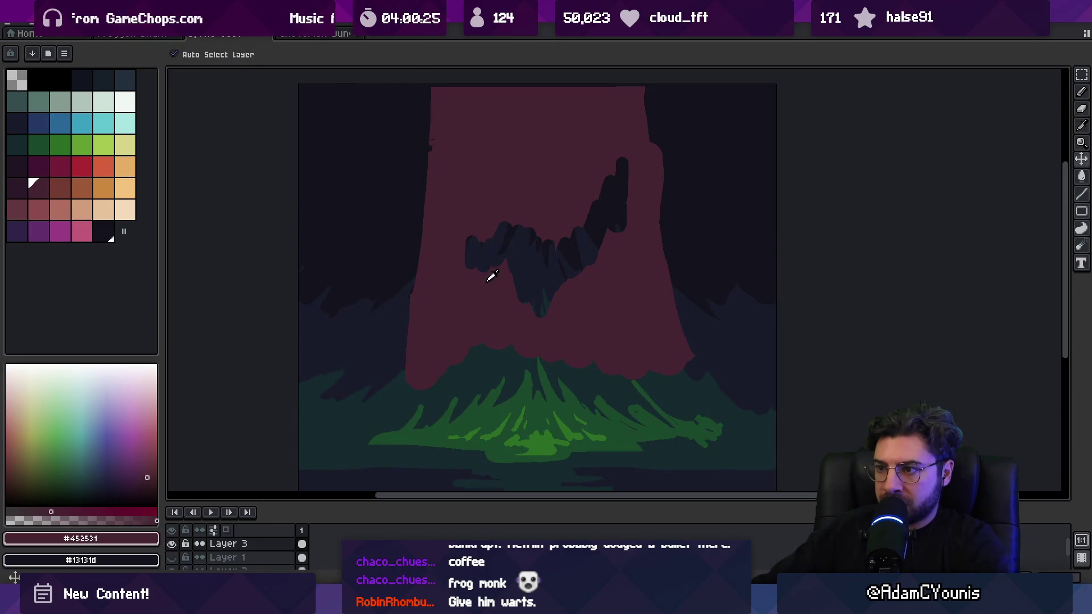
key("b")
left_click_drag(463, 236, 457, 224)
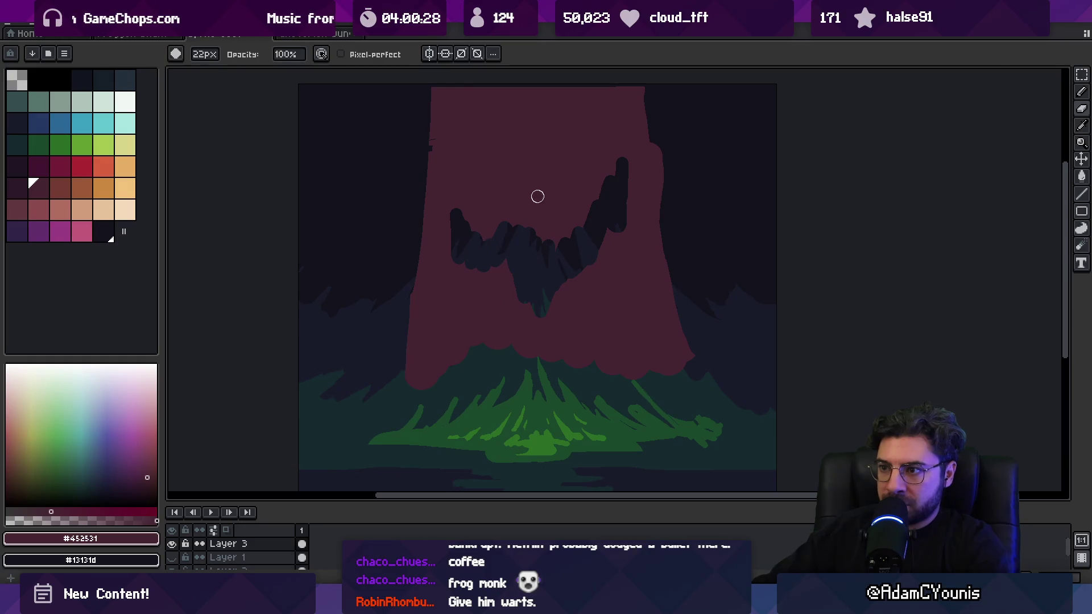
Step: Zoom in on the mouth and choose the orange-red rim colour from the palette
key("z")
left_click(523, 262)
key("b")
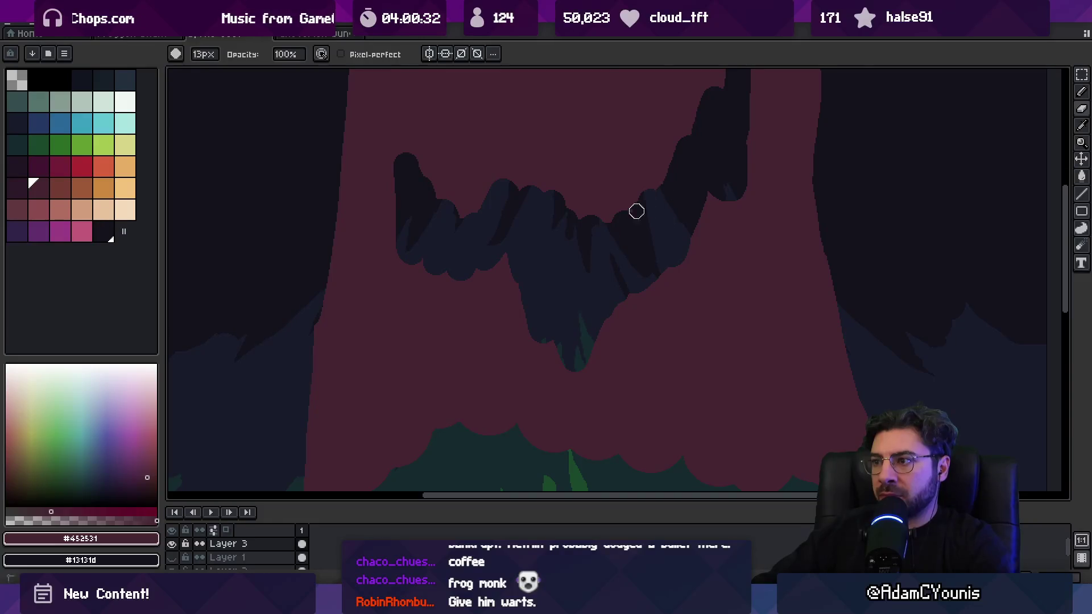
key("z")
scroll(695, 148, "down", 4)
scroll(650, 246, "up", 3)
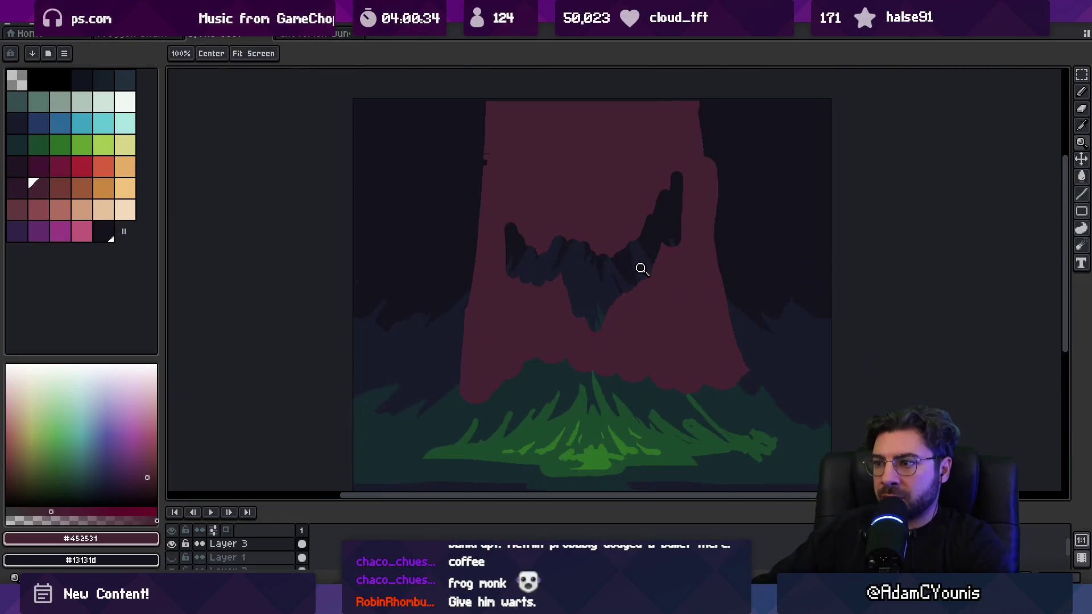
left_click(38, 188)
key("b")
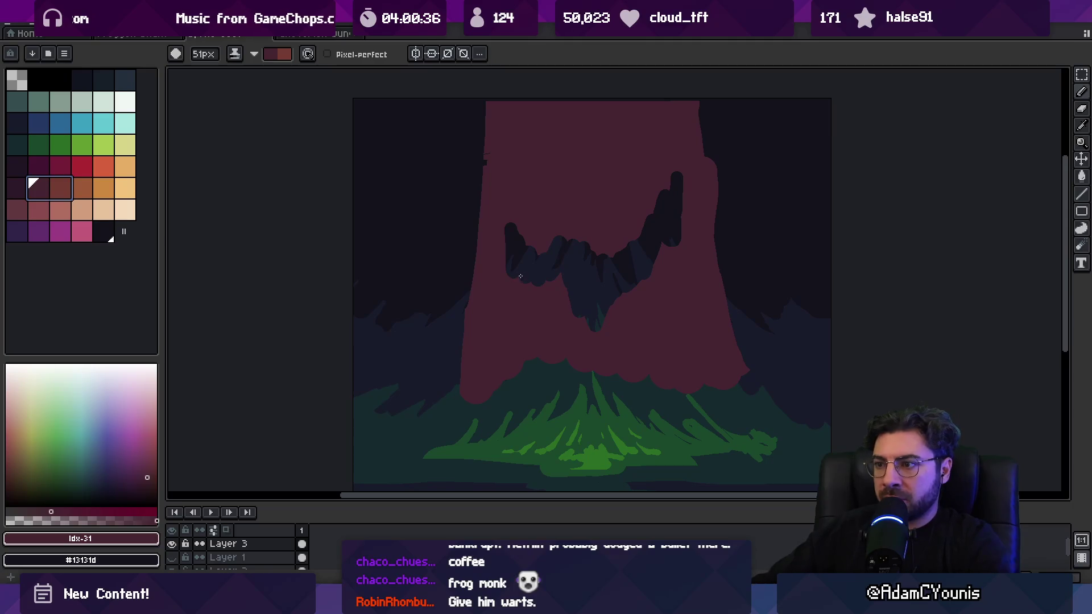
key("x")
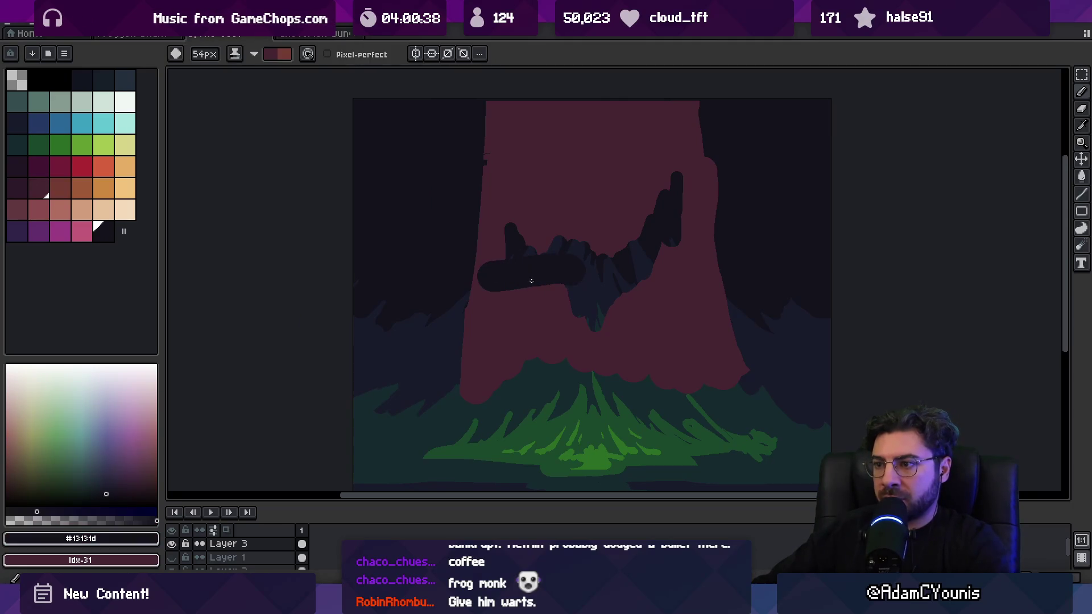
key("x")
scroll(588, 269, "down", 10)
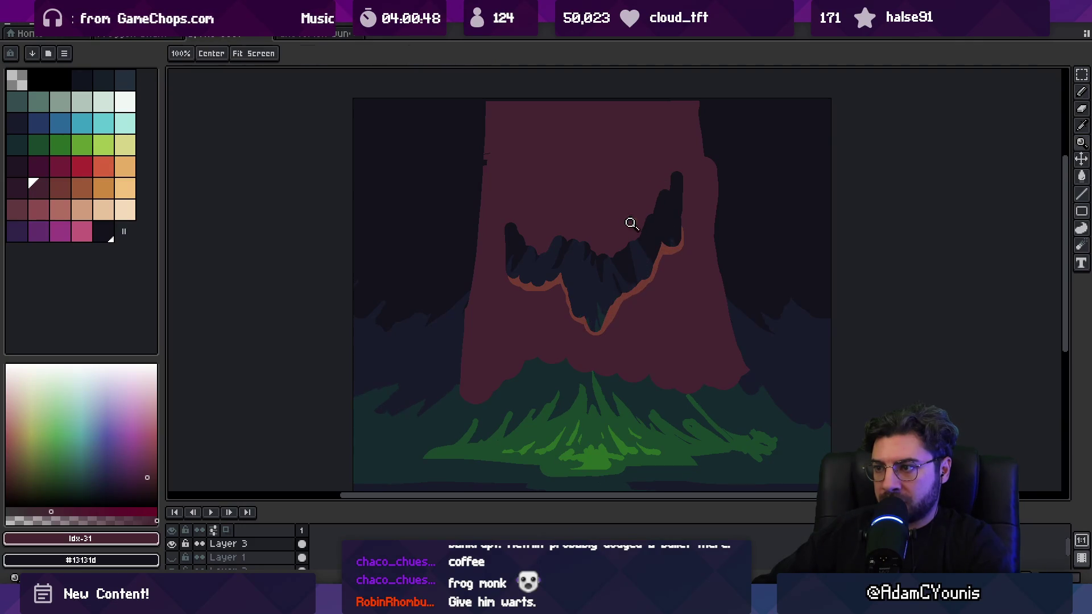
Step: Magic-wand select and delete the dark mouth area, then undo the deletion
scroll(626, 216, "down", 2)
scroll(629, 224, "up", 5)
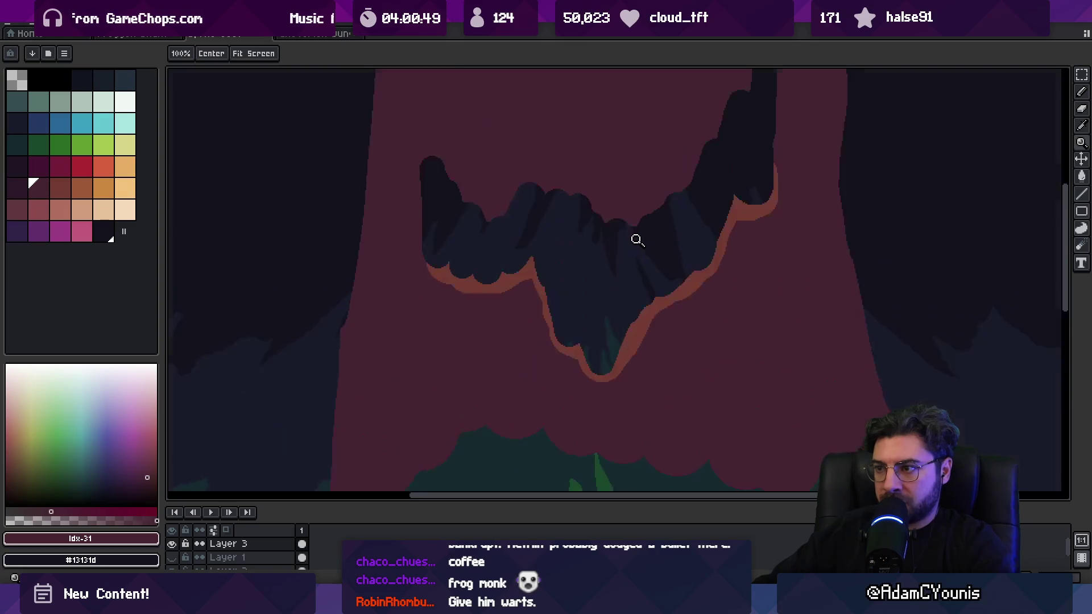
key("w")
left_click(435, 162)
key("Delete")
key("ctrl+z")
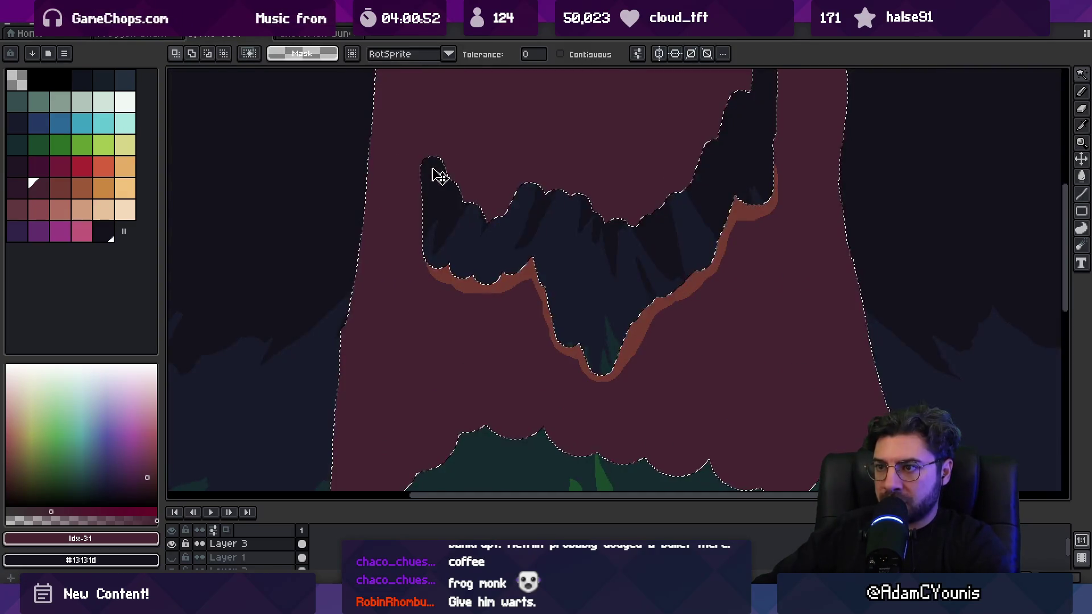
Step: Paint the orange-red rim down the mouth's left edge and around the right prong
key("b")
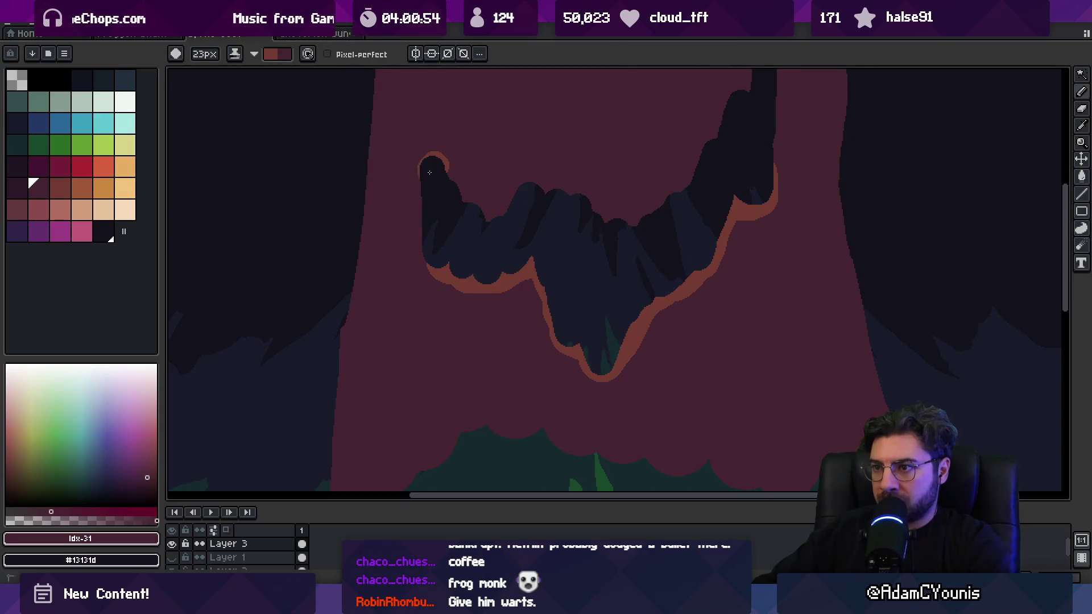
left_click_drag(424, 204, 427, 261)
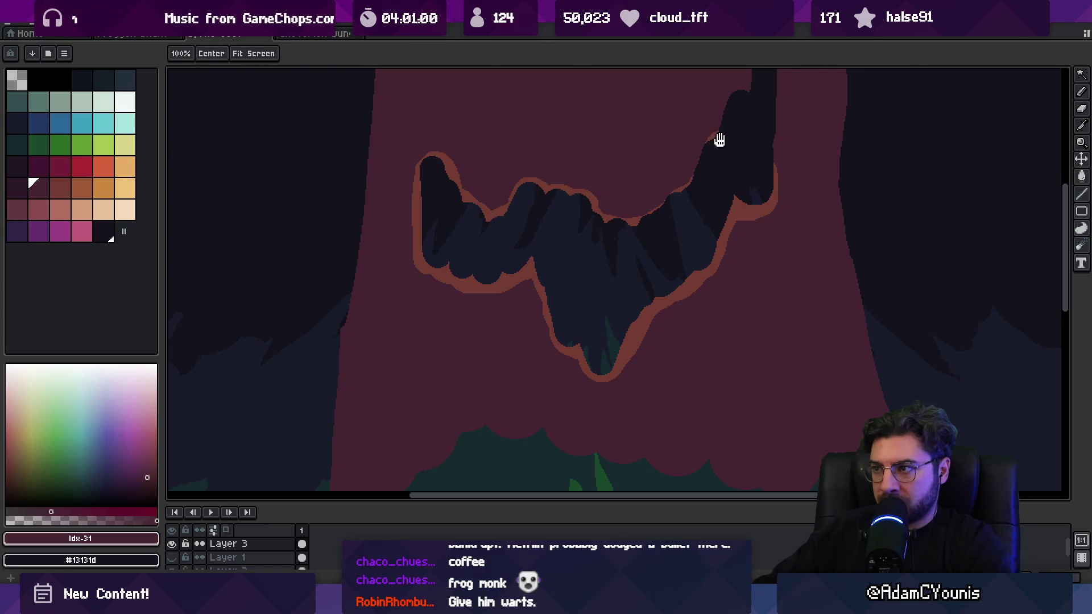
left_click_drag(714, 139, 684, 223)
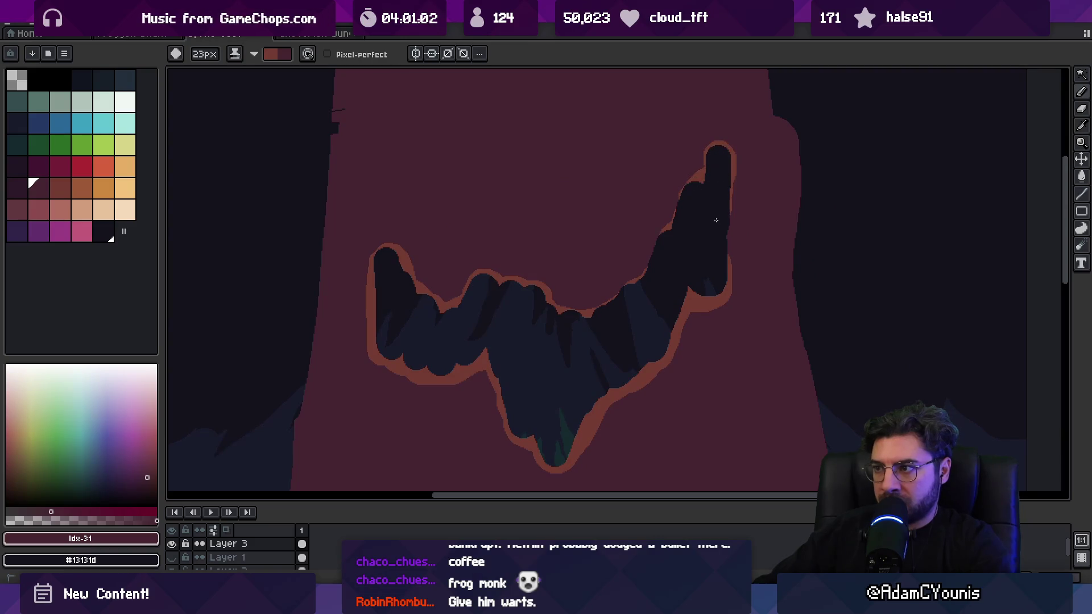
scroll(653, 236, "down", 4)
scroll(638, 222, "up", 2)
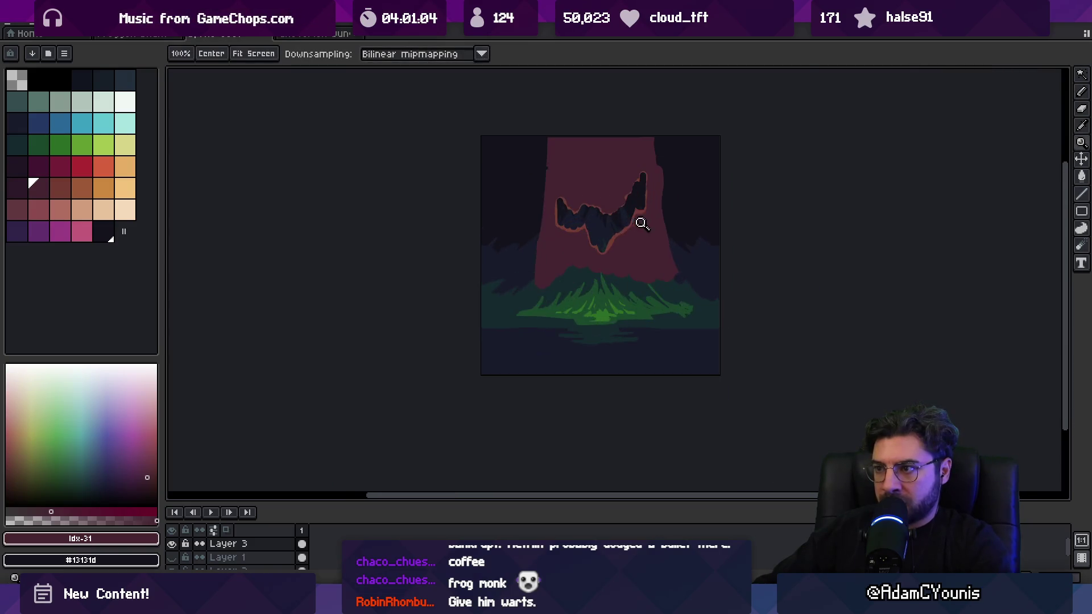
left_click_drag(608, 267, 601, 281)
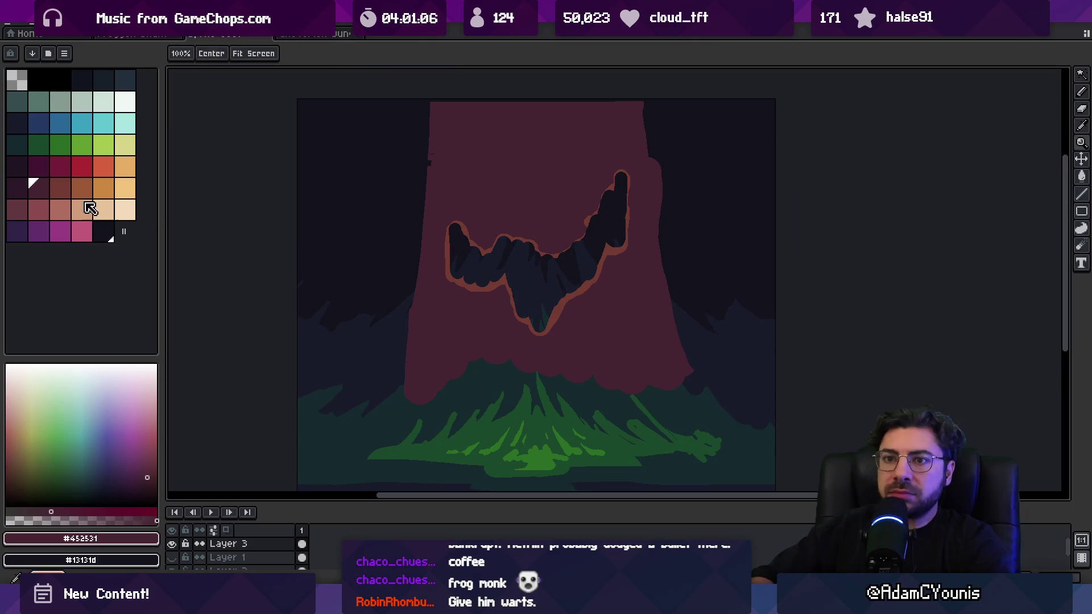
Step: Shade the trunk's right edge with a darker maroon palette shade
left_click(17, 190)
key("b")
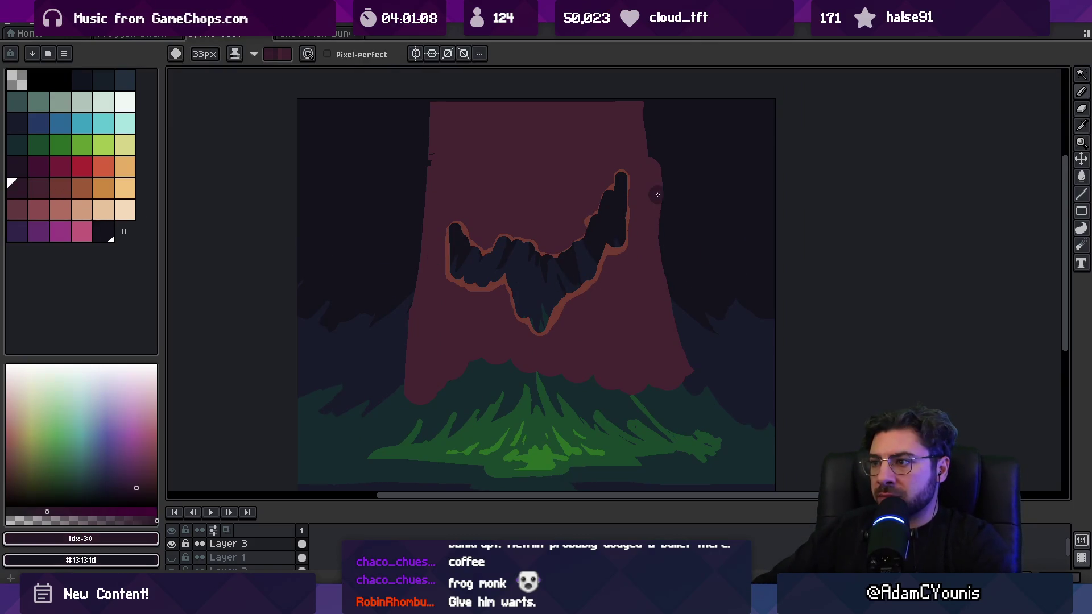
mouse_move(653, 154)
left_mouse_down()
mouse_move(654, 372)
mouse_move(643, 358)
mouse_move(672, 302)
left_mouse_up()
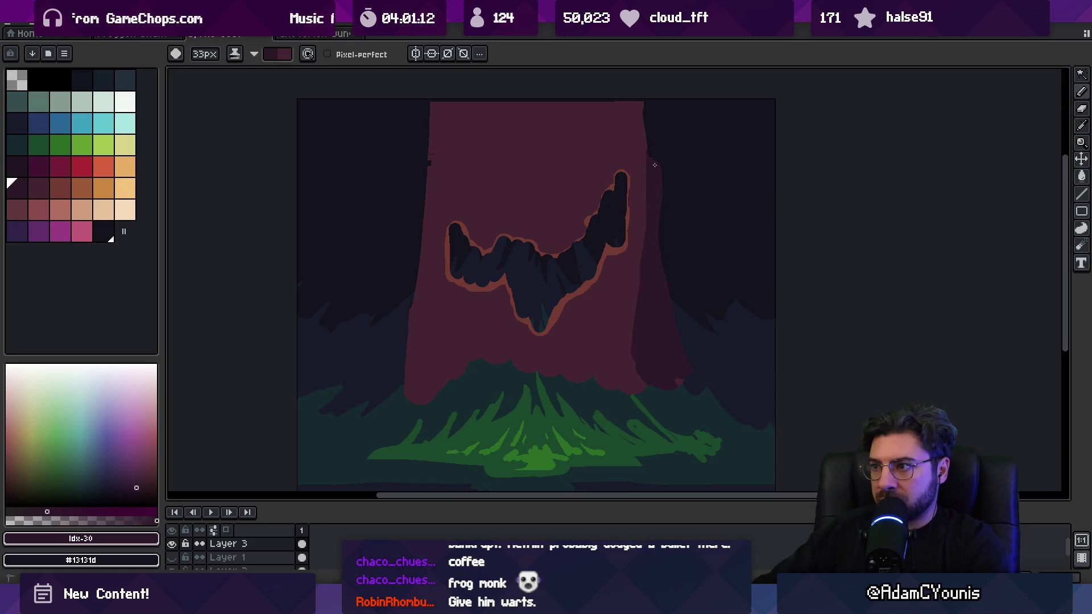
scroll(654, 165, "down", 5)
key("z")
scroll(666, 163, "up", 3)
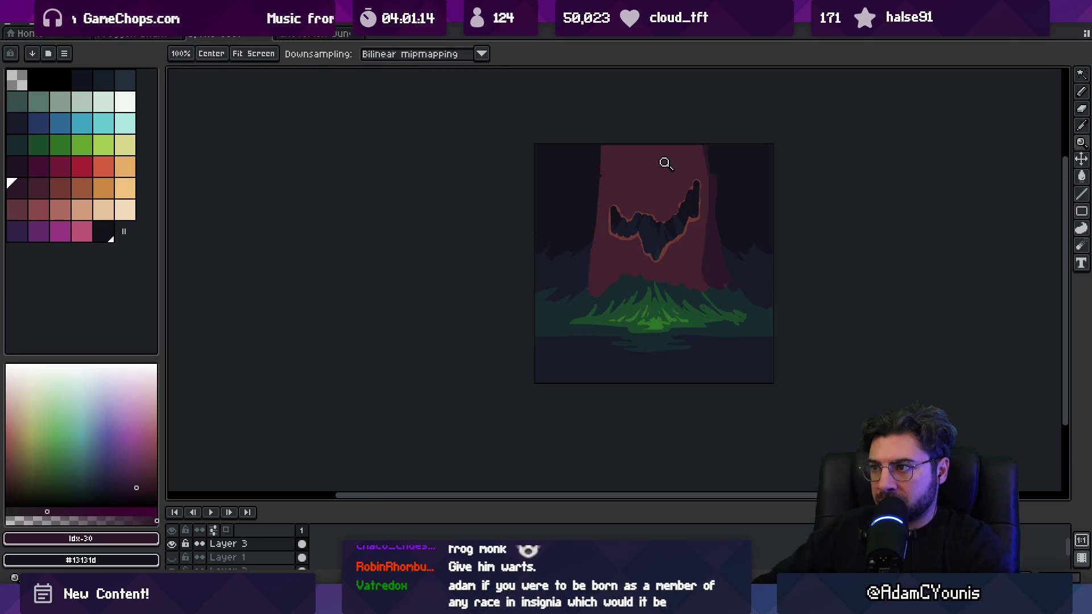
scroll(633, 195, "up", 4)
left_click_drag(654, 278, 690, 161)
key("b")
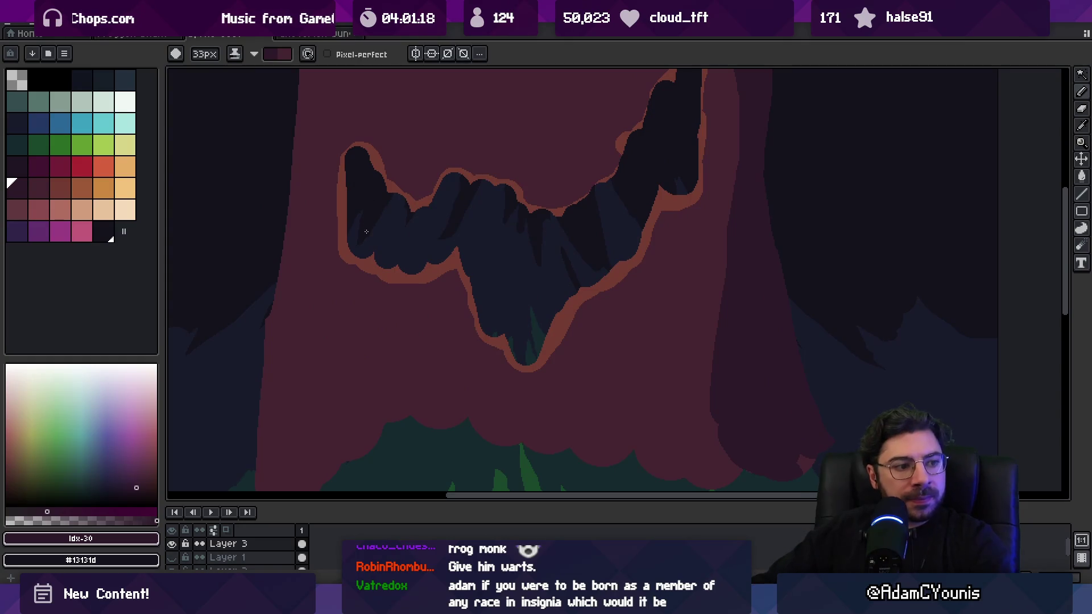
scroll(386, 256, "down", 2)
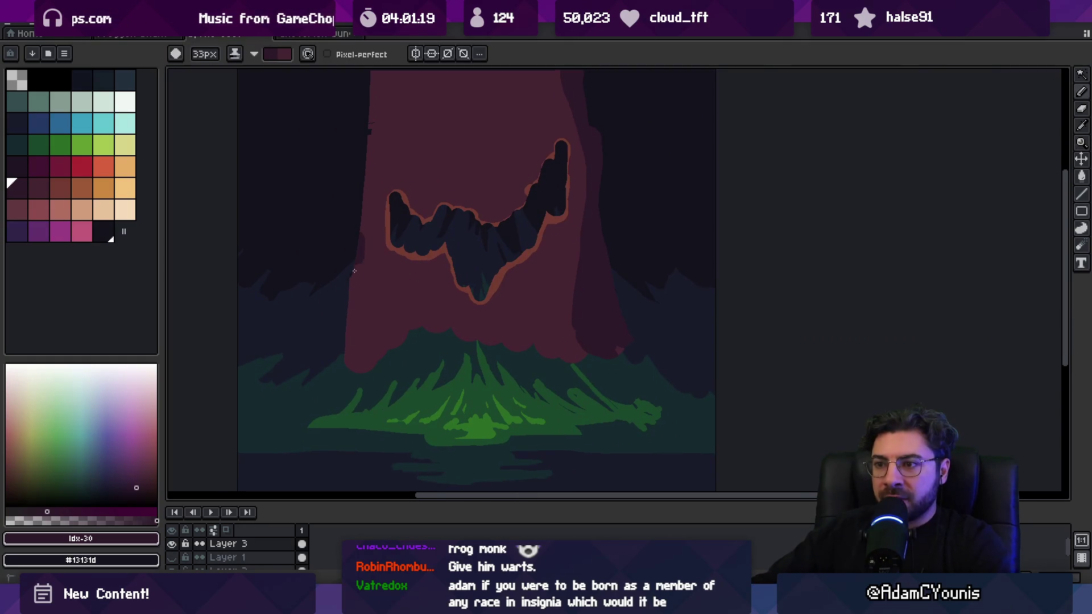
Step: Shade the trunk's left and upper-left edges with darker maroon
mouse_move(354, 271)
left_mouse_down()
mouse_move(367, 364)
mouse_move(382, 344)
left_mouse_up()
left_click_drag(360, 271, 382, 319)
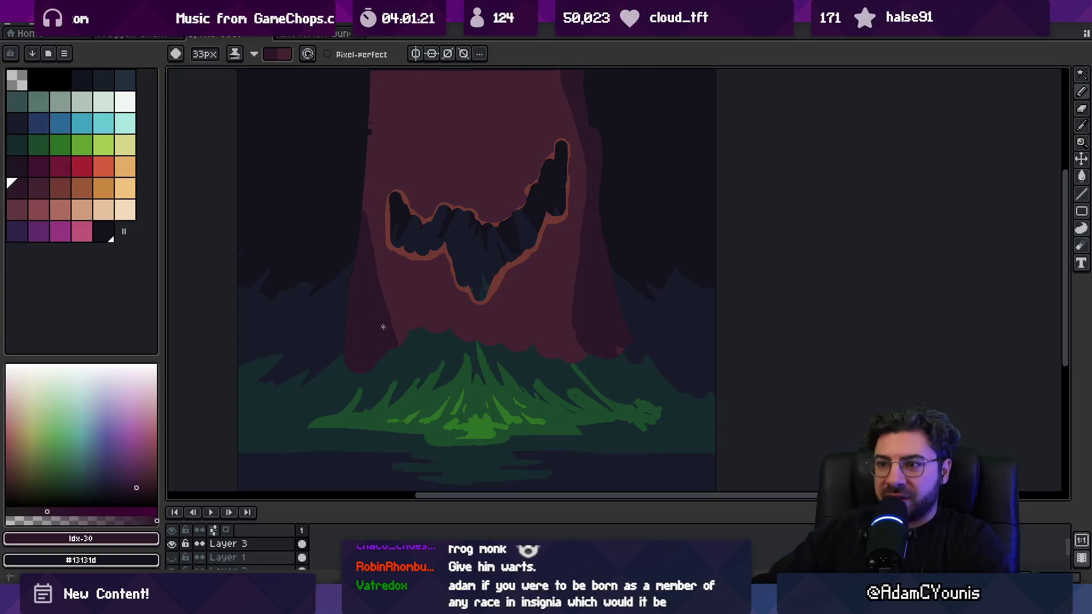
mouse_move(365, 217)
left_mouse_down()
mouse_move(371, 151)
mouse_move(366, 293)
left_mouse_up()
left_click_drag(378, 242, 363, 297)
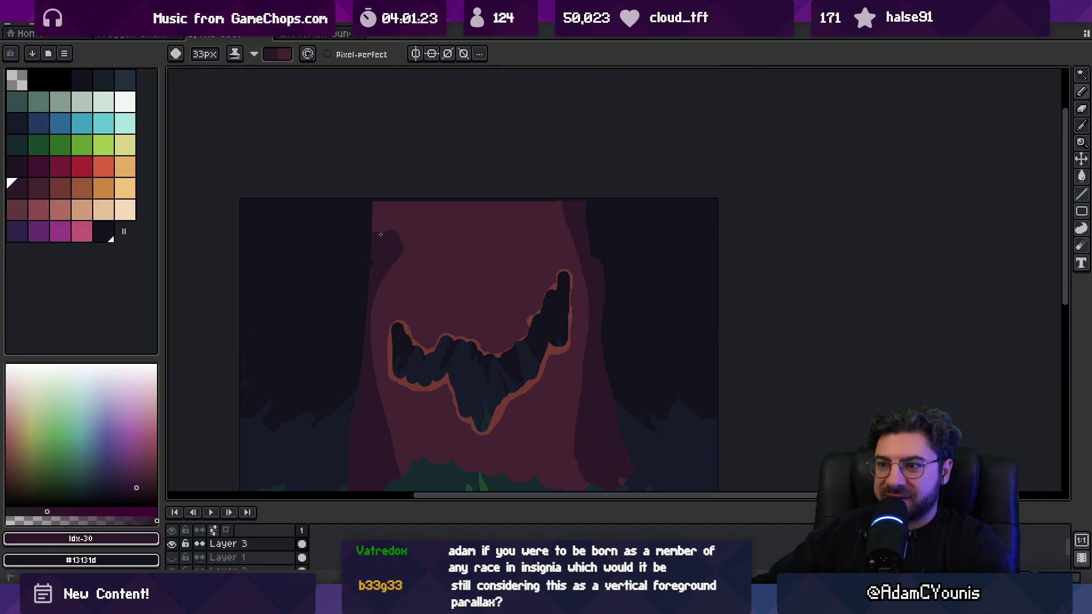
mouse_move(390, 203)
left_mouse_down()
mouse_move(385, 249)
mouse_move(397, 240)
left_mouse_up()
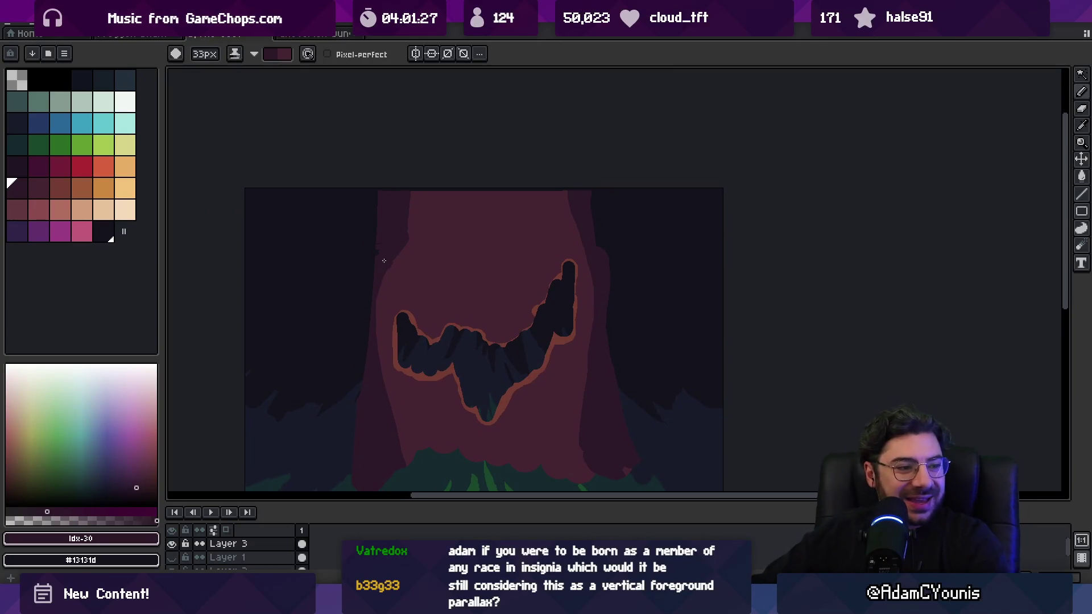
left_click_drag(397, 285, 405, 244)
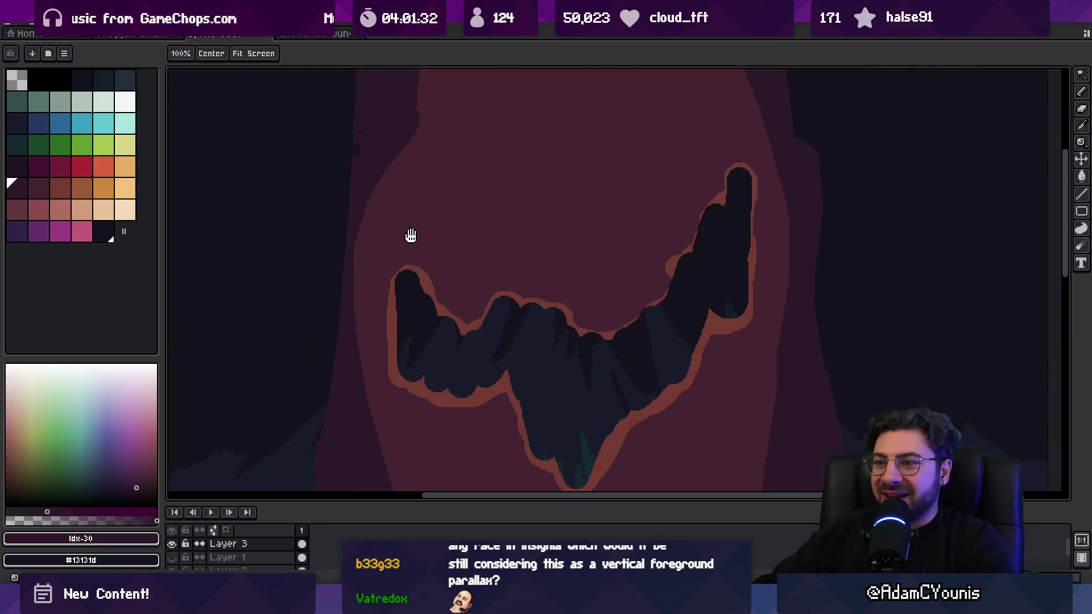
scroll(405, 244, "up", 2)
Step: Sample the reddish outline colour, shrink the brush, and outline the trunk's left edge
left_click(392, 263, "alt")
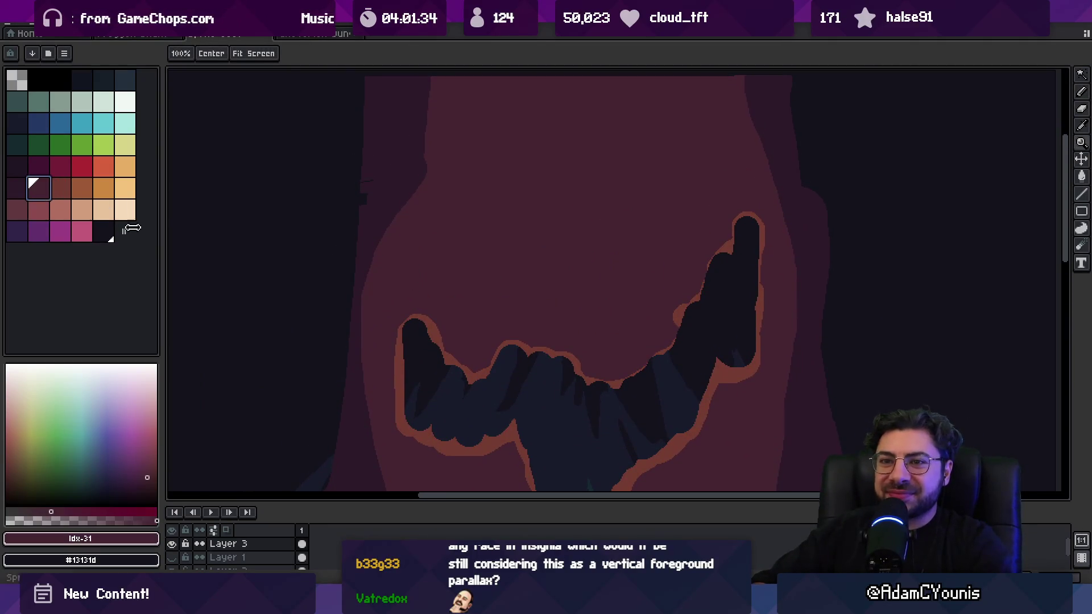
key("b")
left_click(399, 353, "alt")
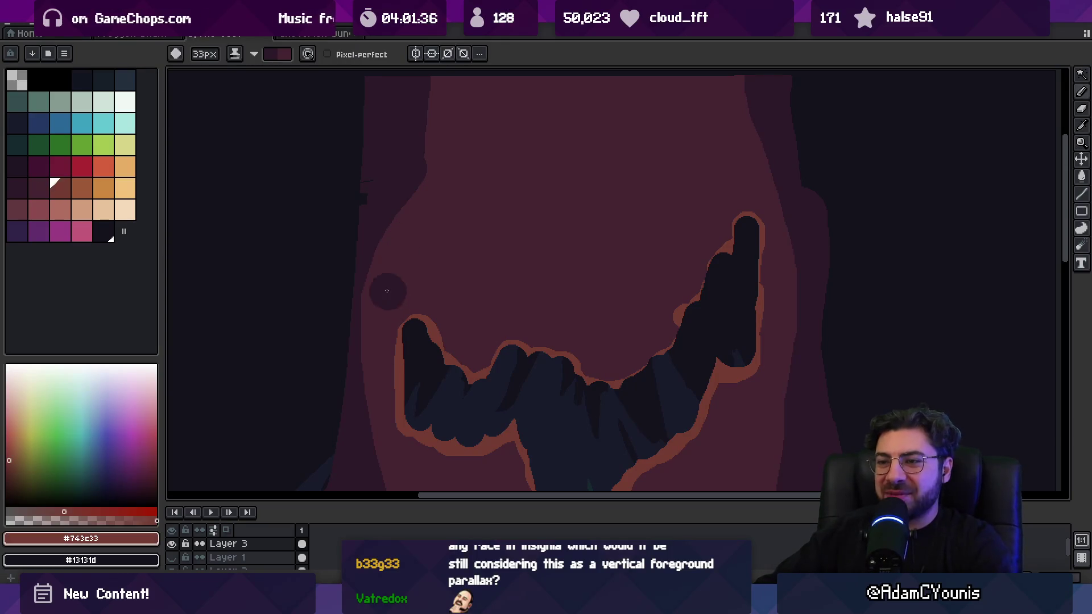
key("minus")
key("minus")
key("minus")
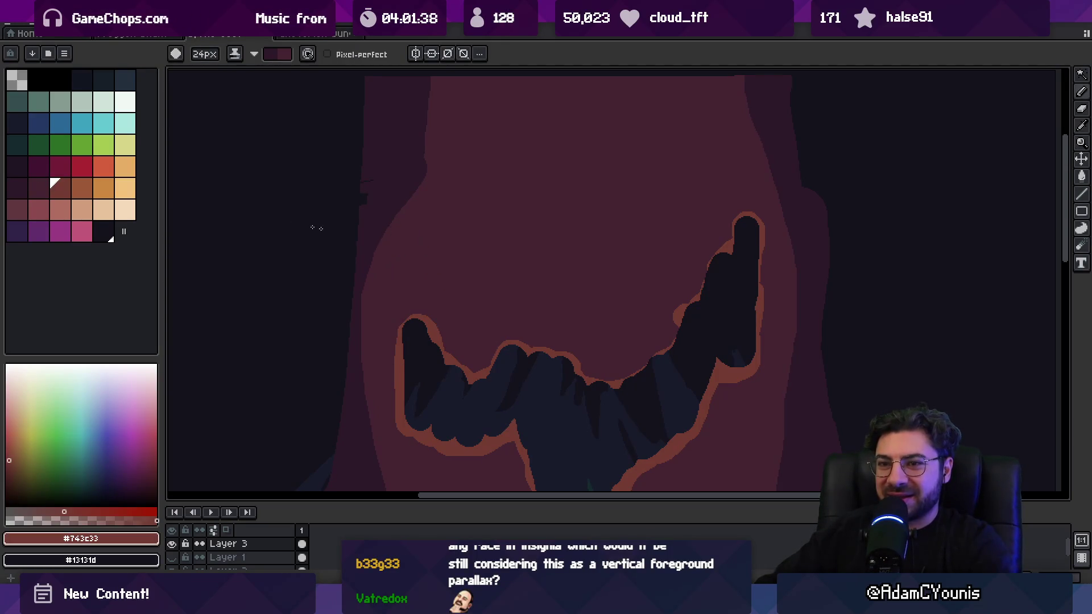
key("minus")
key("minus")
key("minus")
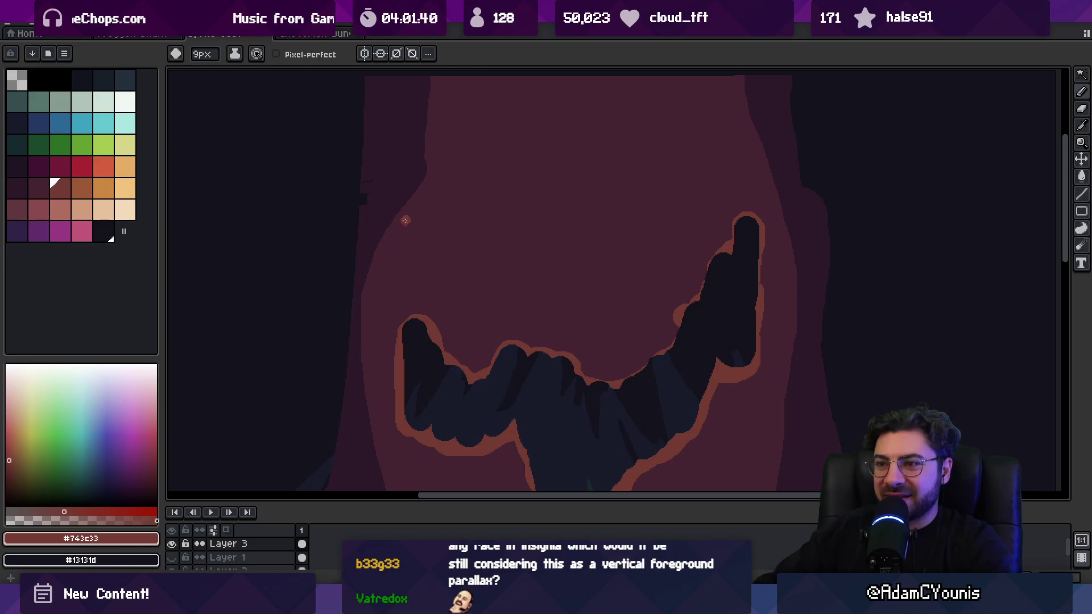
mouse_move(363, 290)
left_mouse_down()
mouse_move(423, 196)
mouse_move(445, 83)
left_mouse_up()
Step: Draw a slightly thicker reddish line down the trunk's right edge, redoing the first attempt
key("plus")
key("plus")
key("plus")
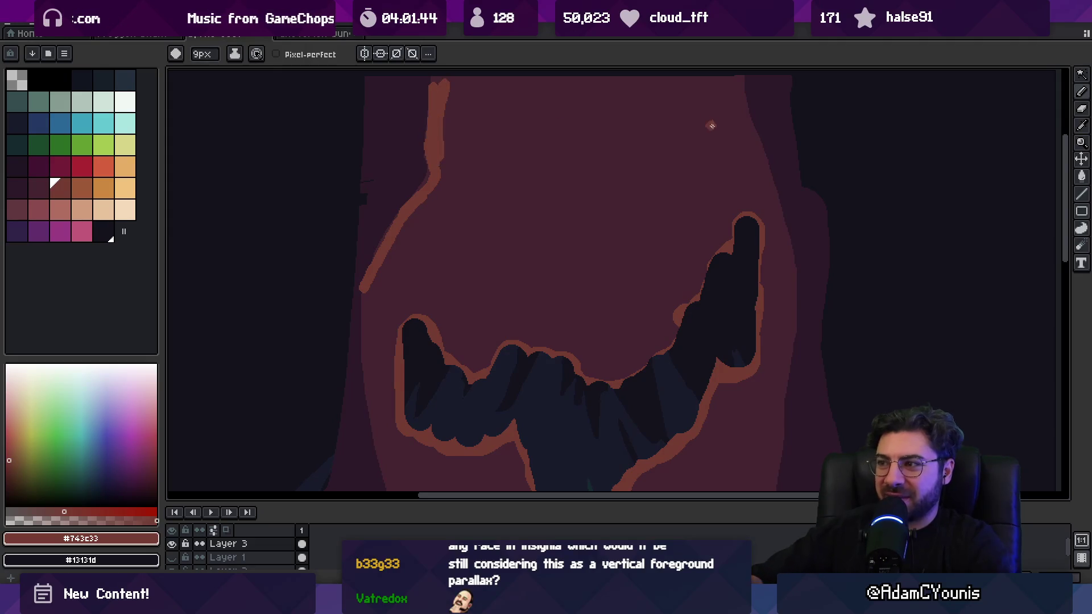
left_click_drag(738, 76, 786, 281)
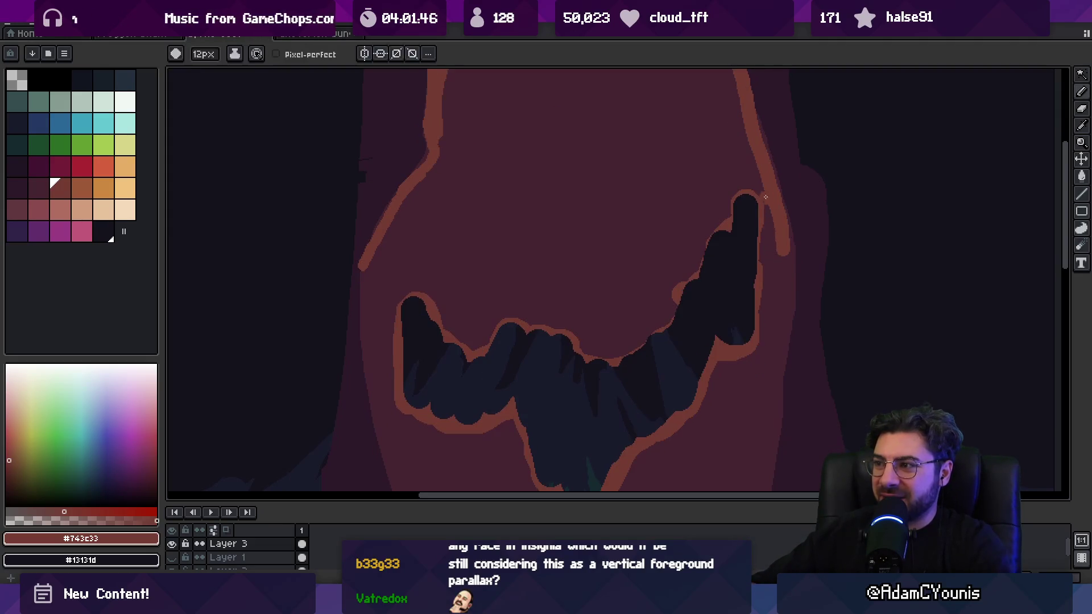
key("ctrl+z")
scroll(739, 172, "up", 2)
left_click_drag(718, 133, 768, 301)
scroll(765, 244, "down", 3)
left_click_drag(772, 189, 757, 300)
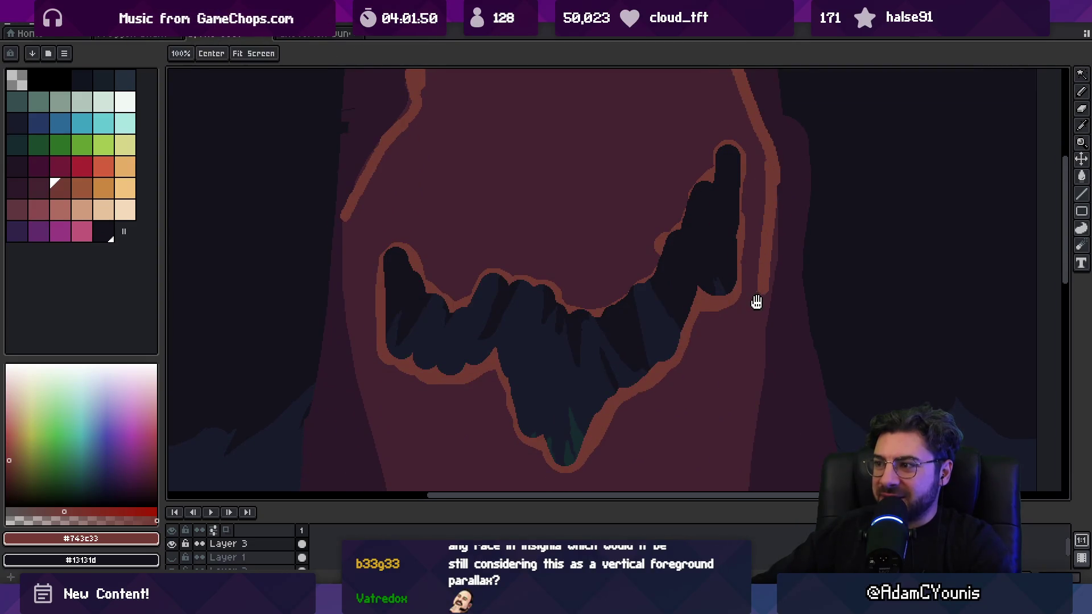
scroll(757, 300, "down", 2)
Step: Continue the right-edge outline down to the grass, redrawing it after an undo
key("ctrl+z")
left_click_drag(787, 126, 768, 306)
left_click_drag(726, 344, 736, 211)
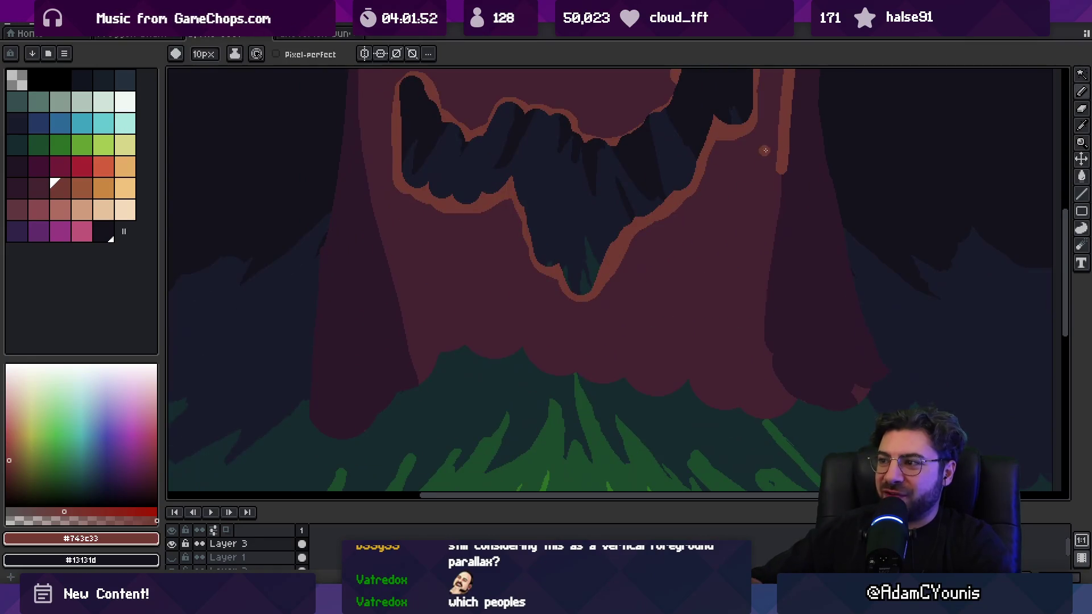
left_click_drag(778, 178, 759, 296)
key("ctrl+z")
mouse_move(787, 147)
left_mouse_down()
mouse_move(761, 290)
mouse_move(778, 382)
left_mouse_up()
mouse_move(381, 64)
left_mouse_down()
mouse_move(495, 175)
mouse_move(475, 273)
mouse_move(526, 487)
left_mouse_up()
scroll(533, 349, "down", 5)
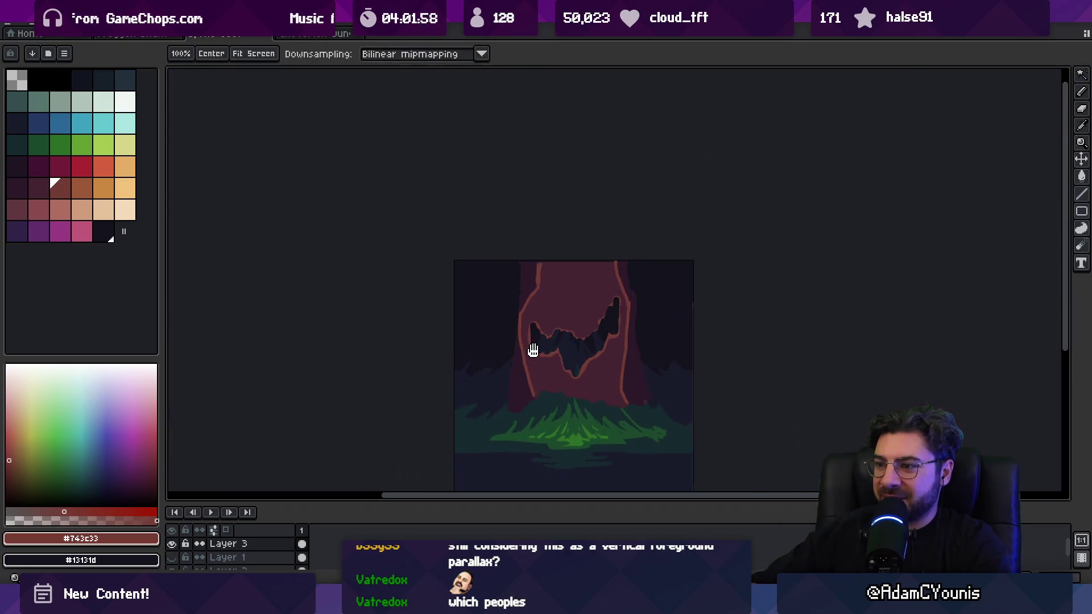
scroll(569, 356, "up", 2)
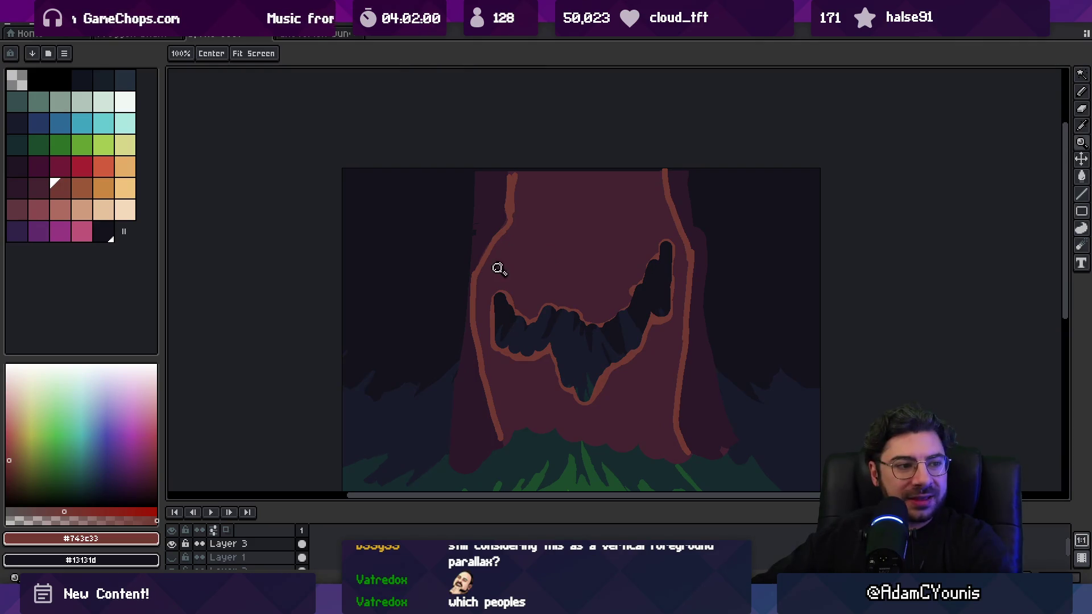
Step: Thicken the reddish outline along the trunk's left edge up to its top with a bigger brush
left_click(487, 298)
key("b")
key("plus")
key("plus")
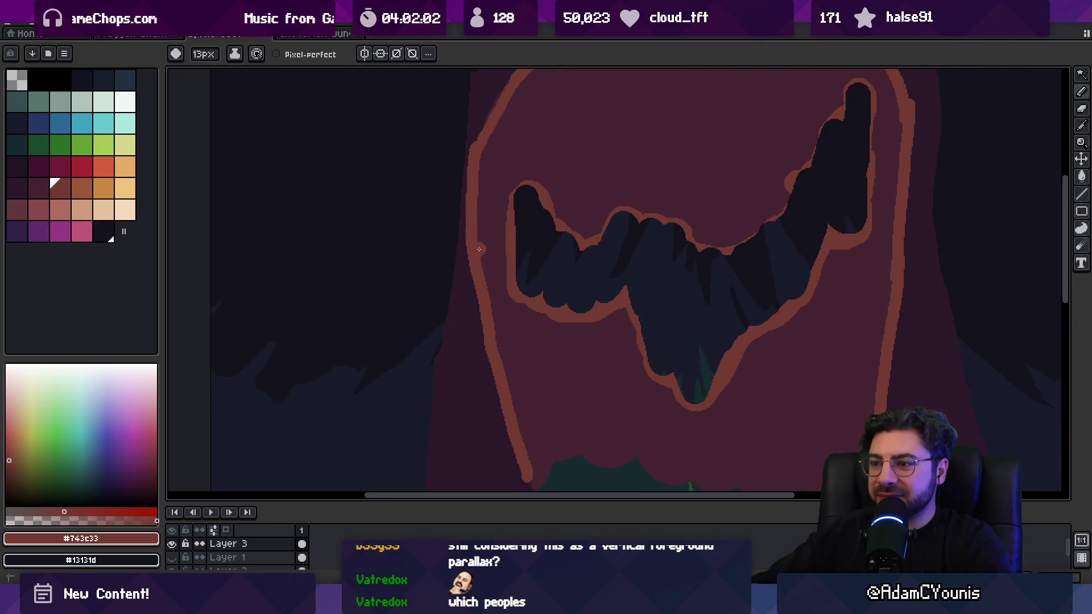
left_click_drag(485, 250, 531, 473)
scroll(498, 292, "up", 5)
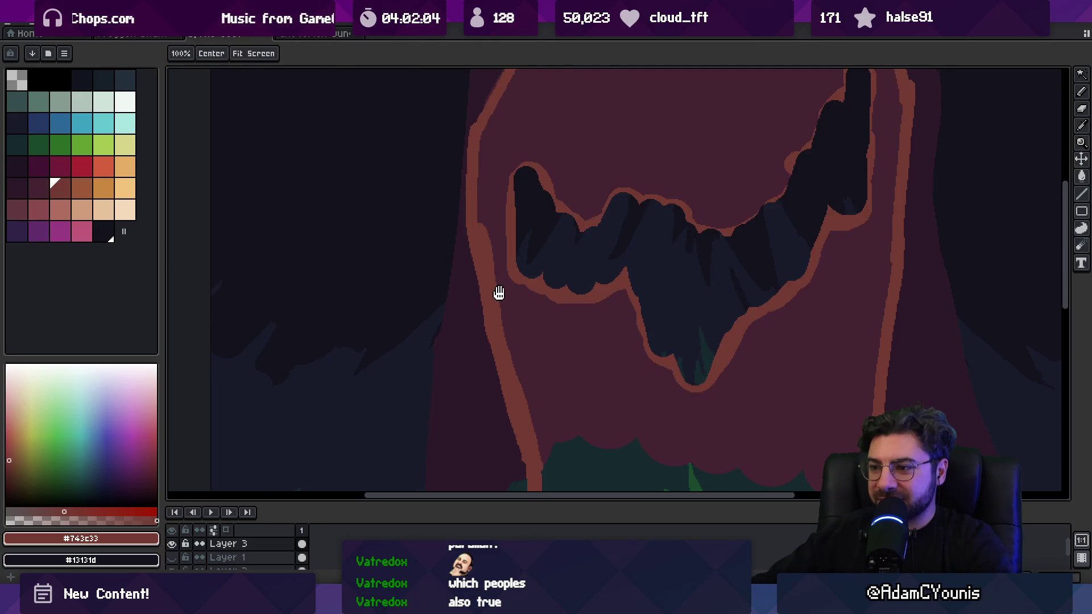
left_click_drag(514, 351, 537, 275)
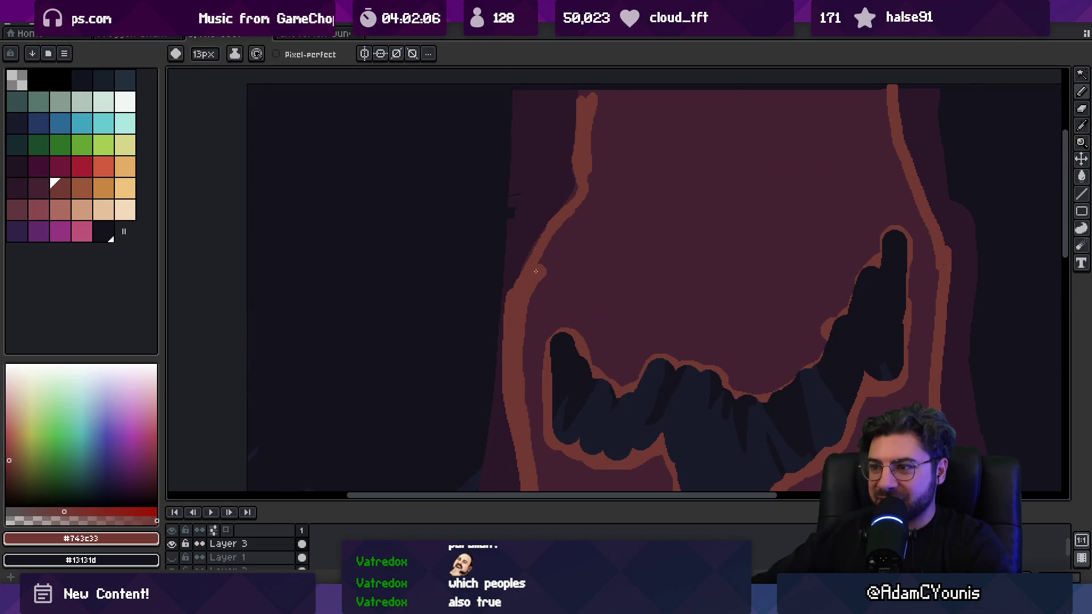
key("ctrl+z")
key("ctrl+z")
left_click_drag(515, 392, 513, 356)
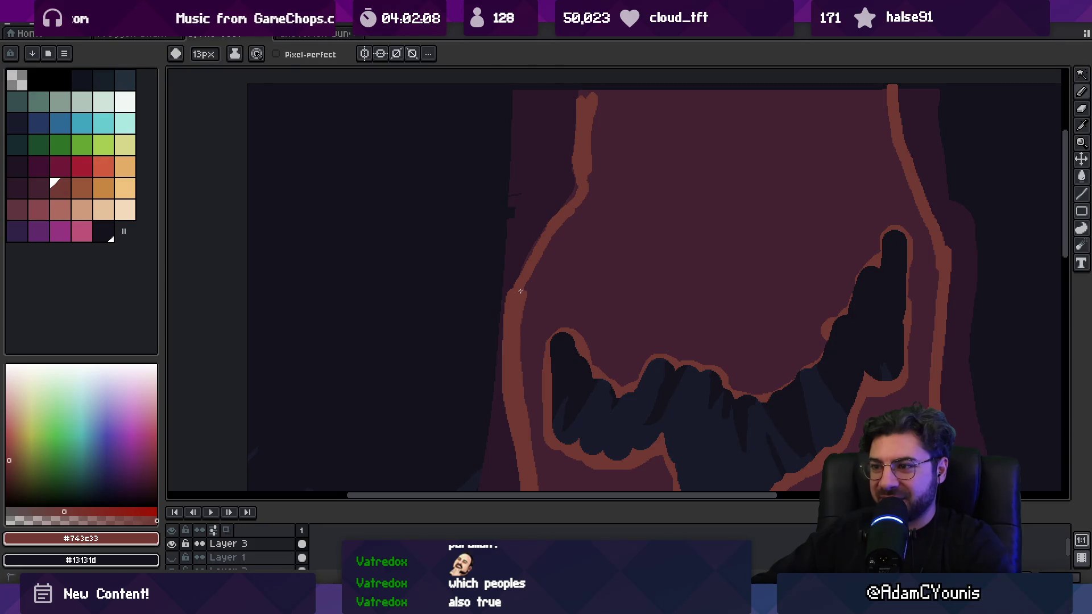
left_click_drag(520, 291, 558, 238)
key("e")
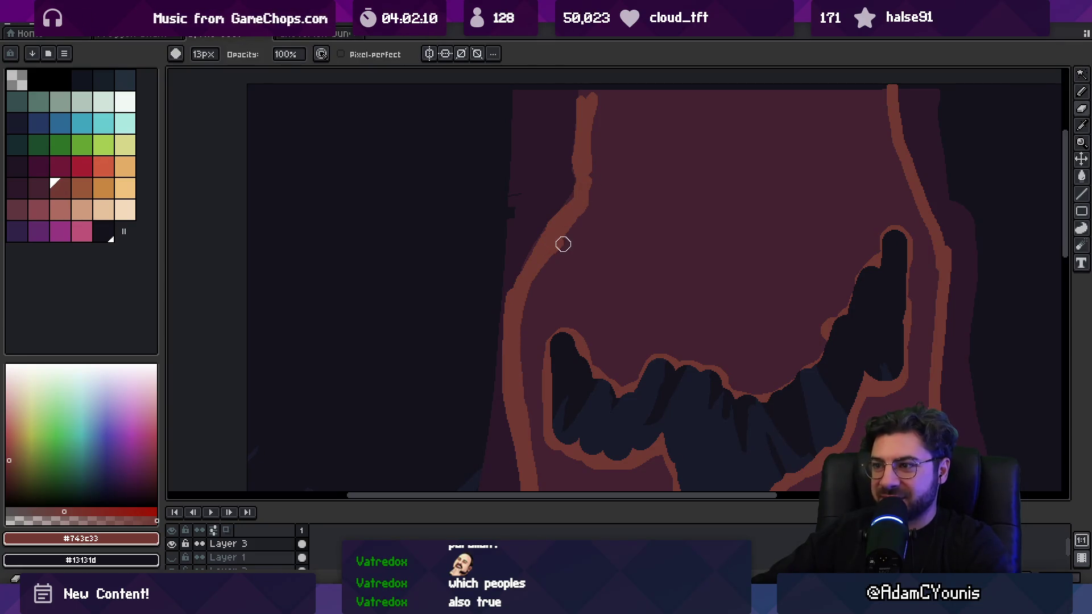
key("b")
left_click_drag(594, 214, 574, 233)
Step: Trim the left and right outlines with the trunk's maroon fill colour
left_click(592, 253, "alt")
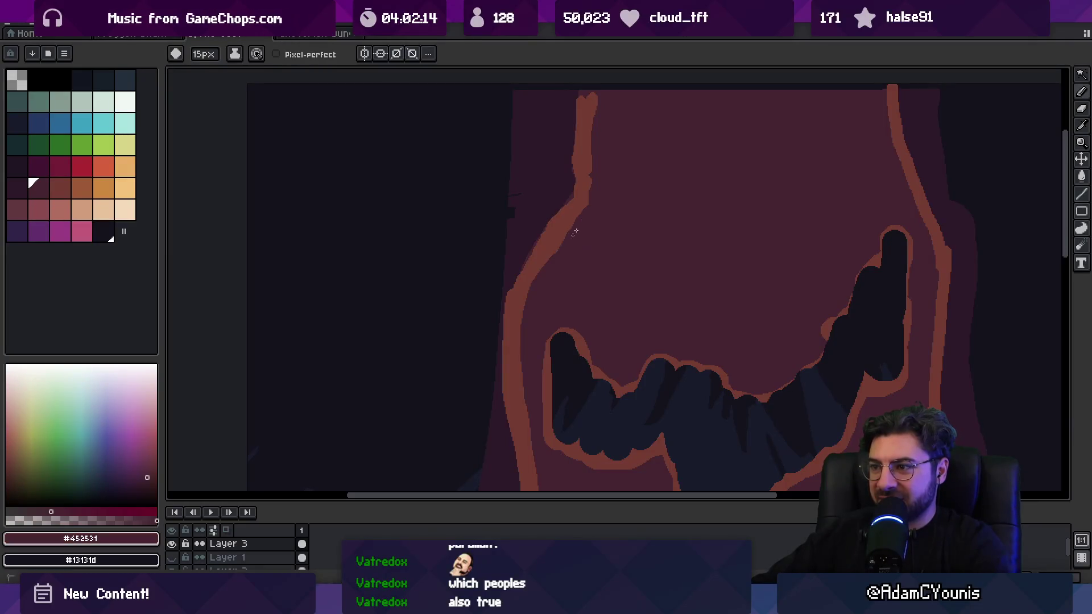
left_click_drag(520, 348, 526, 435)
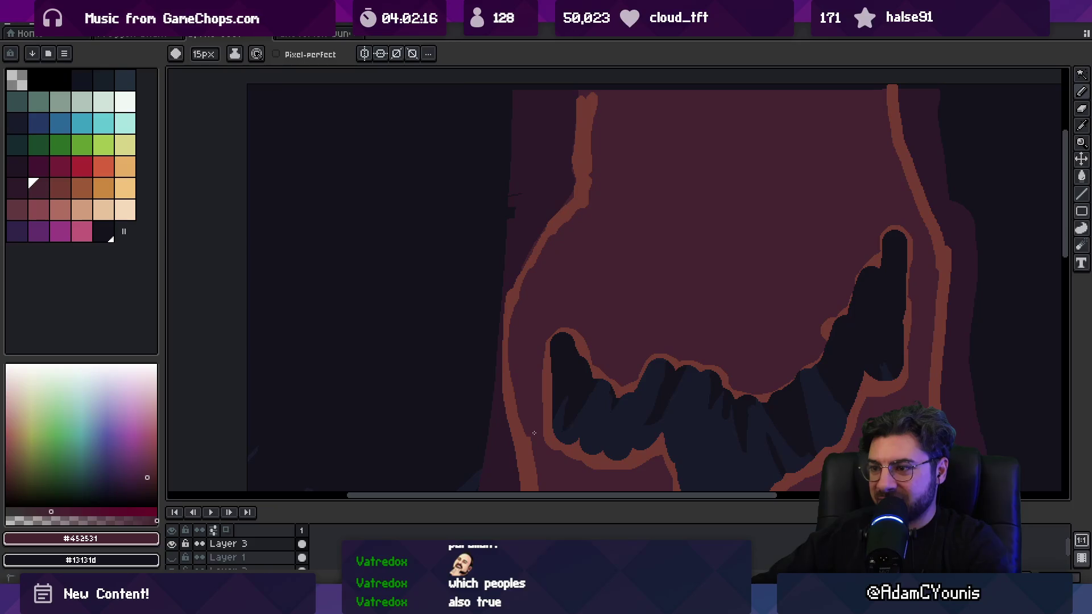
key("z")
scroll(516, 325, "down", 5)
scroll(568, 336, "up", 3)
scroll(619, 349, "up", 2)
key("b")
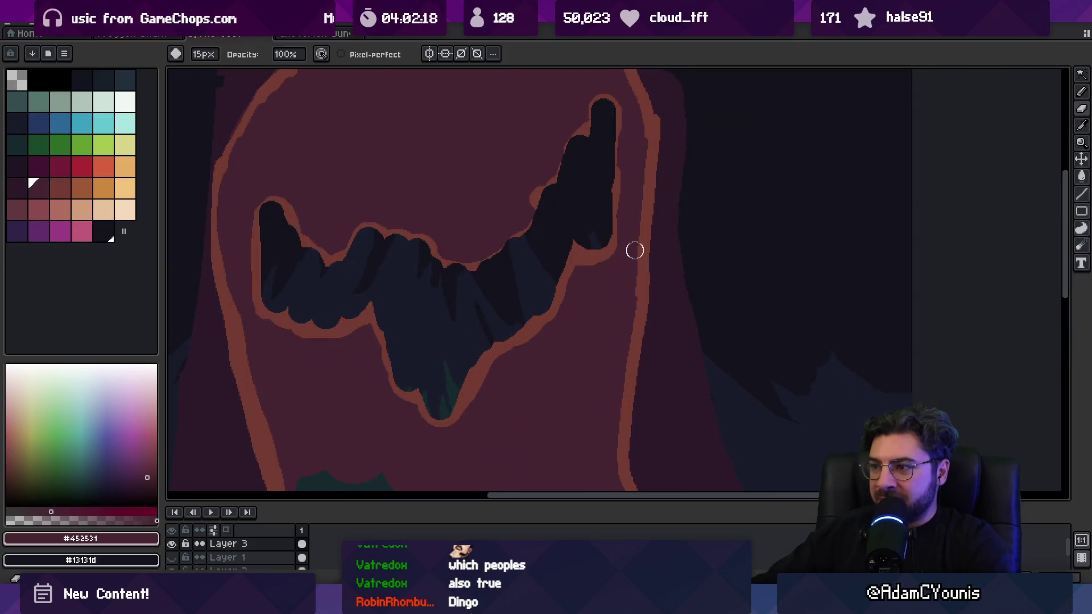
key("e")
left_click_drag(644, 140, 636, 197)
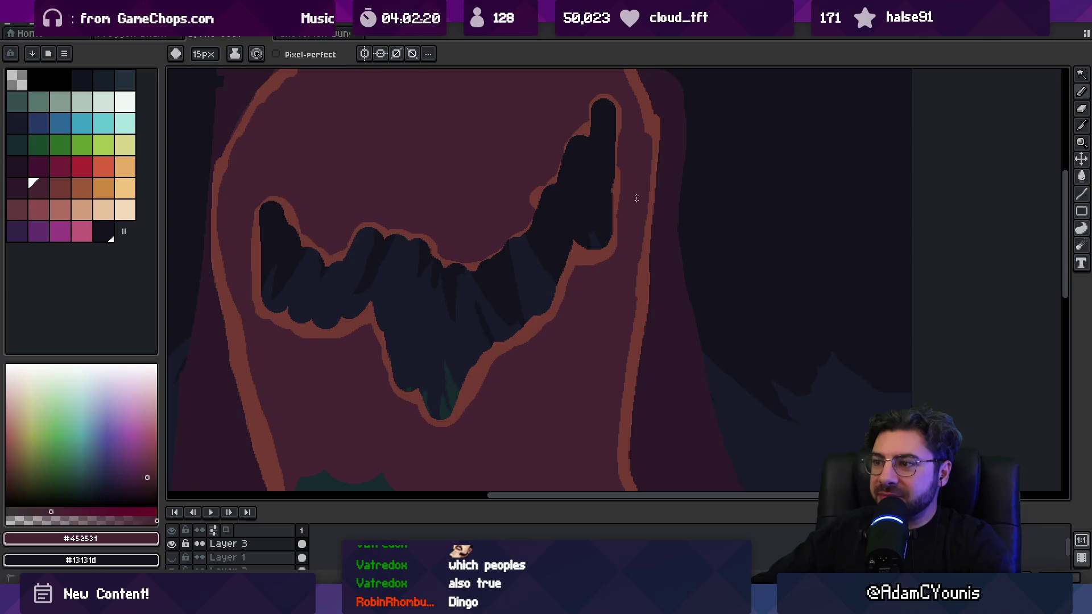
Step: Eyedrop the outline red and the dark maroon #2c1928, then zoom out to check the tree
scroll(619, 292, "right", 2)
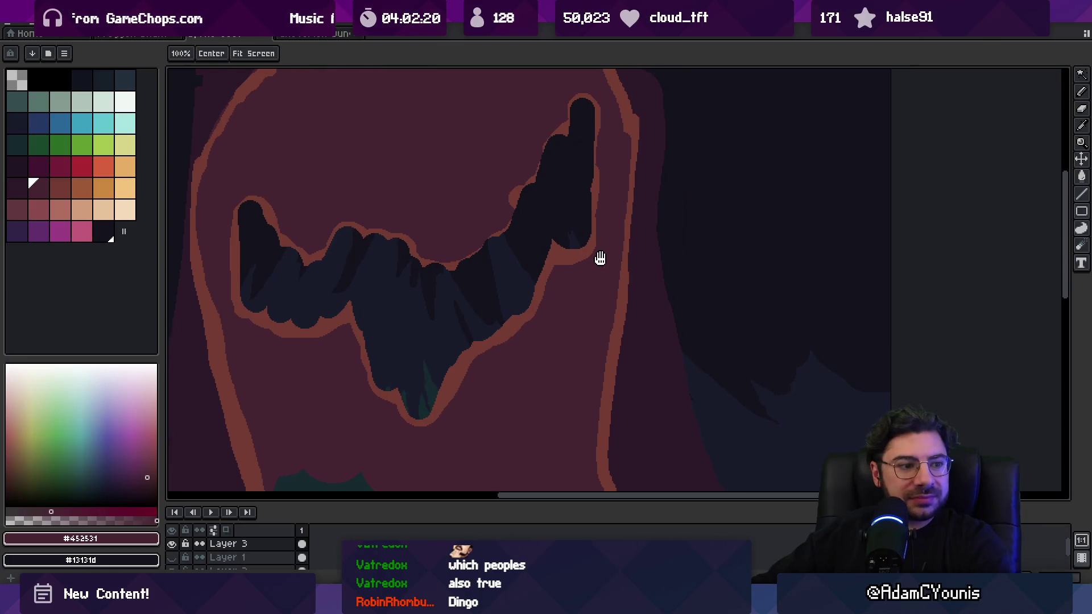
left_click(618, 326, "alt")
left_click(644, 282, "alt")
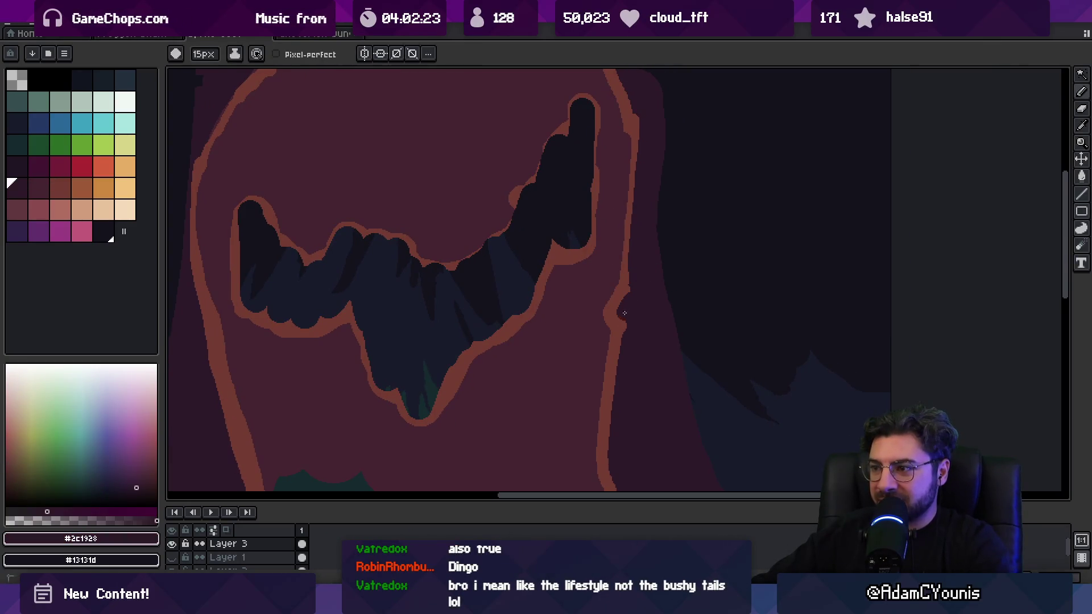
key("z")
scroll(629, 257, "down", 2)
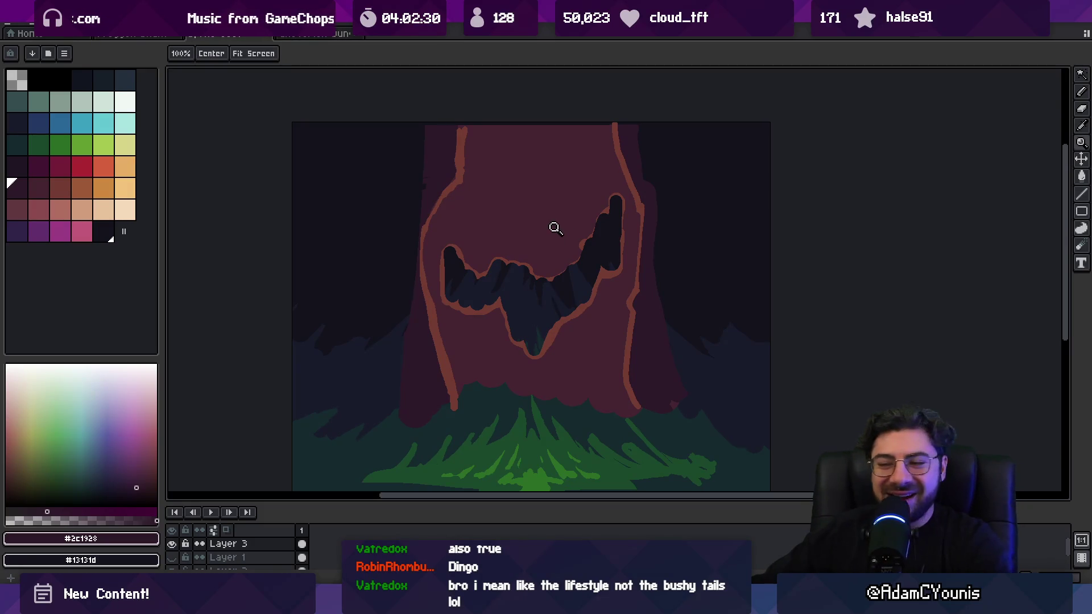
scroll(458, 160, "up", 2)
Step: Pan to the canvas's top-left corner and scroll over the trunk, face and grass
key("b")
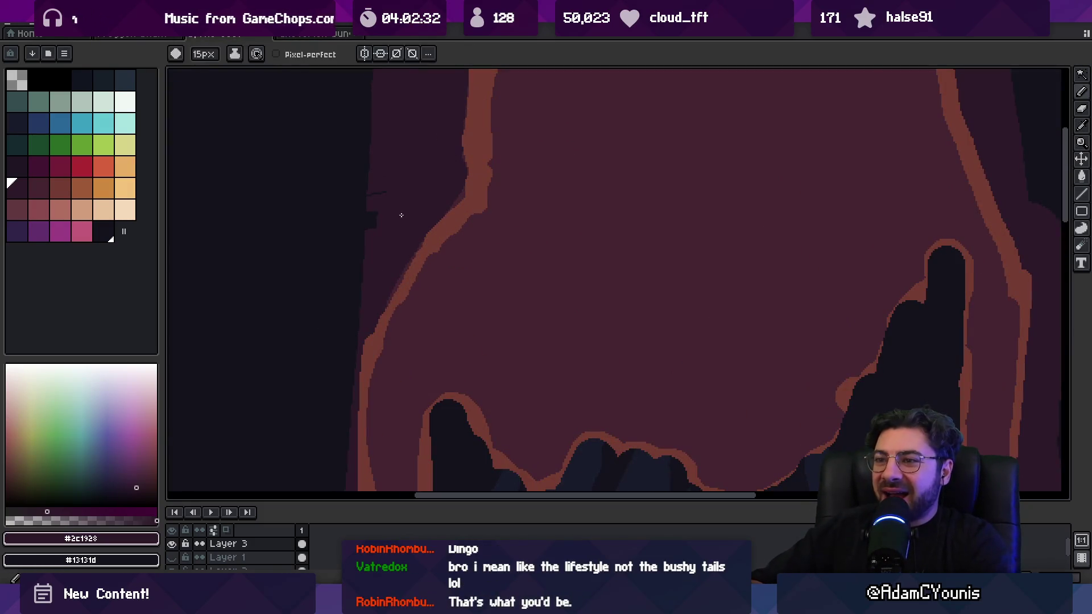
mouse_move(349, 178)
left_mouse_down()
mouse_move(370, 217)
mouse_move(514, 234)
left_mouse_up()
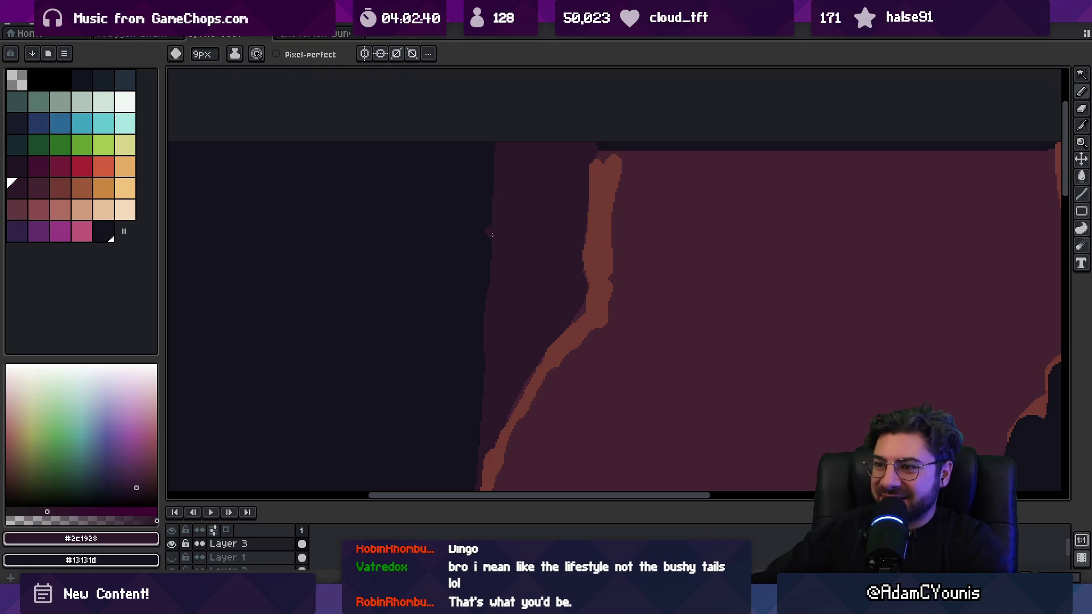
scroll(489, 305, "down", 2)
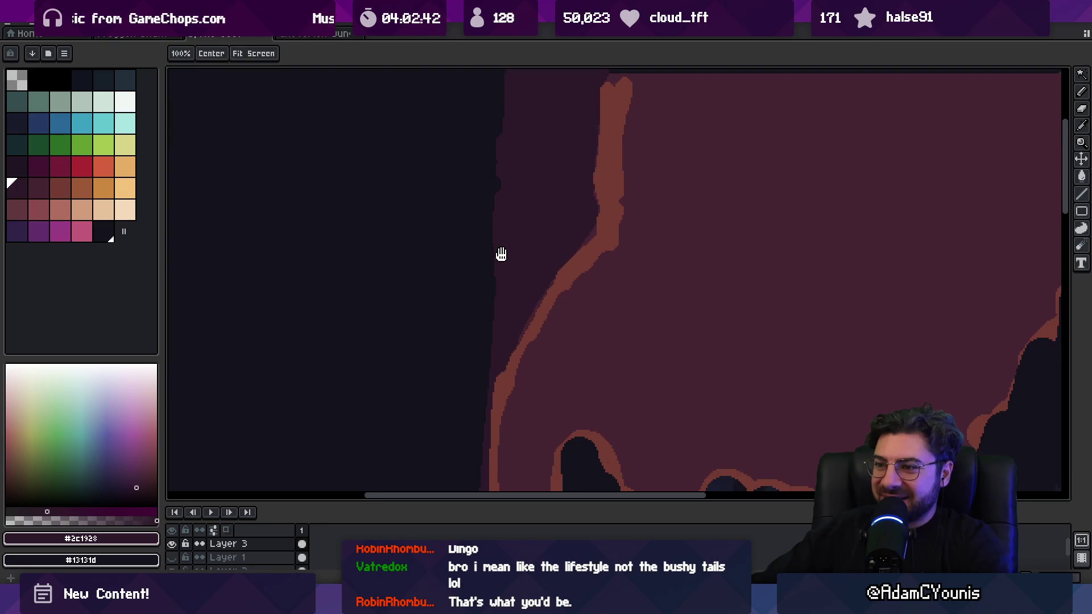
scroll(501, 286, "down", 2)
scroll(500, 285, "down", 2)
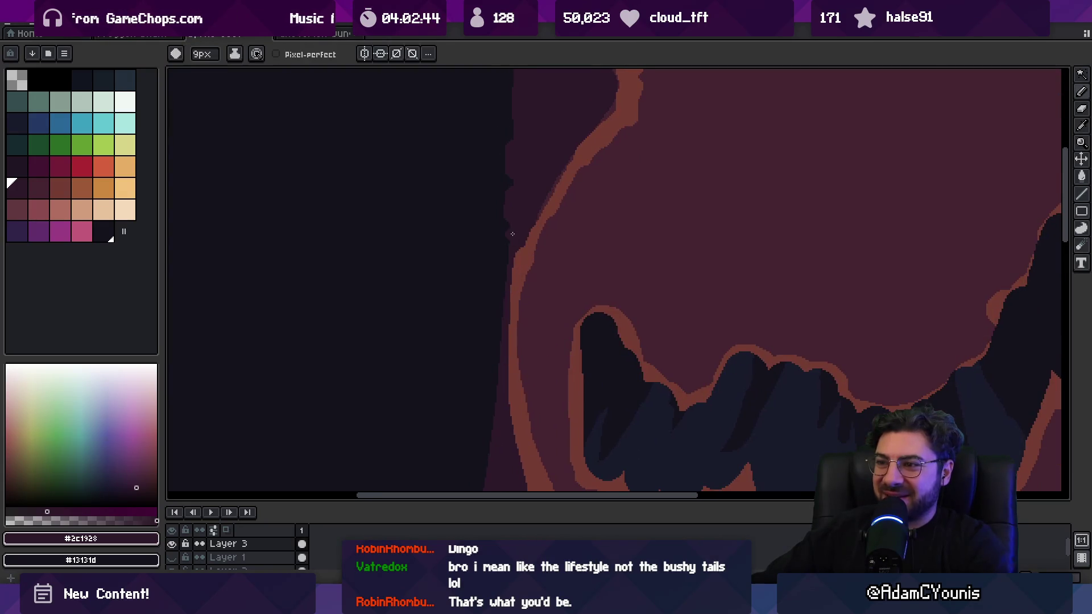
scroll(504, 213, "down", 4)
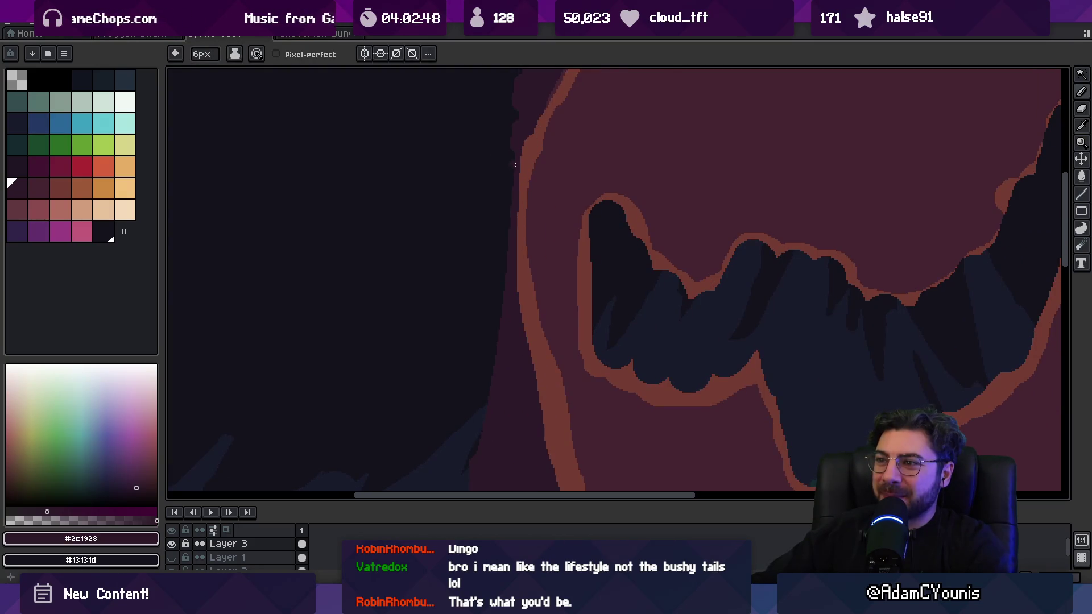
scroll(506, 284, "down", 2)
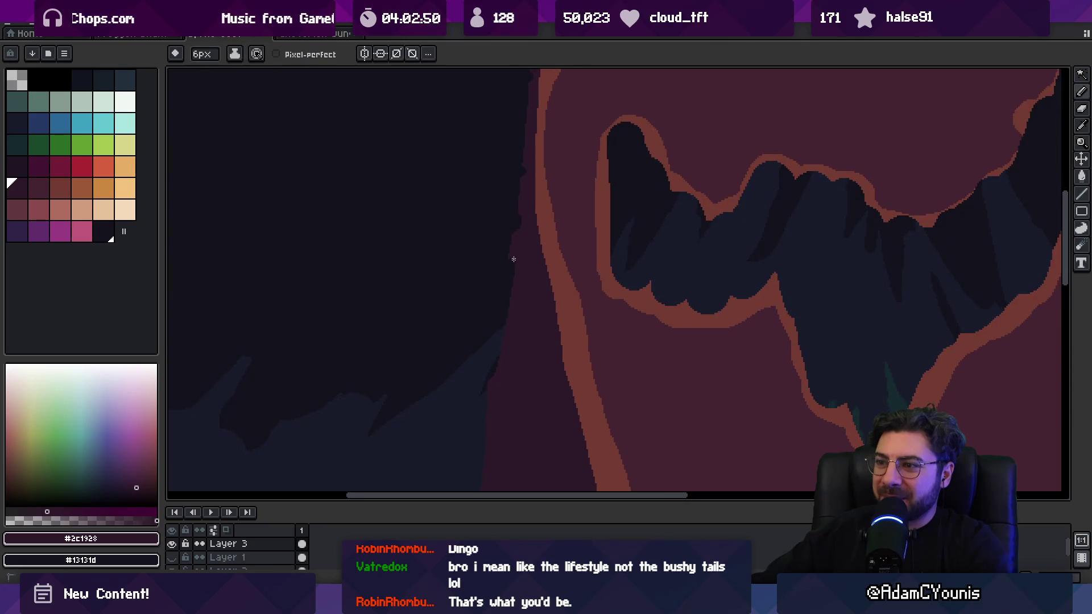
scroll(495, 364, "down", 4)
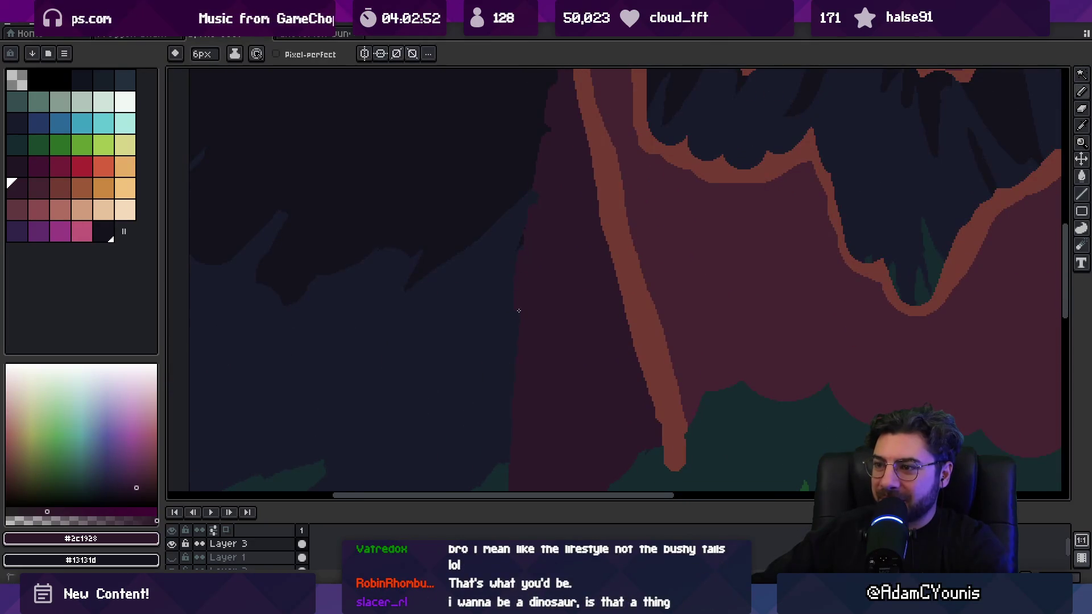
Step: Zoom out to the whole sprite, eyedrop trunk maroon #452531, and pick the darkest maroon swatch
left_click_drag(512, 429, 514, 281)
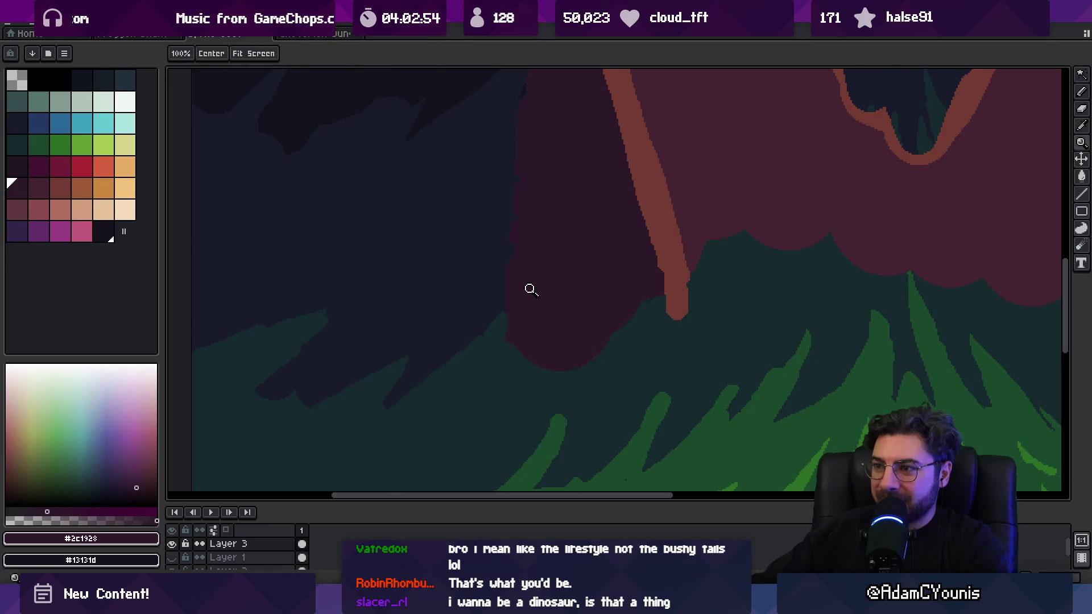
scroll(483, 286, "down", 5)
scroll(561, 251, "up", 5)
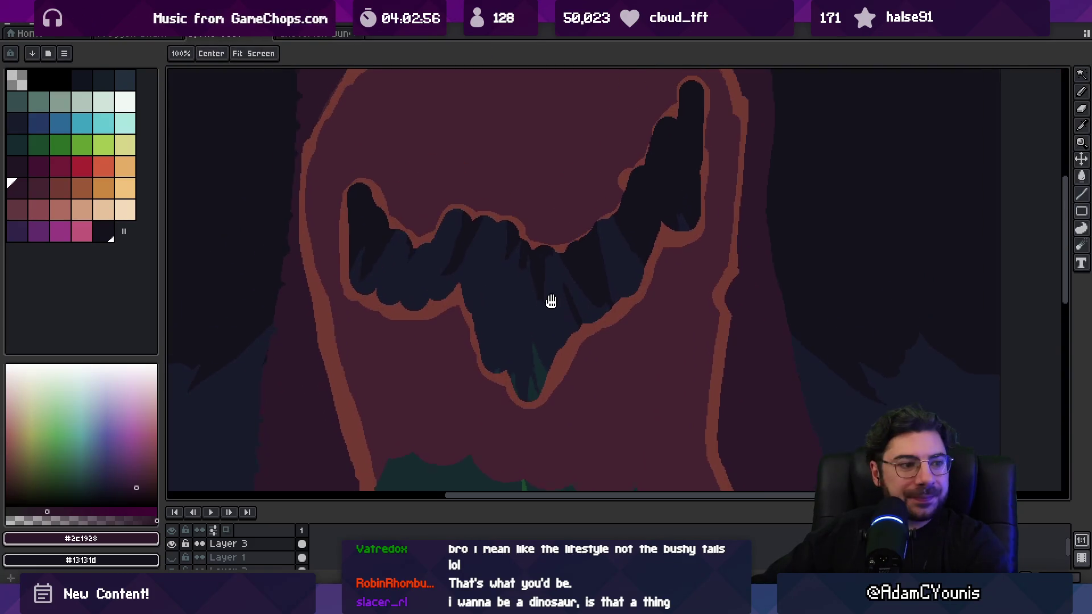
scroll(536, 277, "down", 2)
scroll(536, 277, "down", 1)
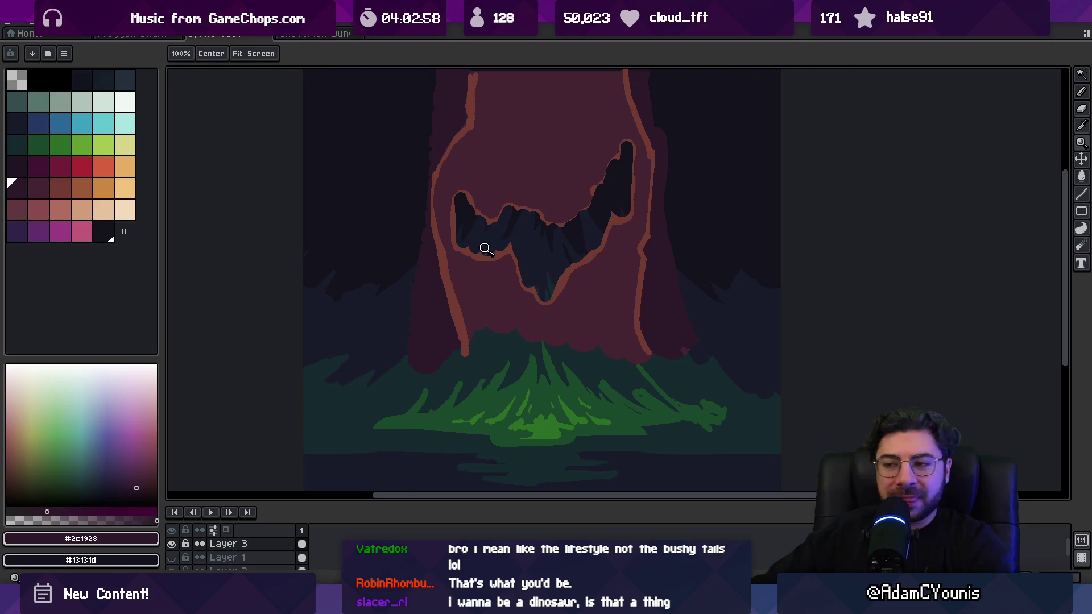
scroll(475, 267, "up", 1)
left_click(456, 288, "alt")
left_click(17, 189)
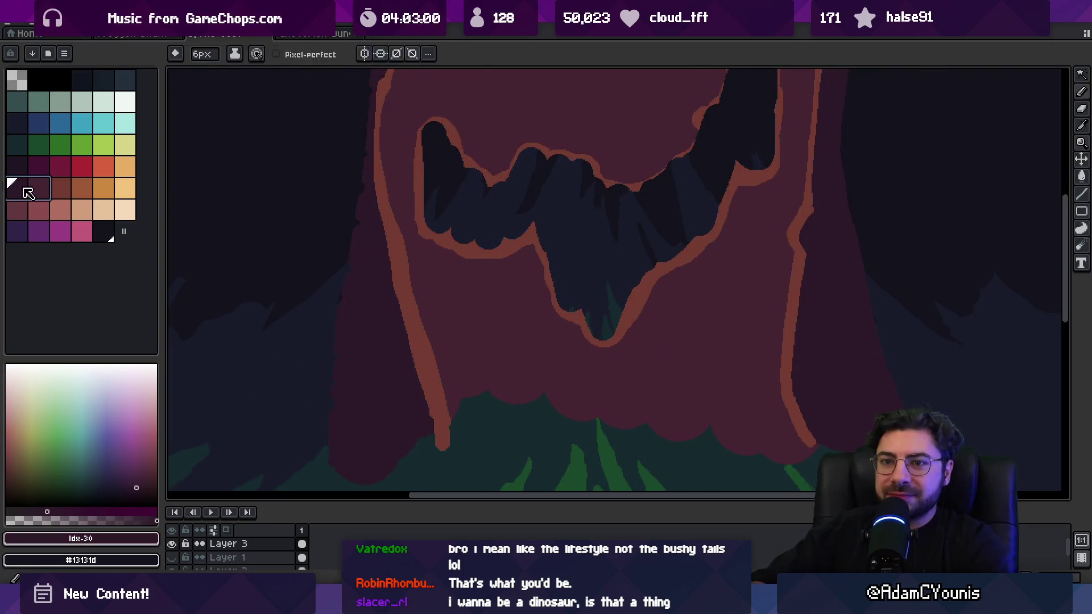
Step: Shade along the inside of the left trunk outline with the pencil
key("b")
left_click_drag(435, 357, 422, 316)
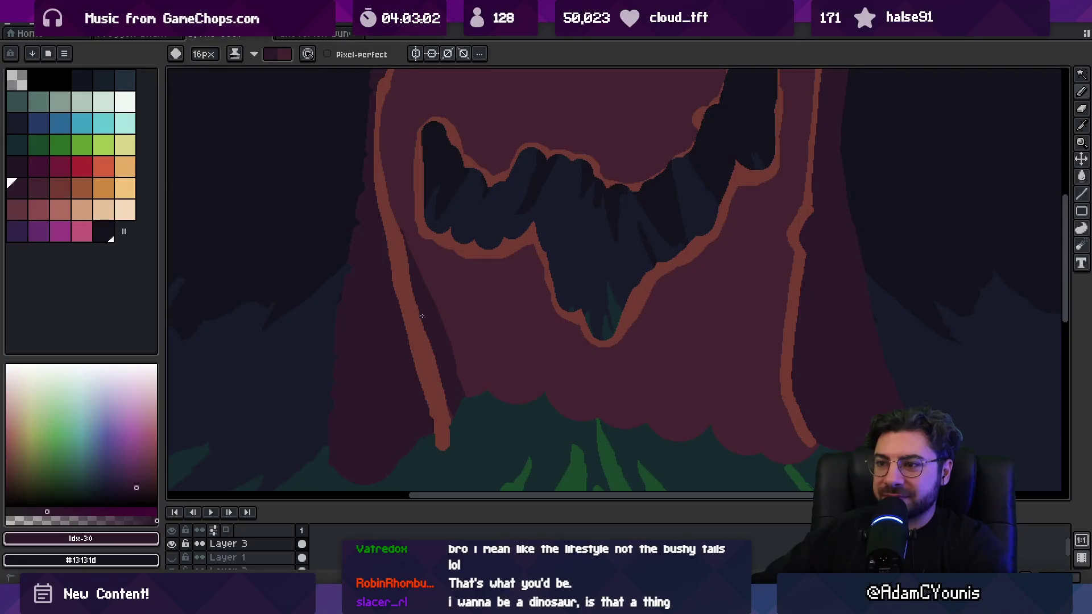
scroll(387, 193, "up", 5)
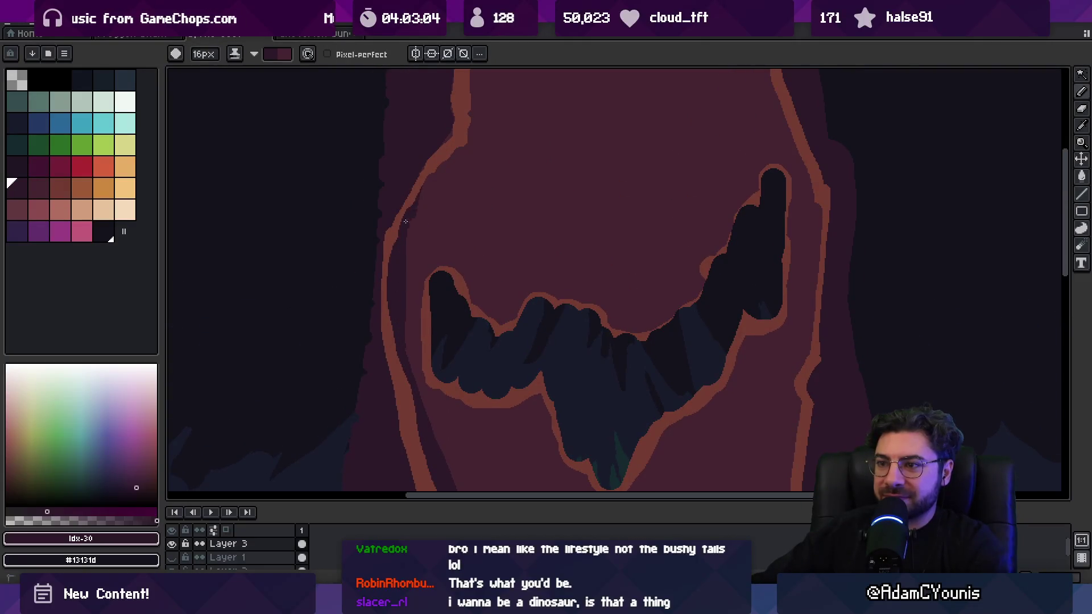
scroll(449, 171, "up", 3)
scroll(548, 144, "right", 3)
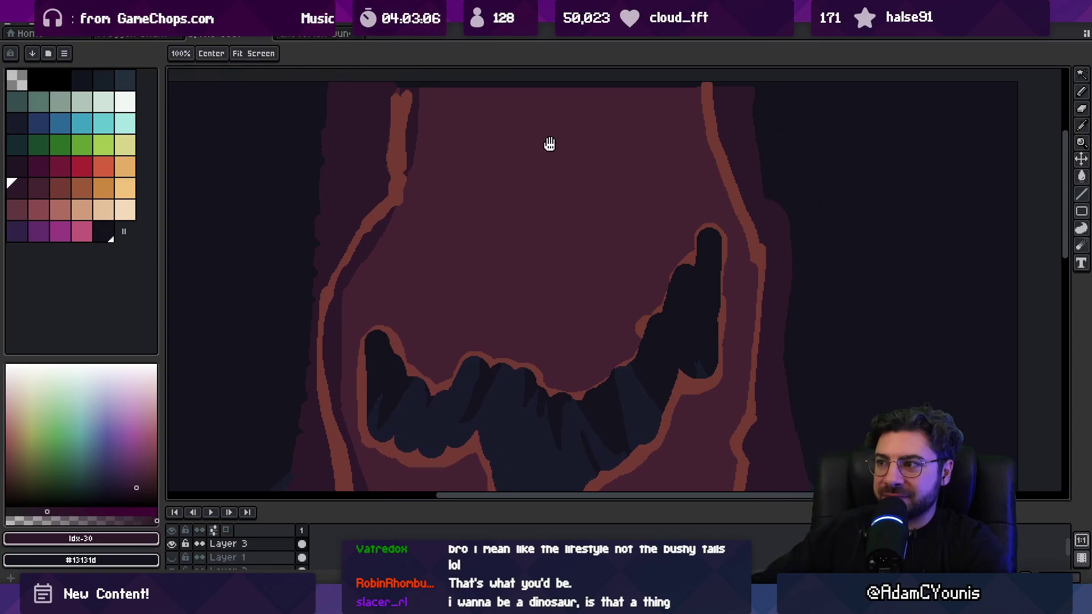
Step: Shade down the inside of the right trunk outline in several pencil strokes
left_click_drag(689, 94, 716, 192)
left_click_drag(749, 274, 741, 332)
scroll(731, 281, "down", 8)
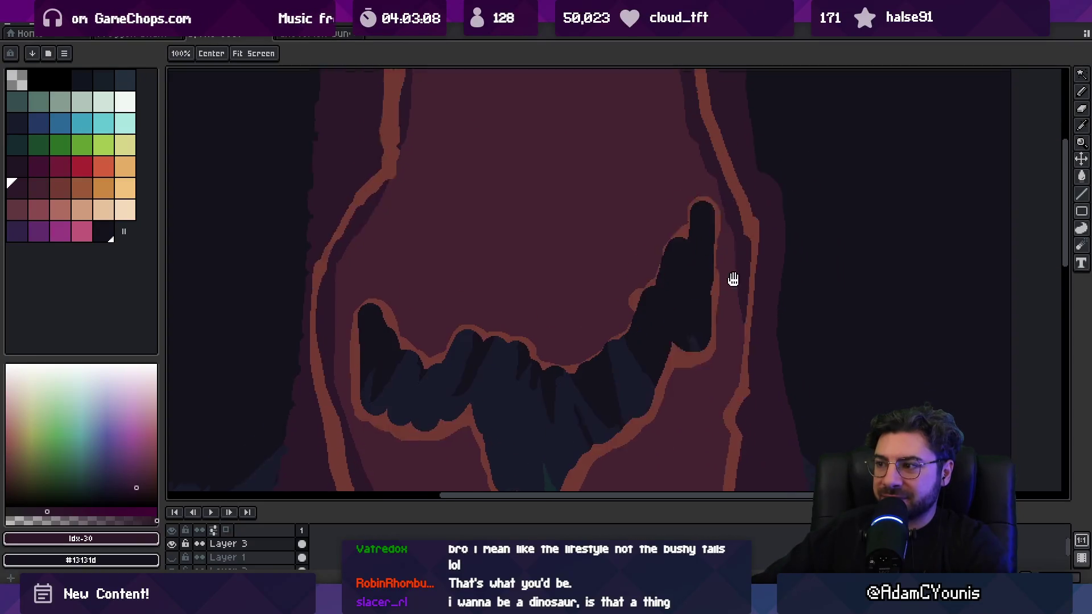
left_click_drag(744, 164, 730, 265)
scroll(722, 341, "down", 5)
left_click_drag(734, 196, 734, 355)
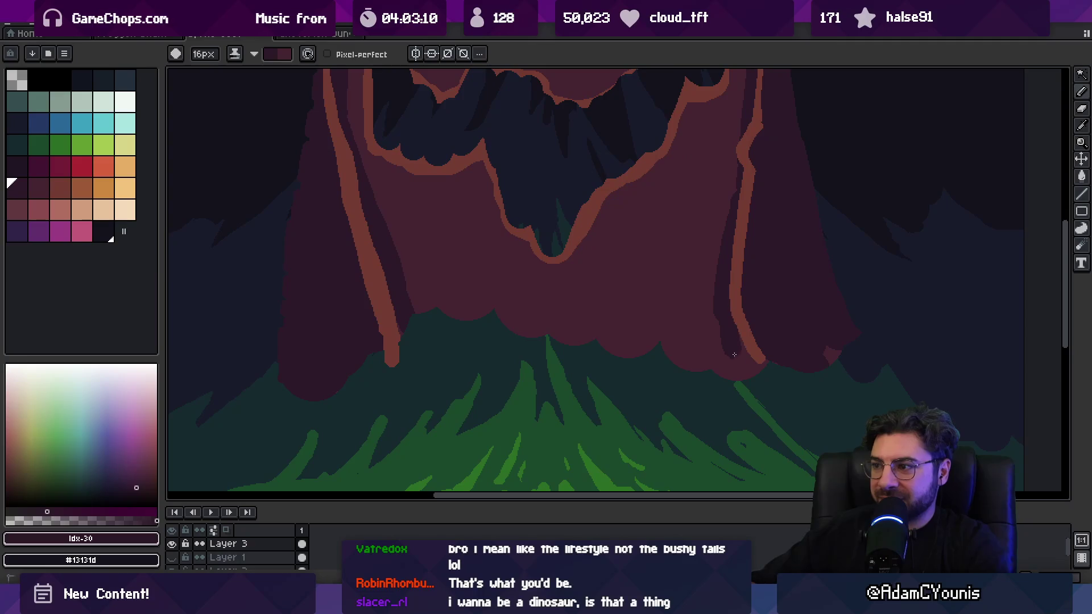
Step: Zoom out to check the shaded tree, then ready the brush for the eye
key("z")
scroll(706, 272, "down", 5)
scroll(708, 279, "up", 3)
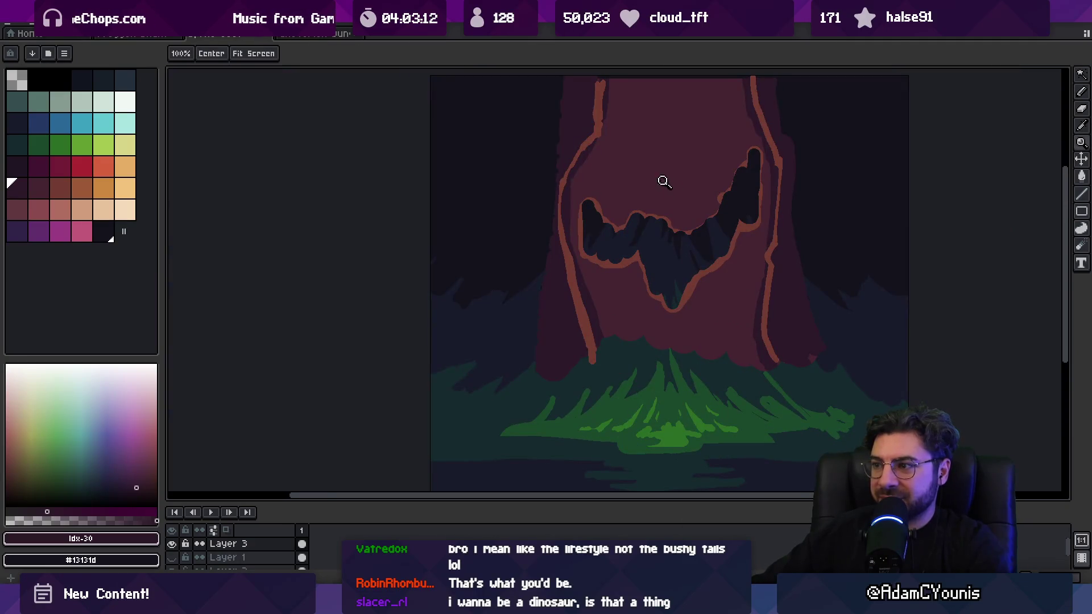
scroll(595, 259, "up", 4)
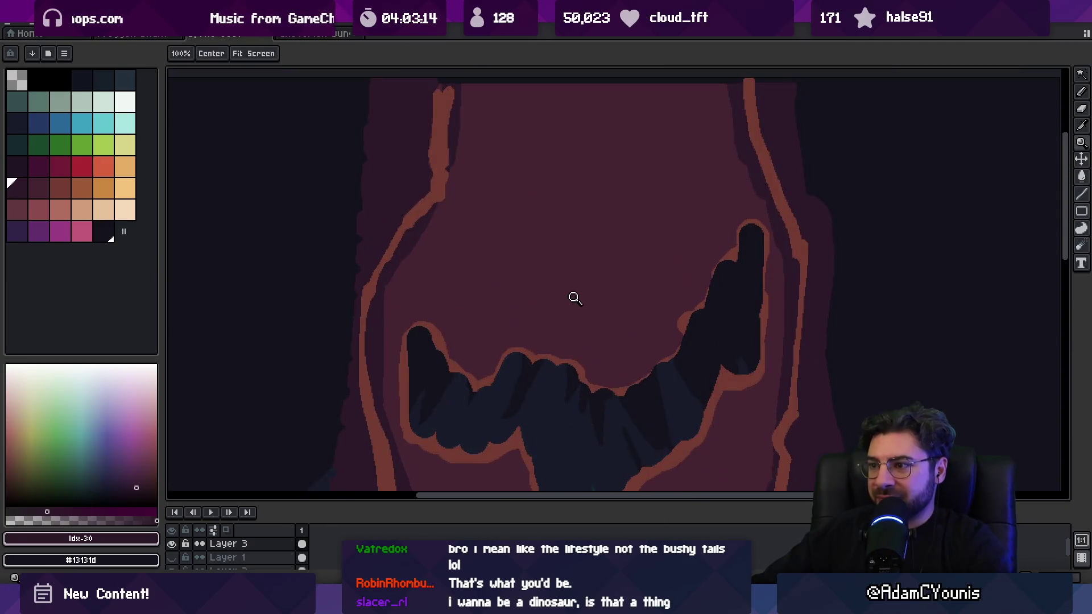
key("b")
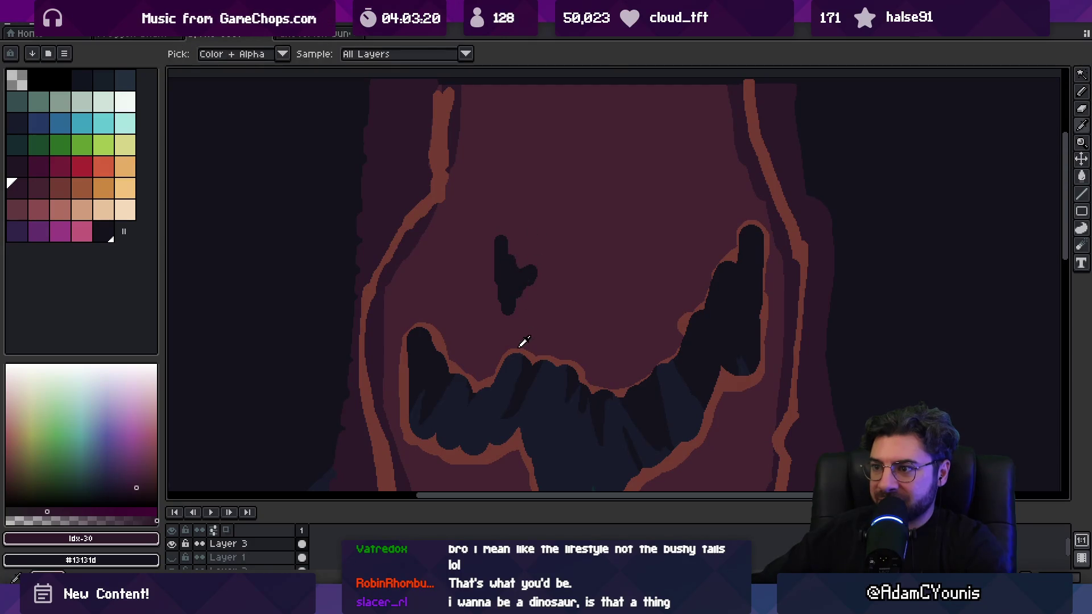
Step: Make orange-brown #743c33 the drawing colour for outlining the eye
key("shift+g")
left_click(507, 307, "alt")
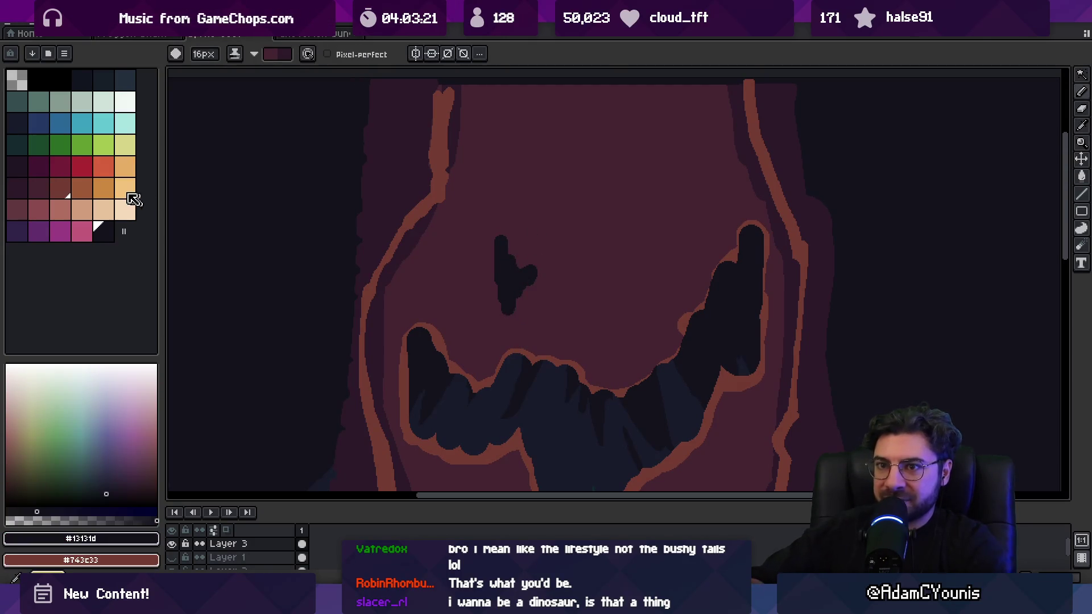
left_click(39, 187)
key("x")
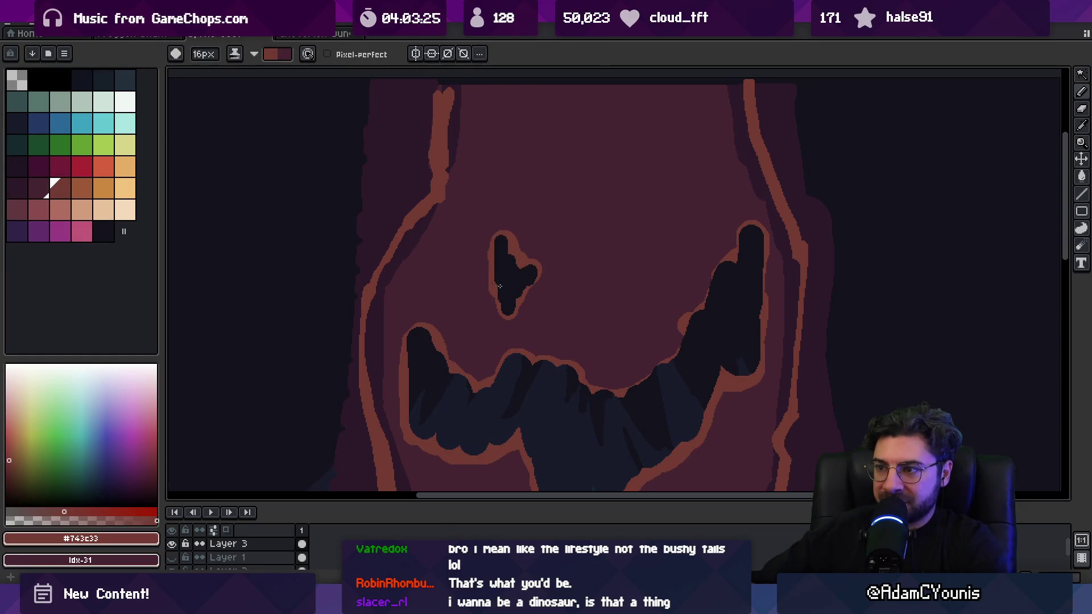
Step: Zoom out to check the image, then sample the trunk's maroon #452531 for painting
key("z")
scroll(531, 230, "down", 5)
scroll(558, 288, "up", 5)
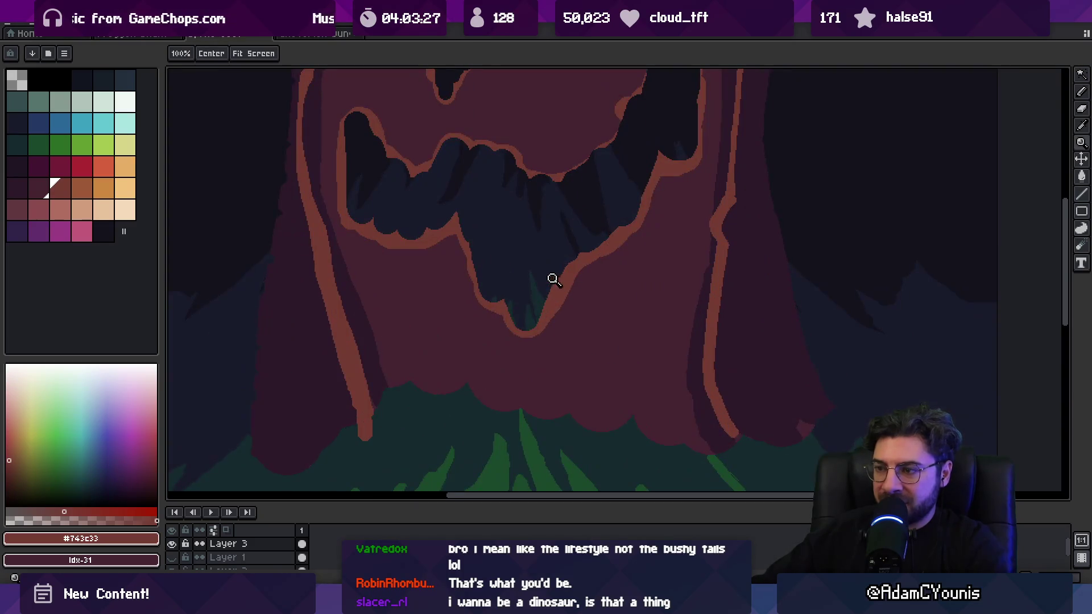
left_click(573, 339, "alt")
key("b")
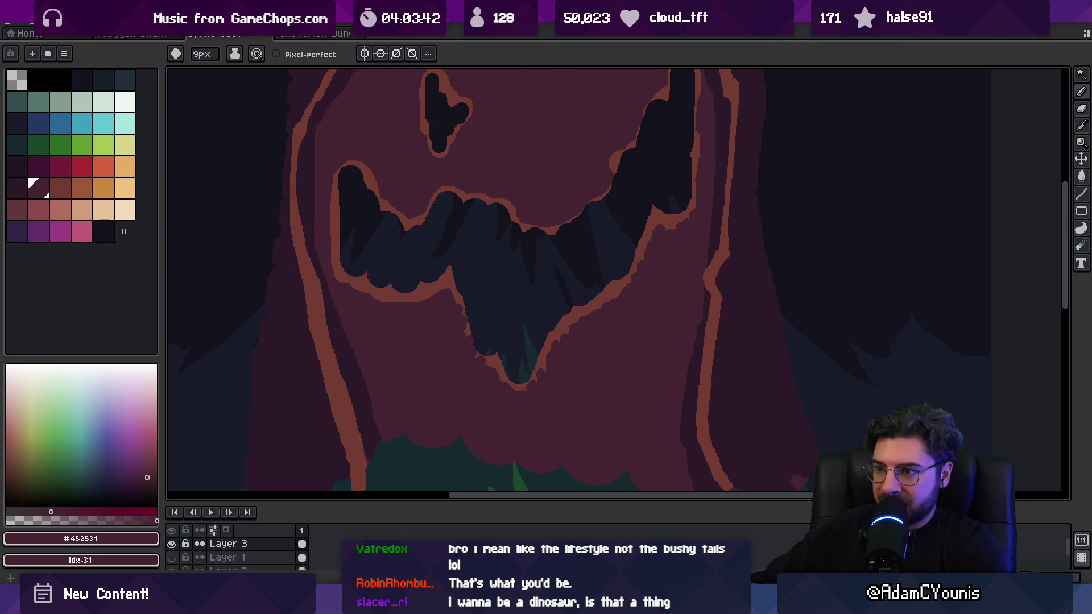
scroll(505, 286, "down", 3)
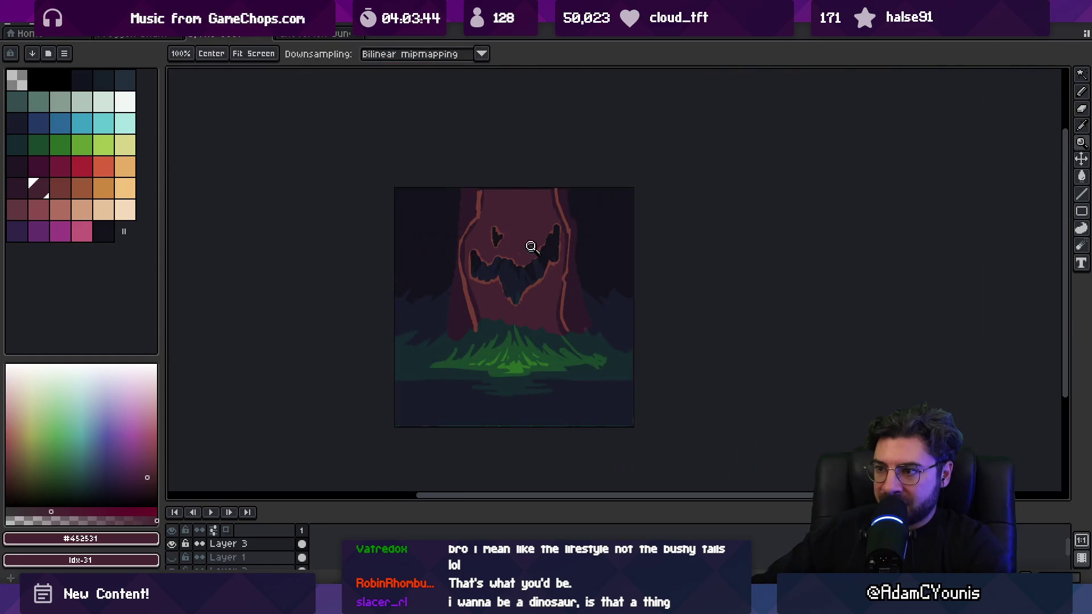
Step: Paint a dark curving maroon stroke on the trunk with a 15px brush
scroll(520, 244, "up", 1)
left_click(638, 231, "alt")
key("plus")
key("plus")
key("plus")
left_click_drag(608, 216, 652, 276)
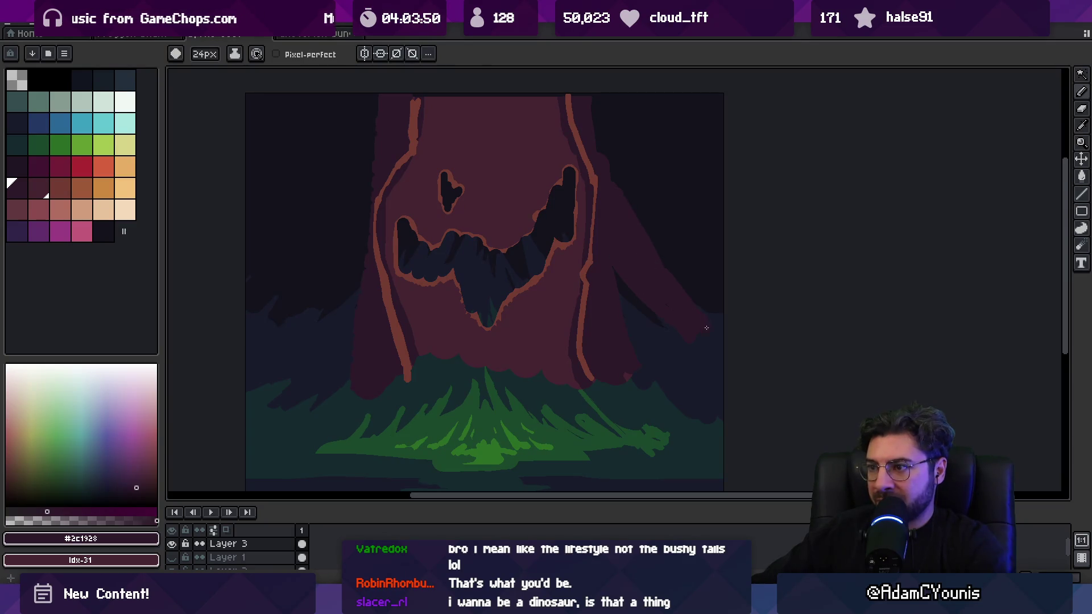
Step: Add a reddish stroke at the lower-left base and a dark second-eye patch, trimming its bottom
left_click_drag(307, 348, 341, 317)
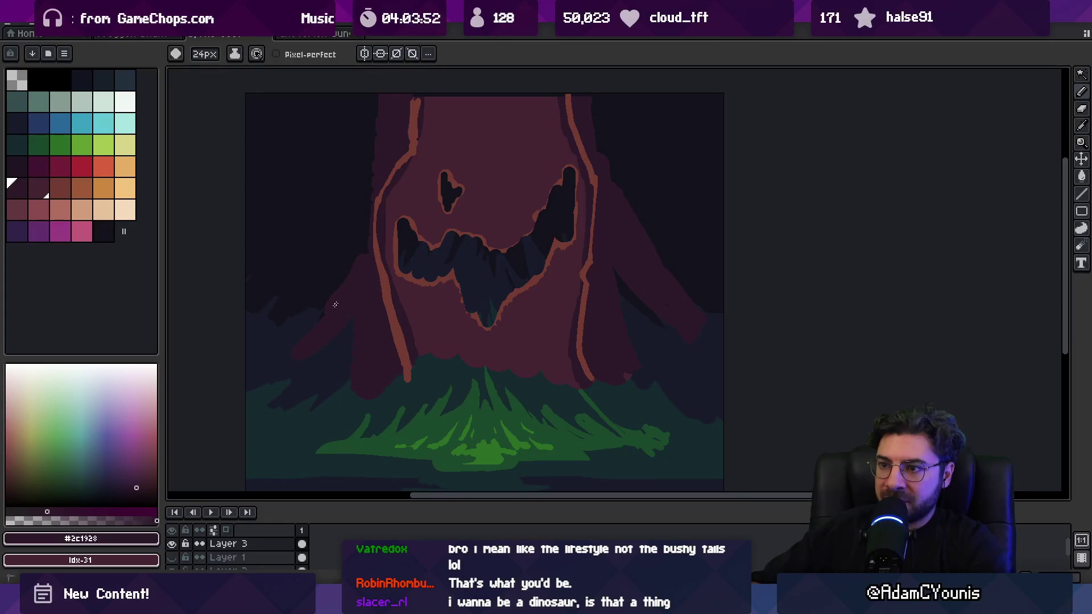
scroll(501, 193, "up", 3)
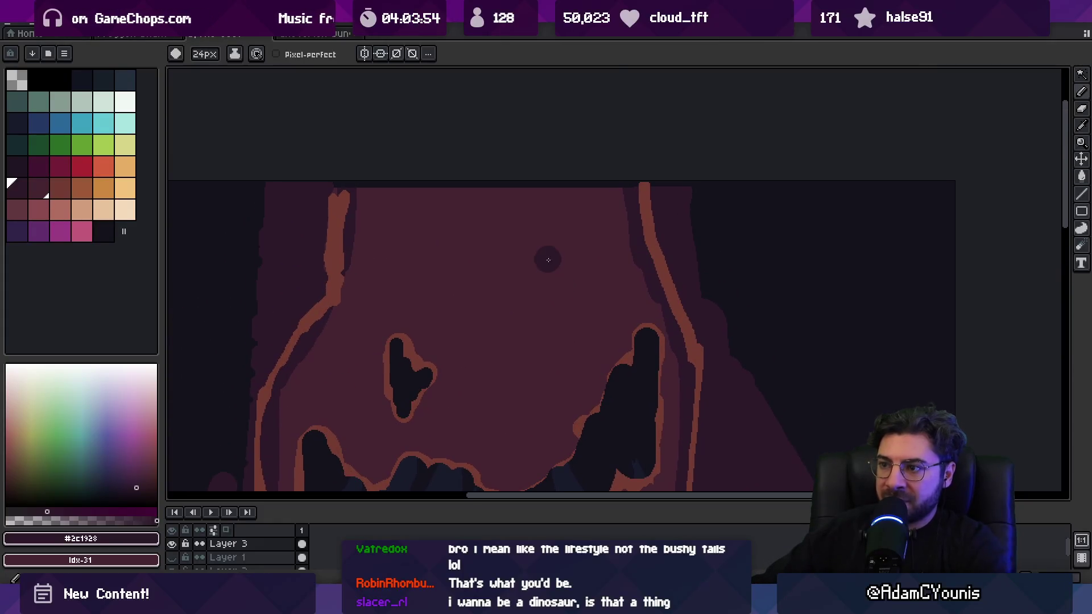
mouse_move(554, 264)
left_mouse_down()
mouse_move(571, 259)
mouse_move(549, 281)
mouse_move(537, 190)
left_mouse_up()
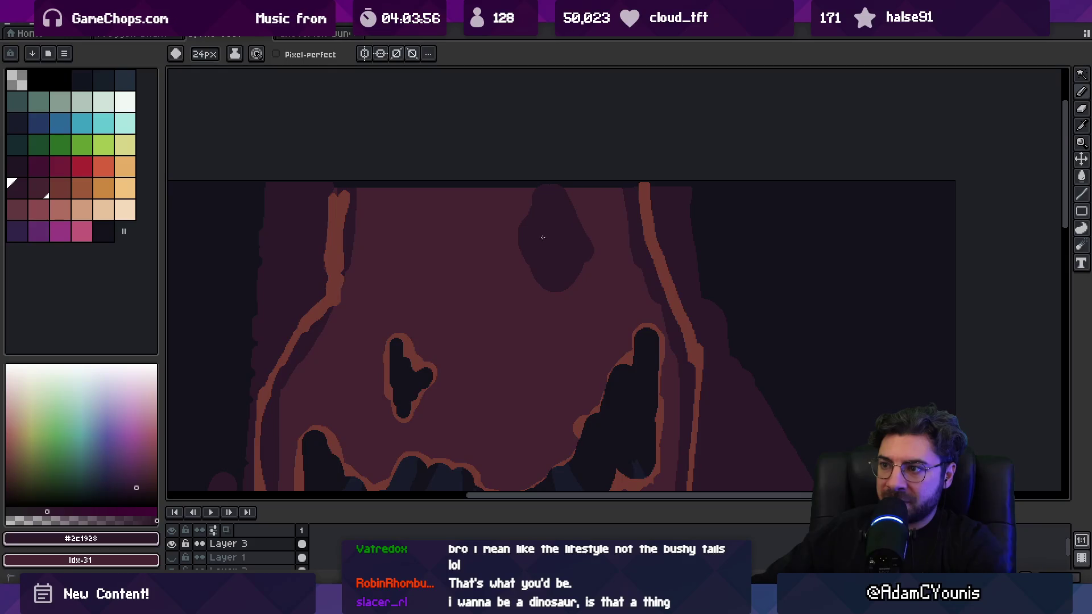
key("alt")
left_click(535, 282)
left_click_drag(543, 288, 563, 287)
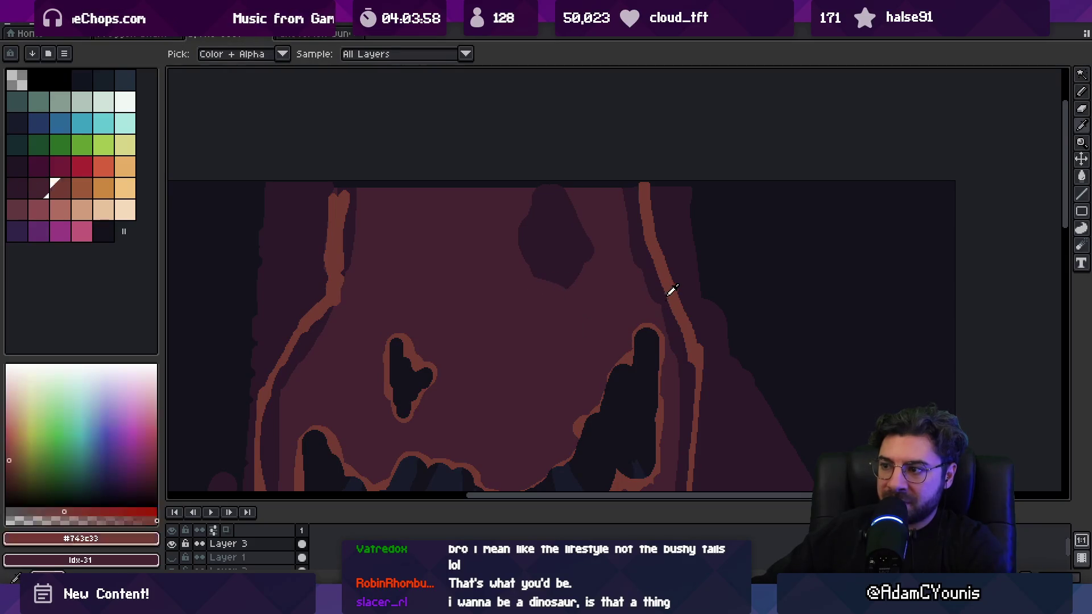
Step: Sample trunk shades #2c1928 and #201523 with a smaller brush and zoom into the carved face
left_click(17, 166)
key("minus")
key("minus")
key("minus")
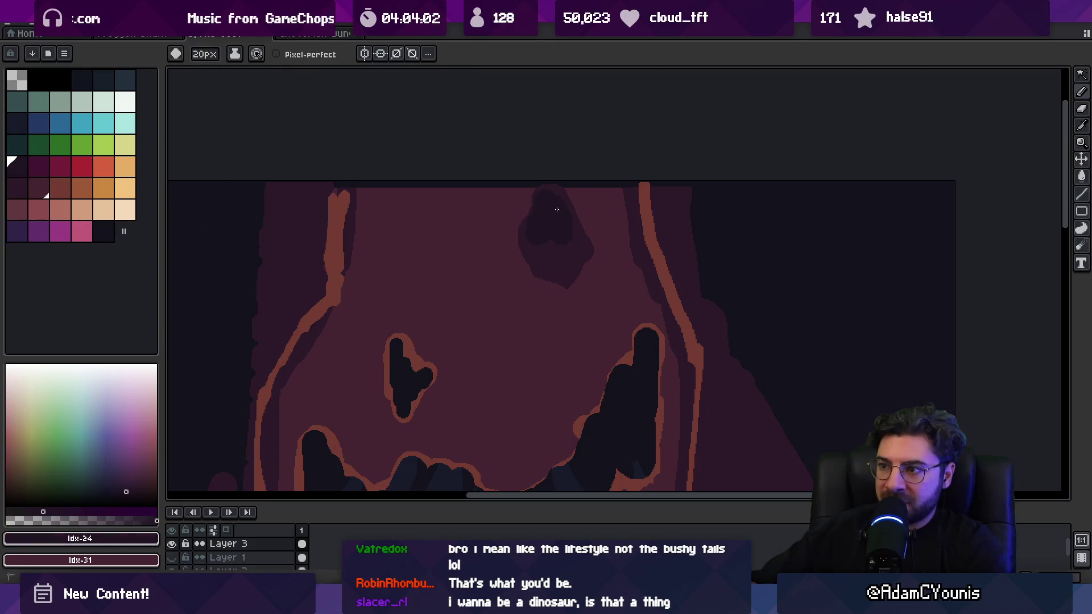
left_click(558, 258, "alt")
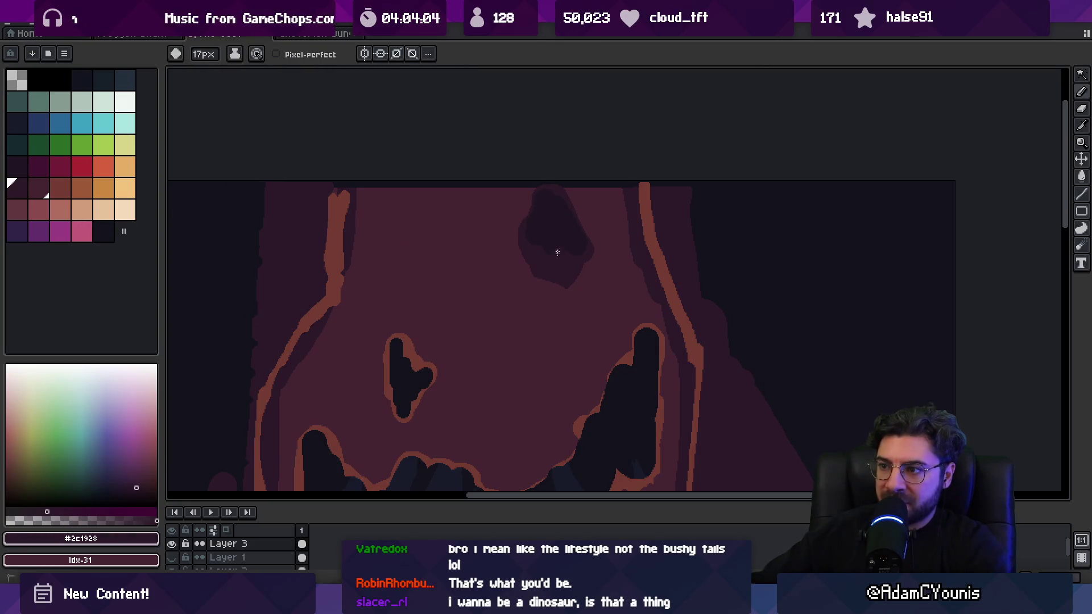
left_click(539, 244, "alt")
left_click(561, 260, "alt")
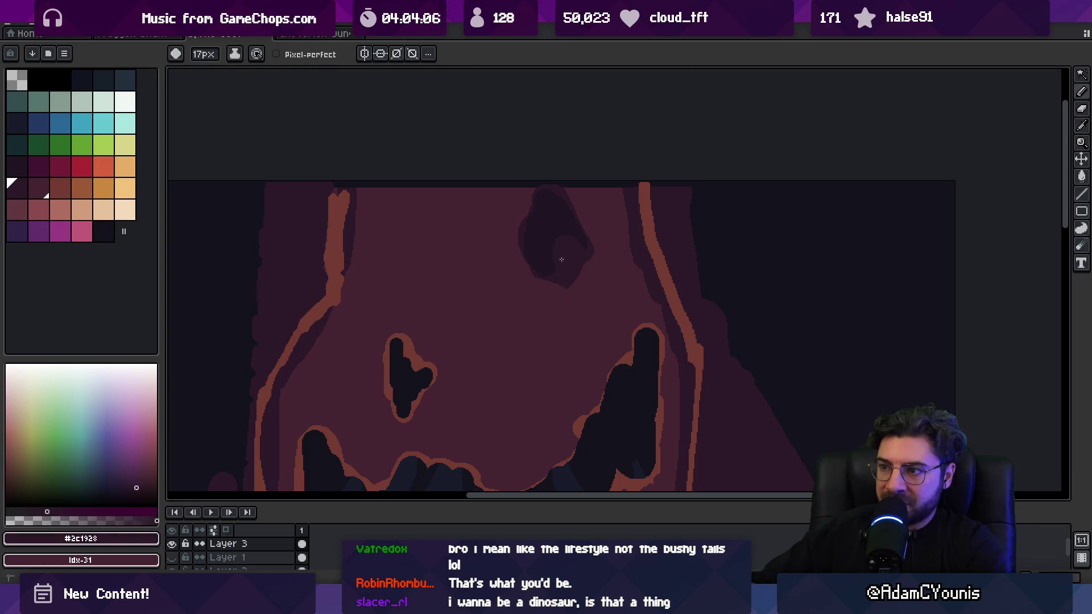
key("z")
scroll(574, 255, "down", 3)
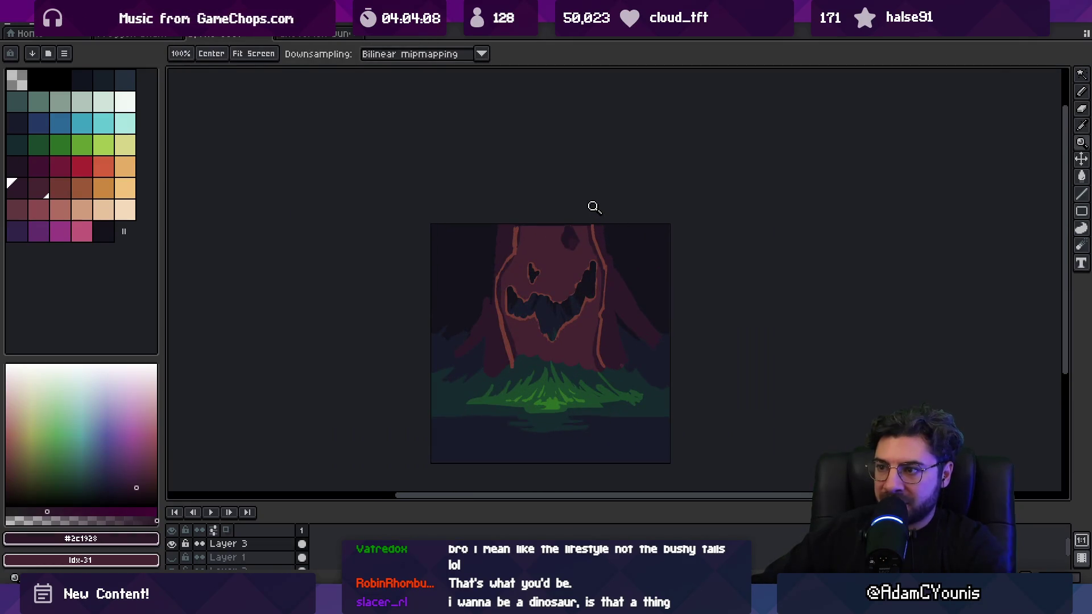
left_click(566, 249)
left_click(569, 245)
key("b")
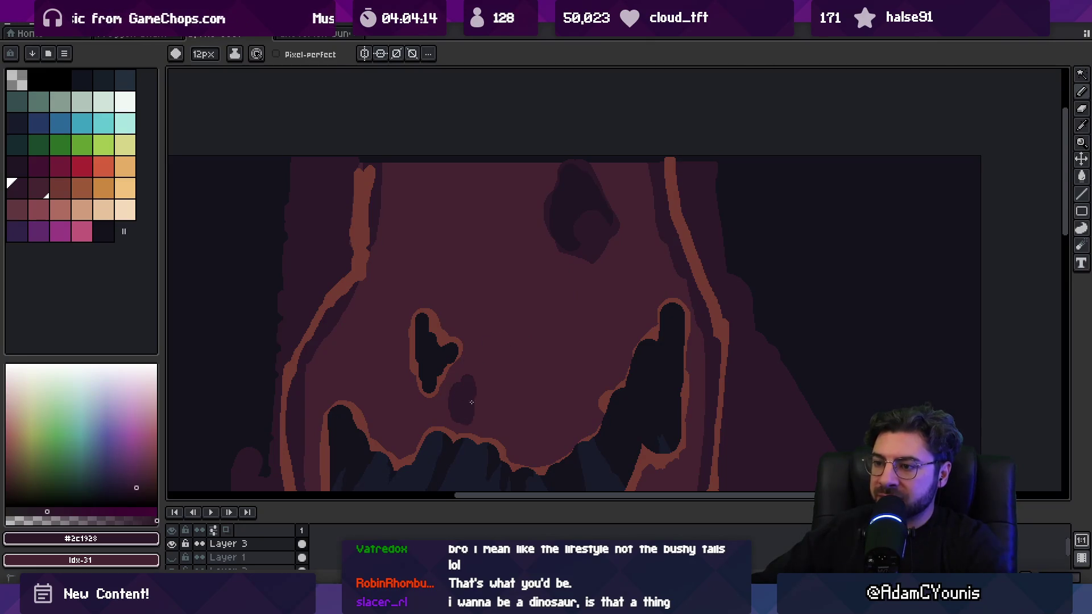
Step: Try dark vertical nose strokes between the eyes, then undo them
mouse_move(491, 413)
left_mouse_down()
mouse_move(523, 332)
mouse_move(543, 432)
mouse_move(575, 301)
mouse_move(614, 278)
mouse_move(618, 344)
left_mouse_up()
key("z")
scroll(641, 264, "down", 4)
scroll(641, 263, "up", 3)
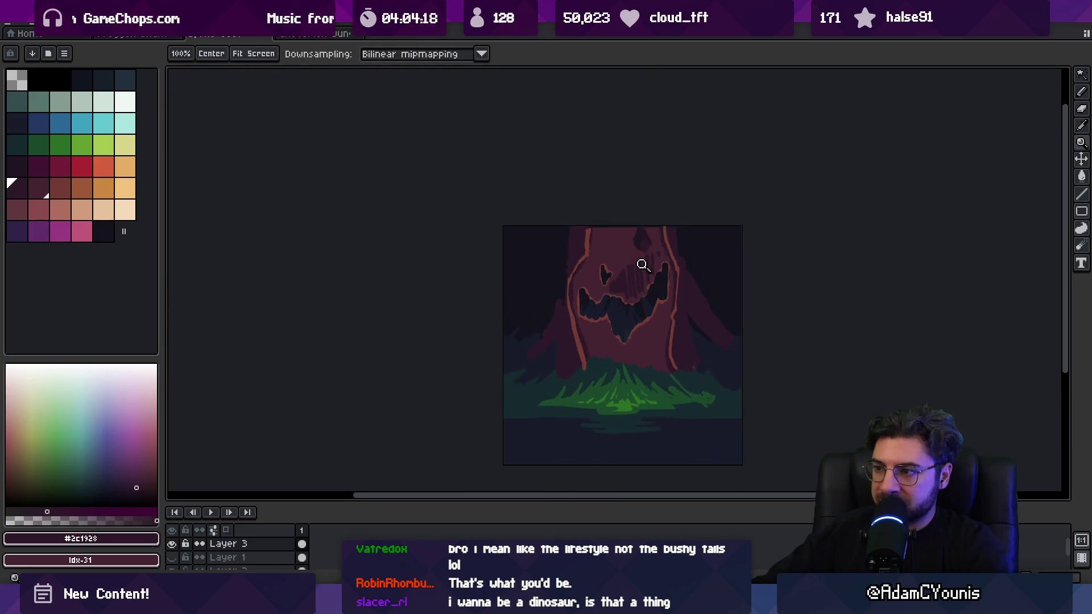
left_click(621, 292)
key("v")
key("ctrl+z")
key("ctrl+z")
key("ctrl+z")
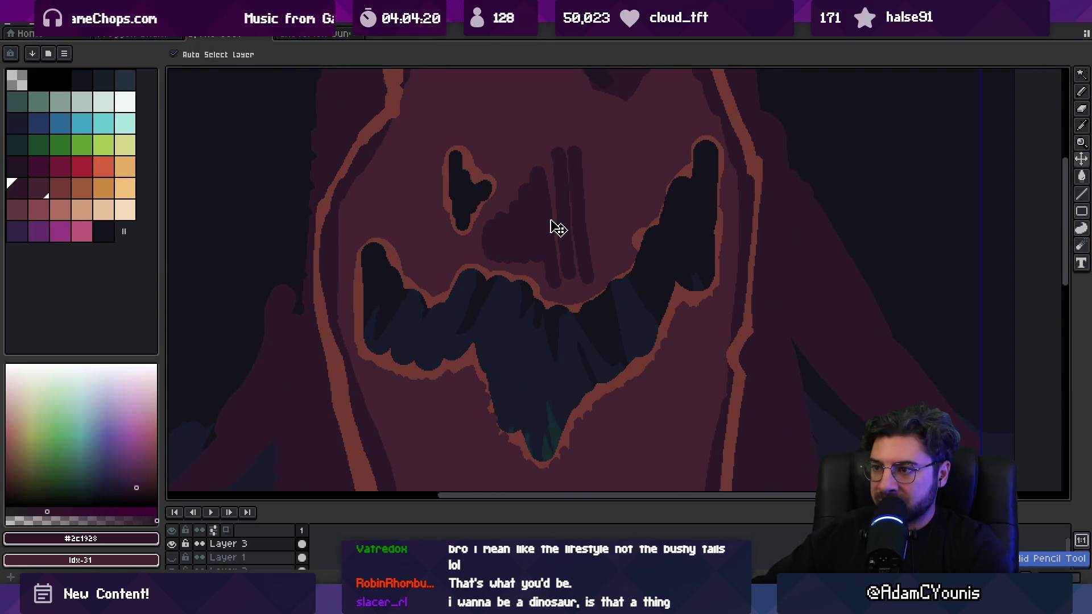
key("ctrl+z")
Step: Review the whole image and sample the lighter trunk colour #452531 for painting
key("z")
scroll(556, 239, "down", 3)
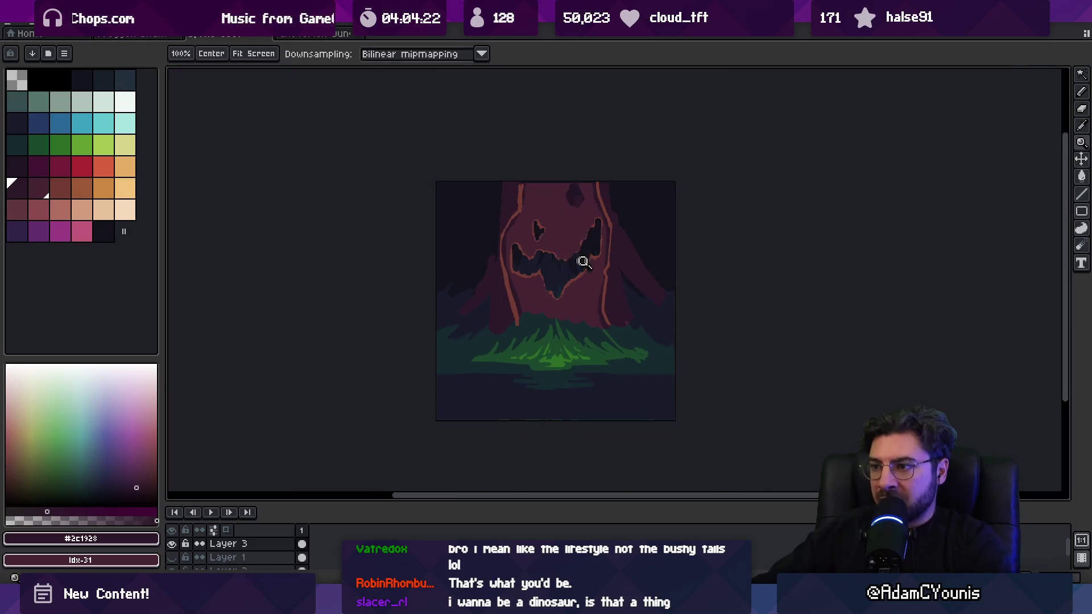
scroll(580, 259, "up", 1)
key("b")
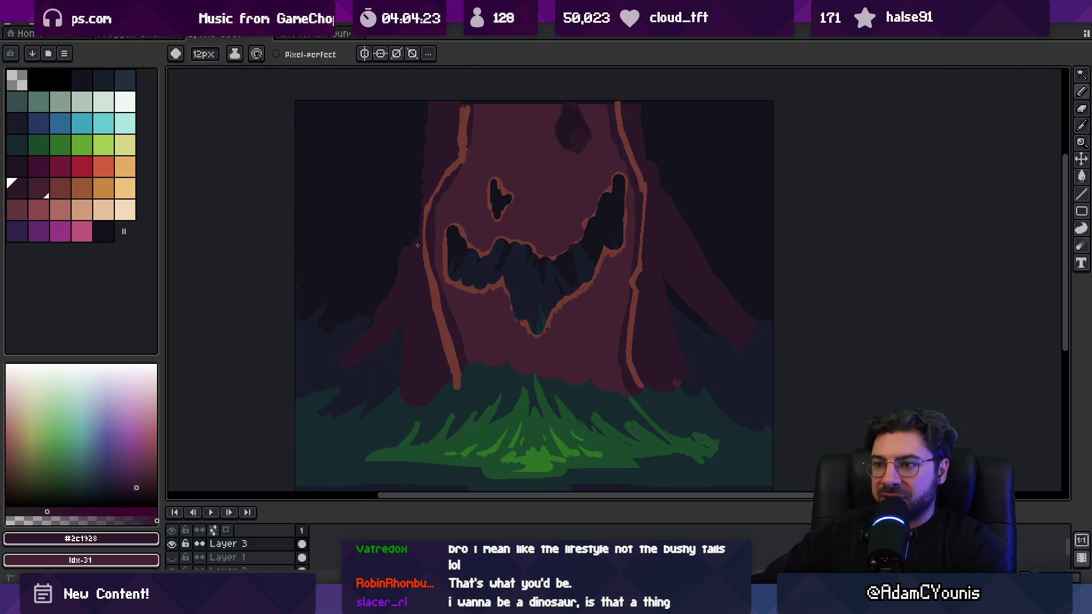
key("e")
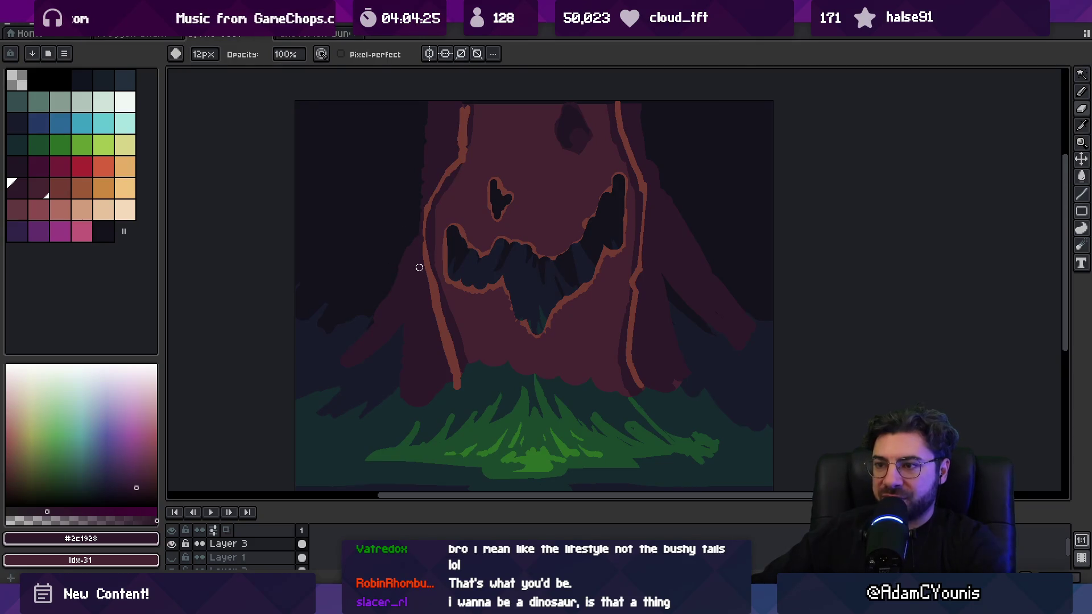
key("i")
left_click(458, 187)
key("b")
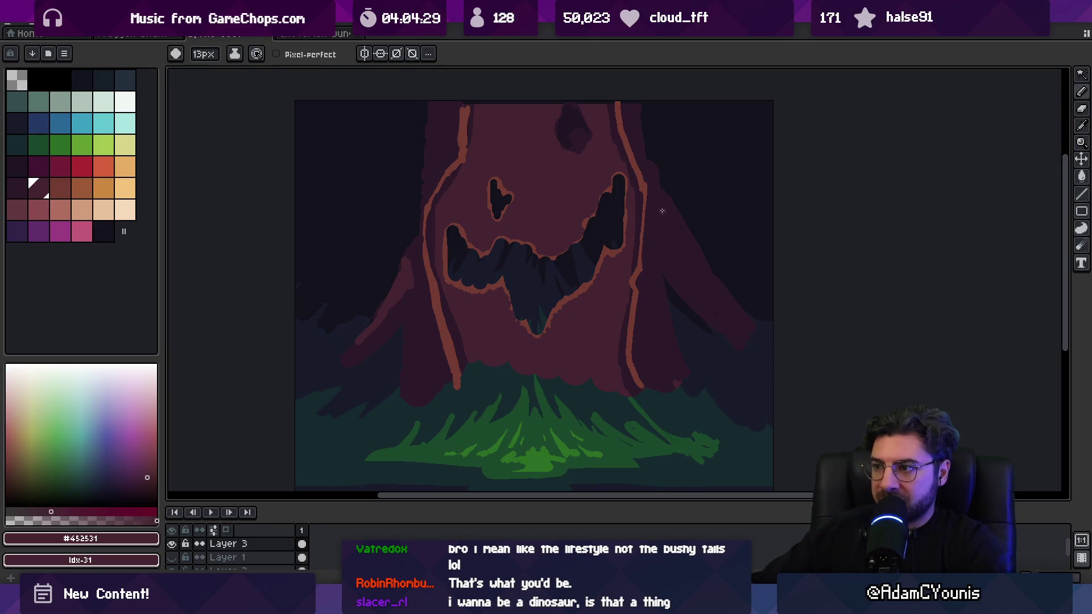
scroll(725, 300, "down", 1)
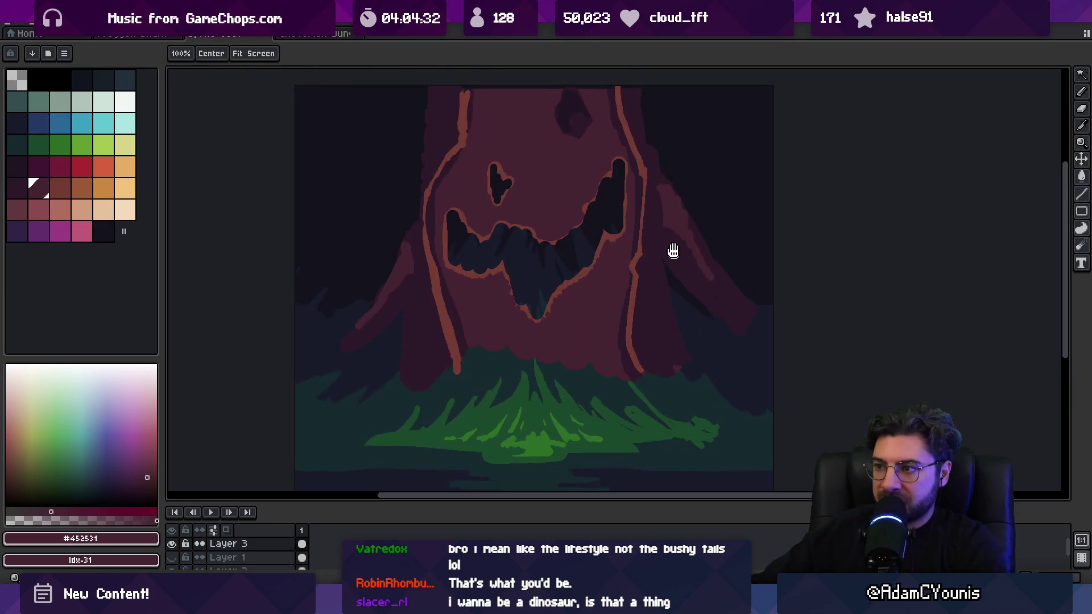
key("z")
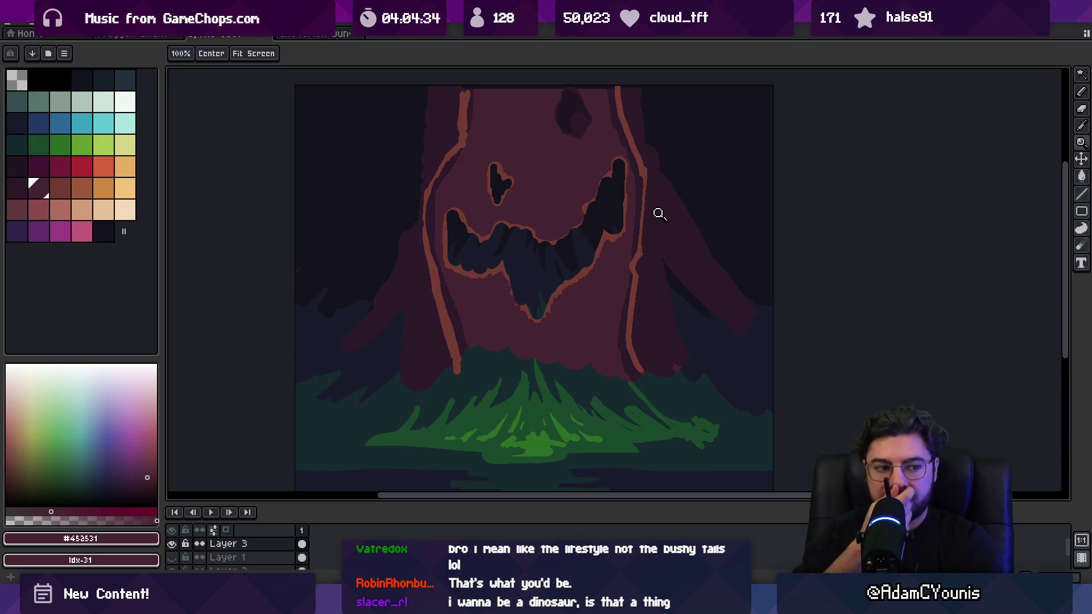
Step: Paint-bucket both the right and left trunk outline stripes with the bright green swatch
left_click(79, 149)
key("v")
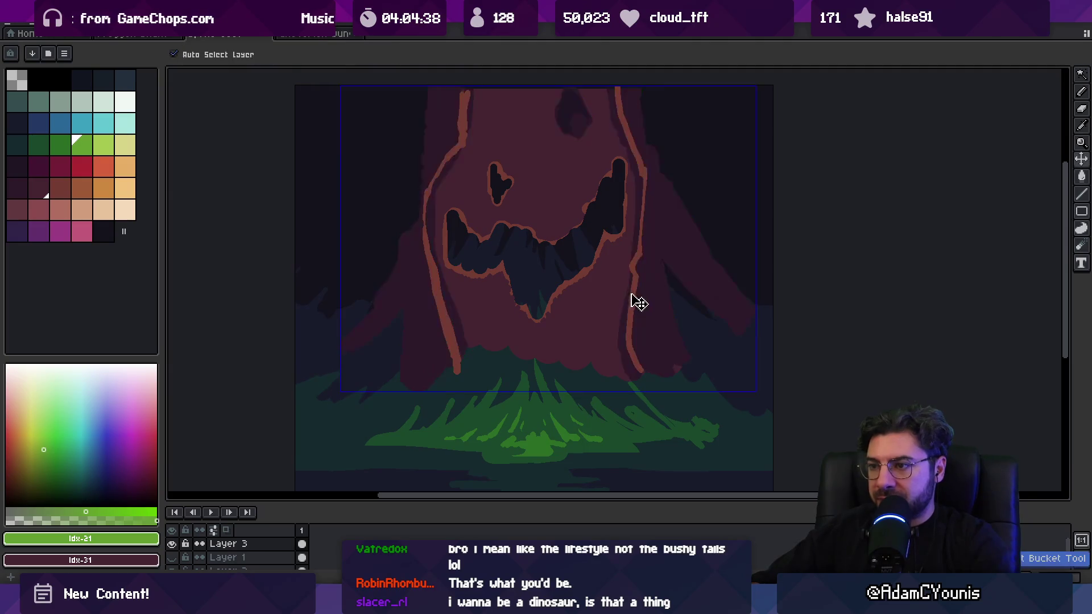
key("g")
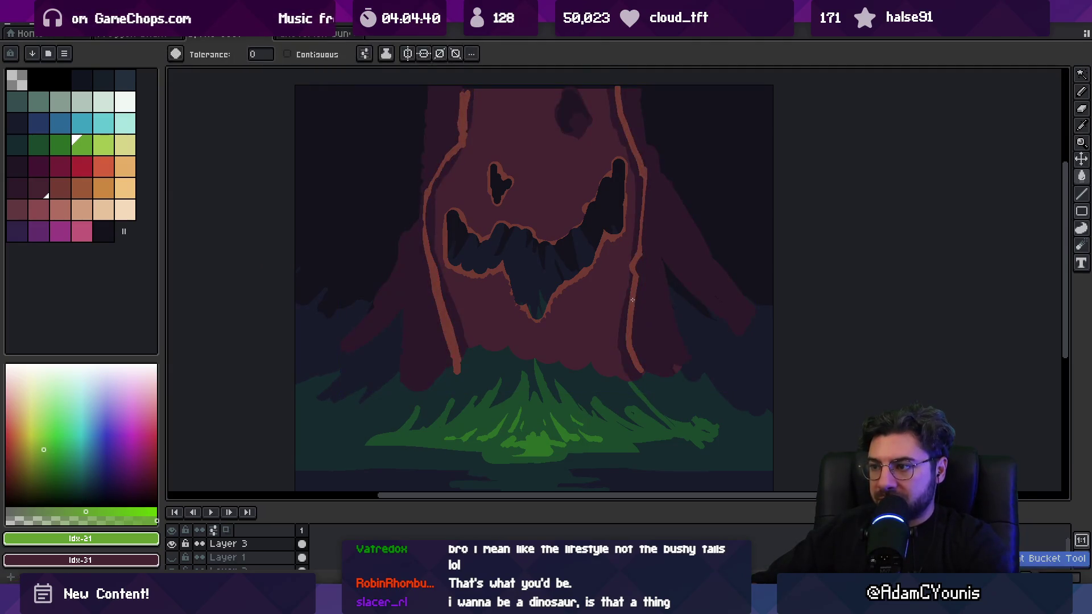
left_click(634, 298)
left_click(439, 256)
scroll(539, 325, "down", 3)
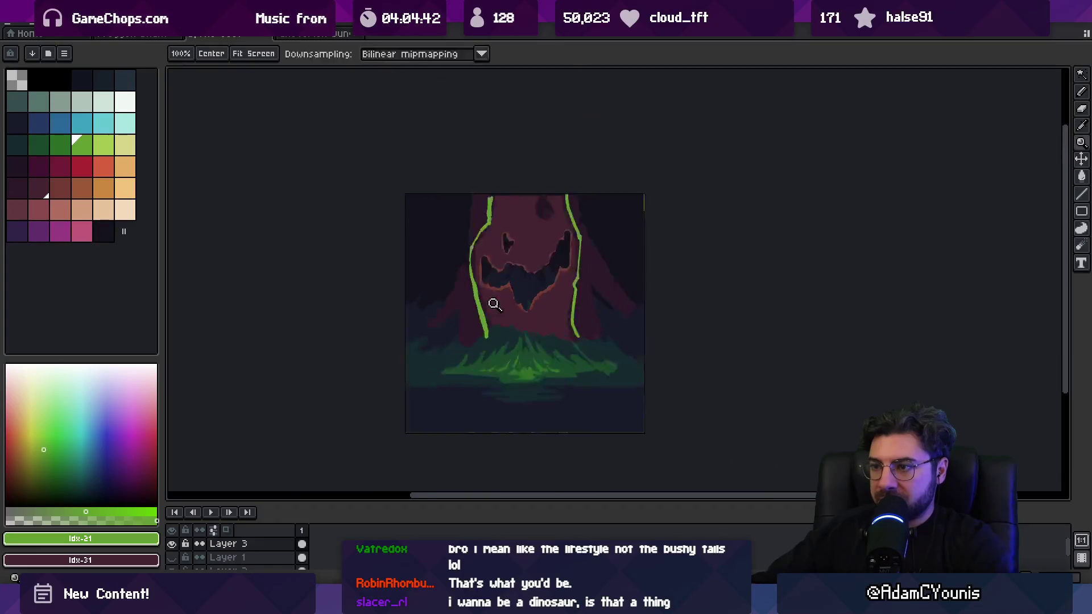
key("v")
key("z")
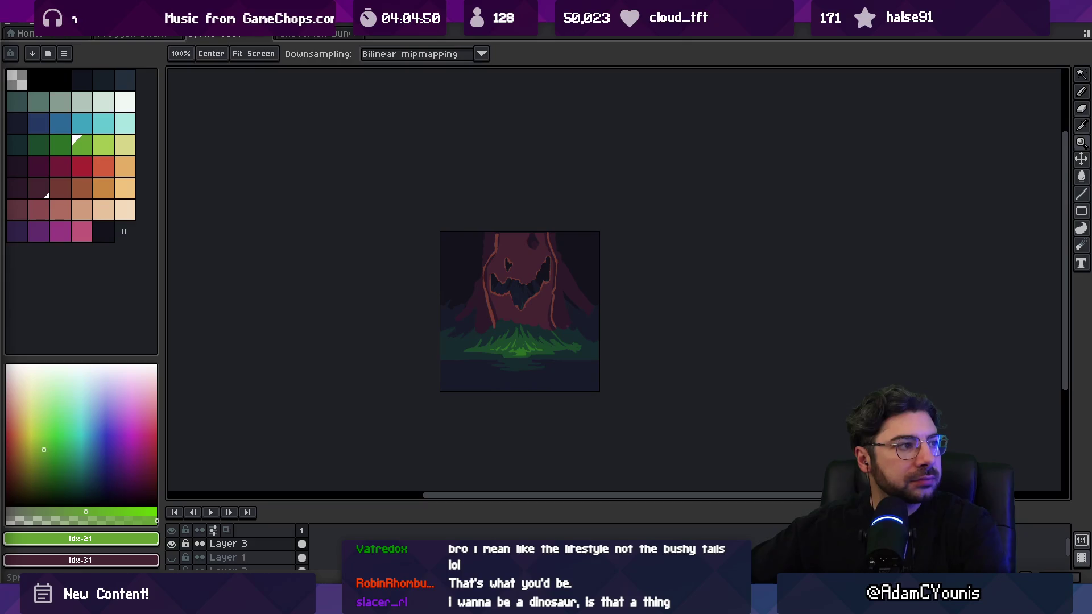
key("alt+Tab")
Step: Search Google Images for 'rotten tree roots'
type("rot")
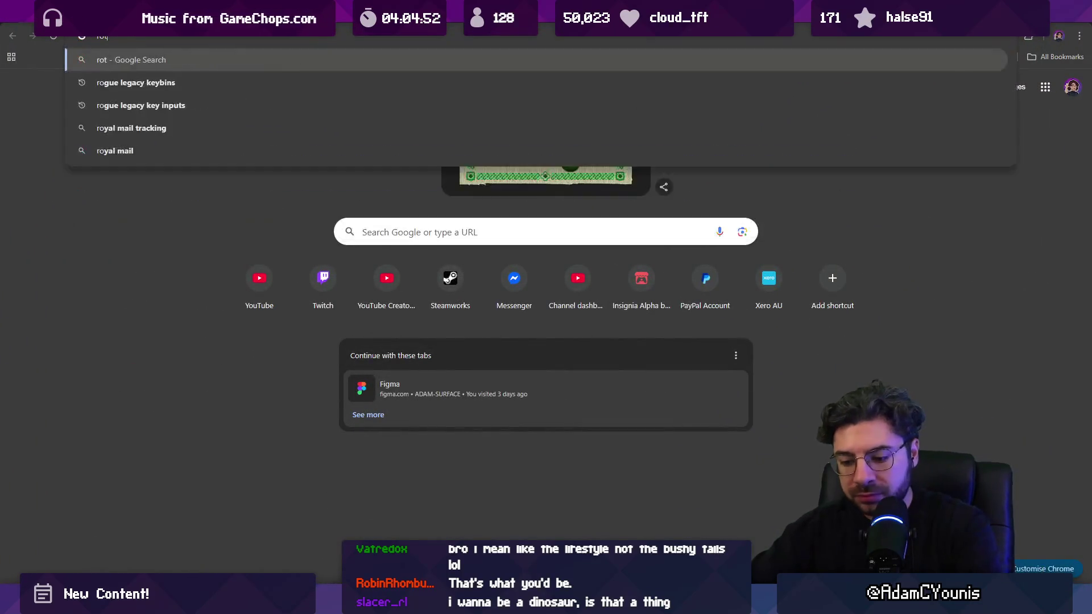
type("ten tree roots")
key("Return")
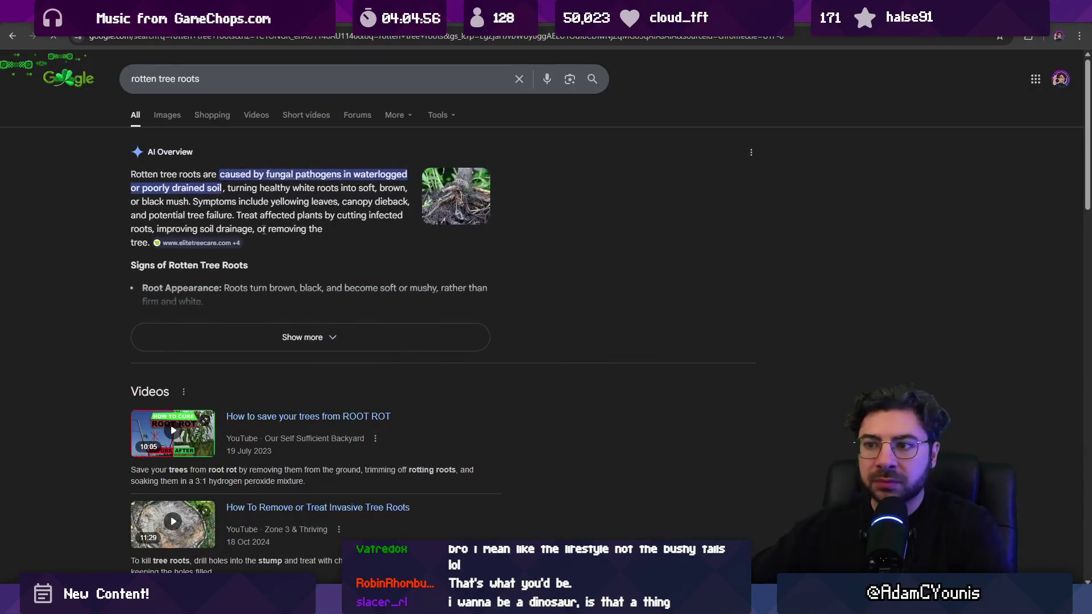
left_click(180, 122)
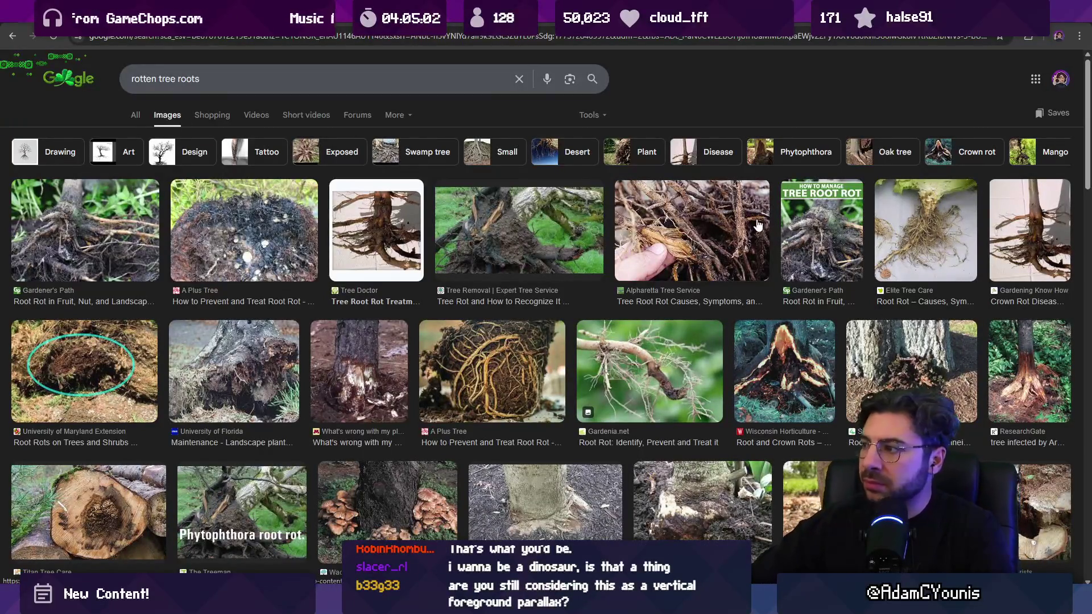
Step: Scroll the results and preview close-up photos of decaying tree roots
scroll(716, 285, "down", 5)
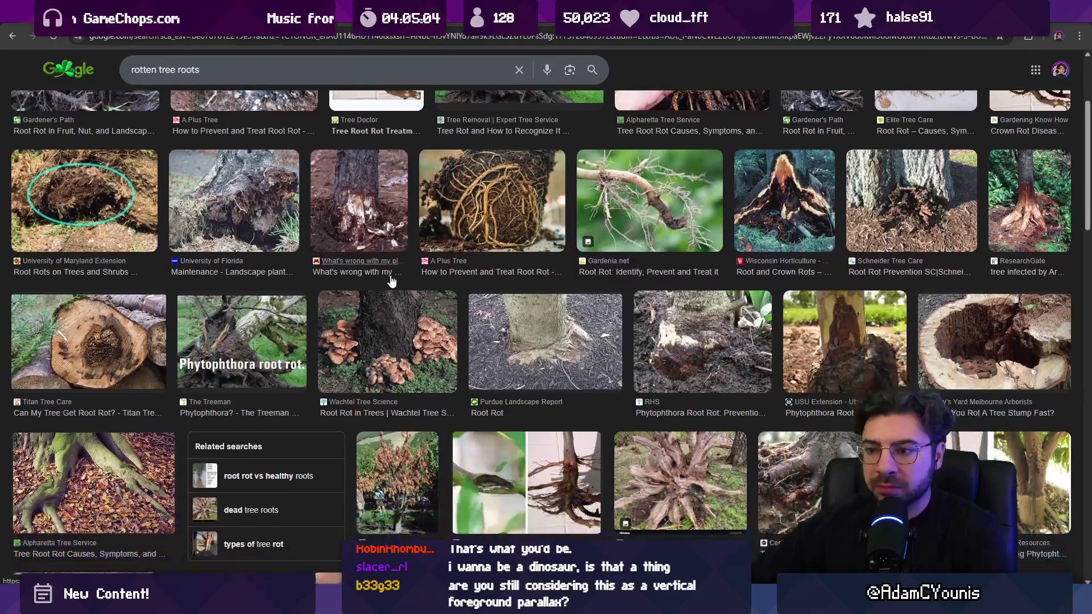
scroll(353, 293, "down", 3)
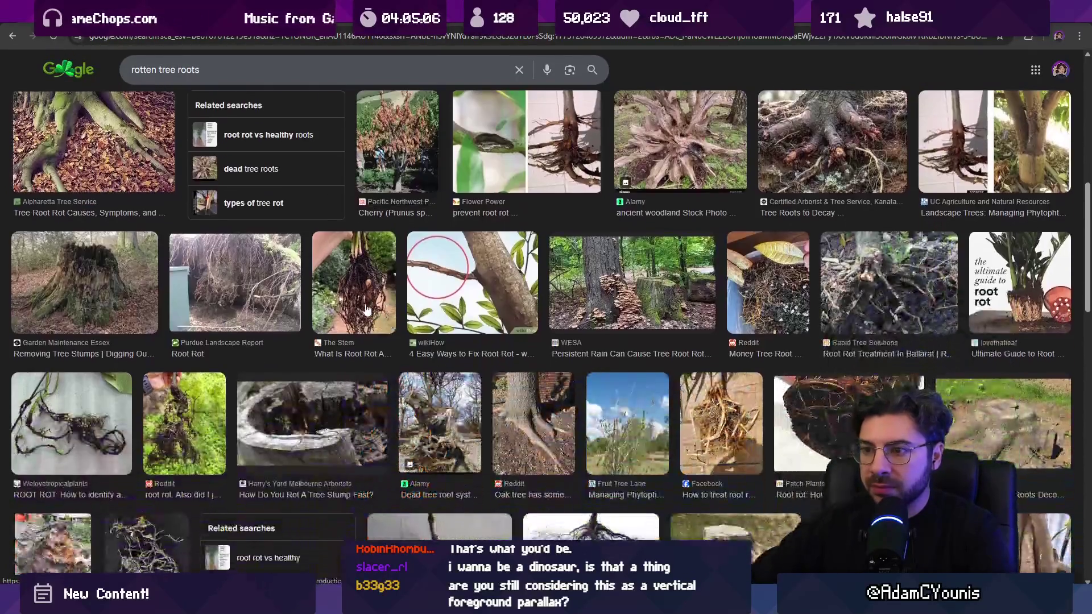
left_click(353, 293)
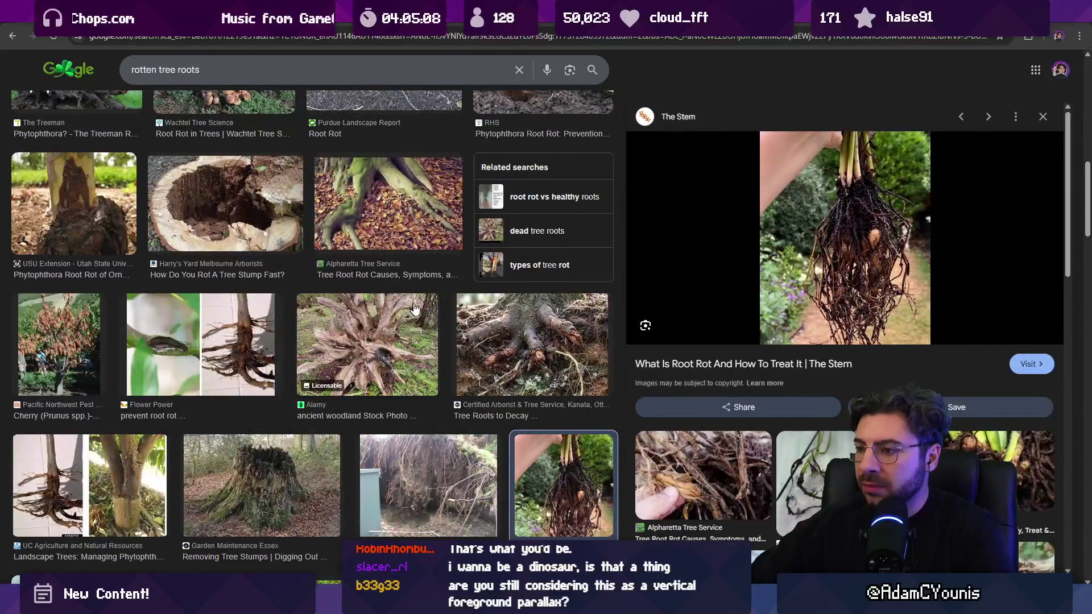
scroll(398, 300, "down", 1)
left_click(497, 296)
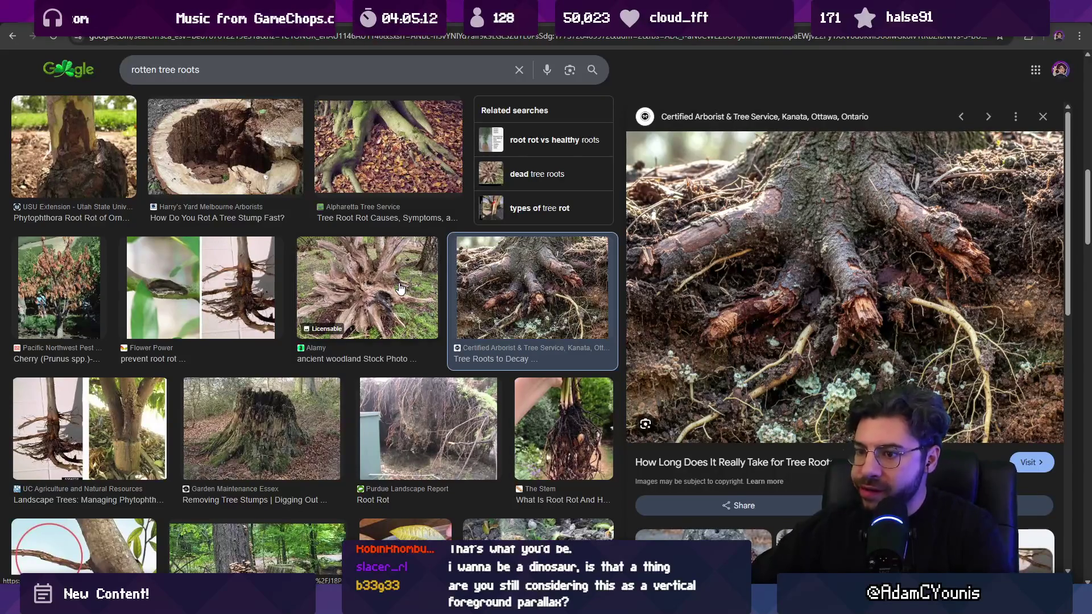
scroll(401, 289, "down", 4)
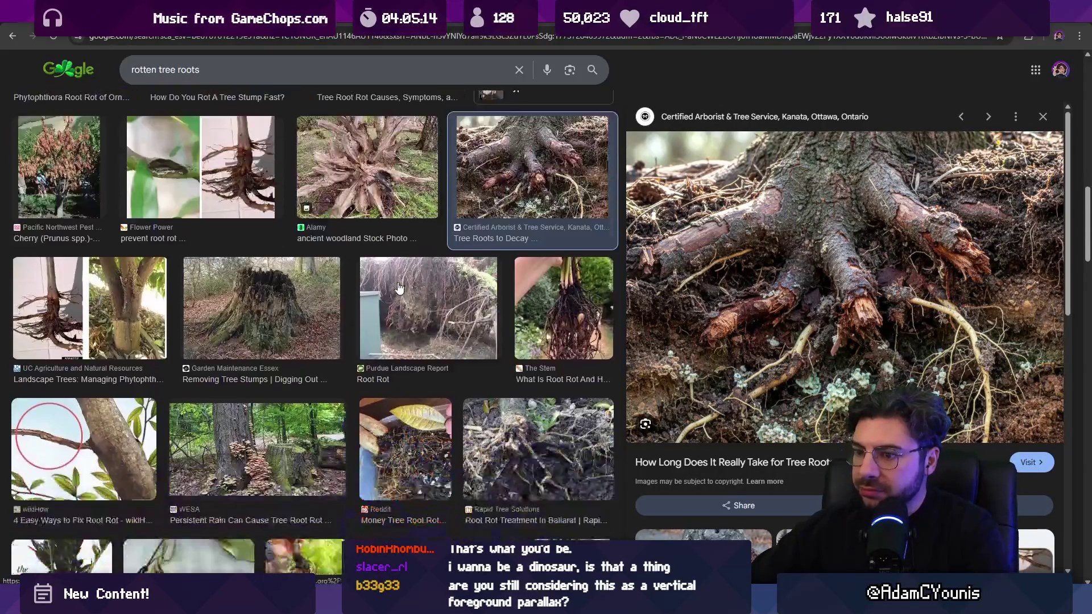
left_click(226, 70)
Step: Refine the search to 'rotten tree roots hollow' and preview the hollow stump photo
type("hollow")
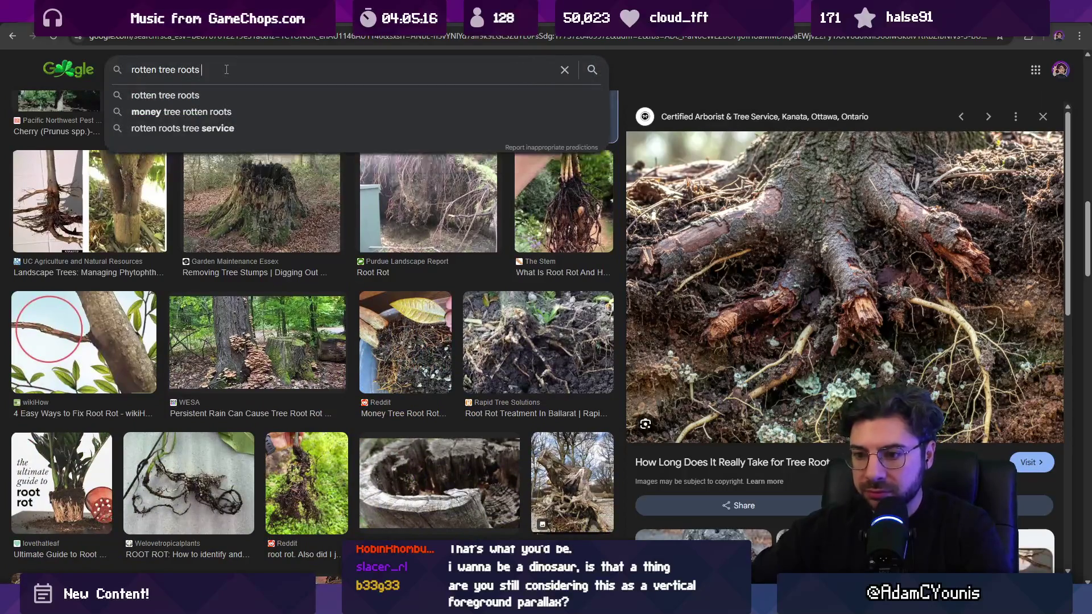
key("Return")
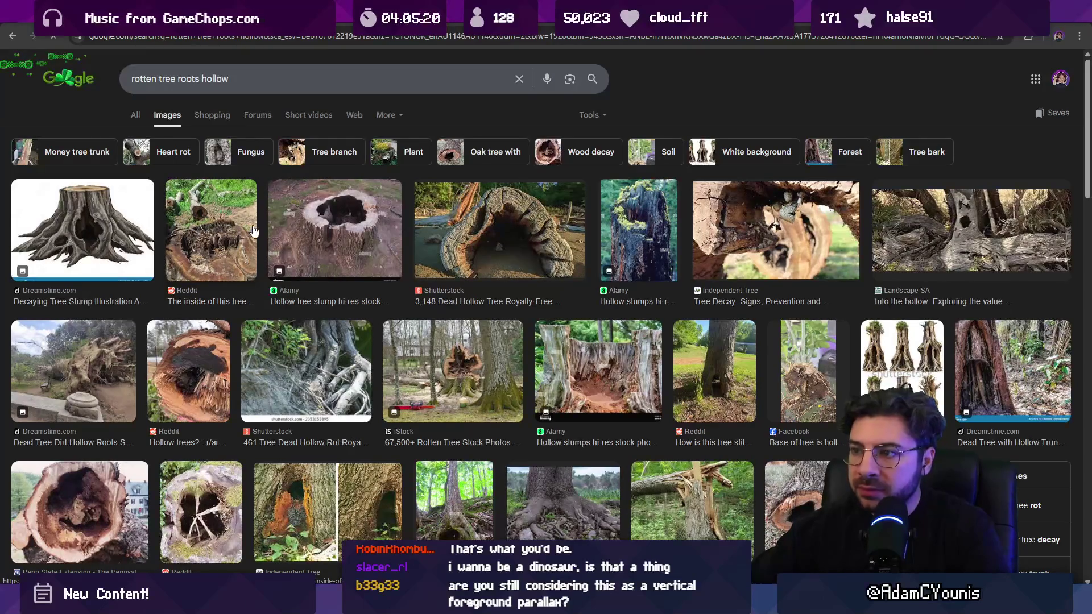
left_click(476, 230)
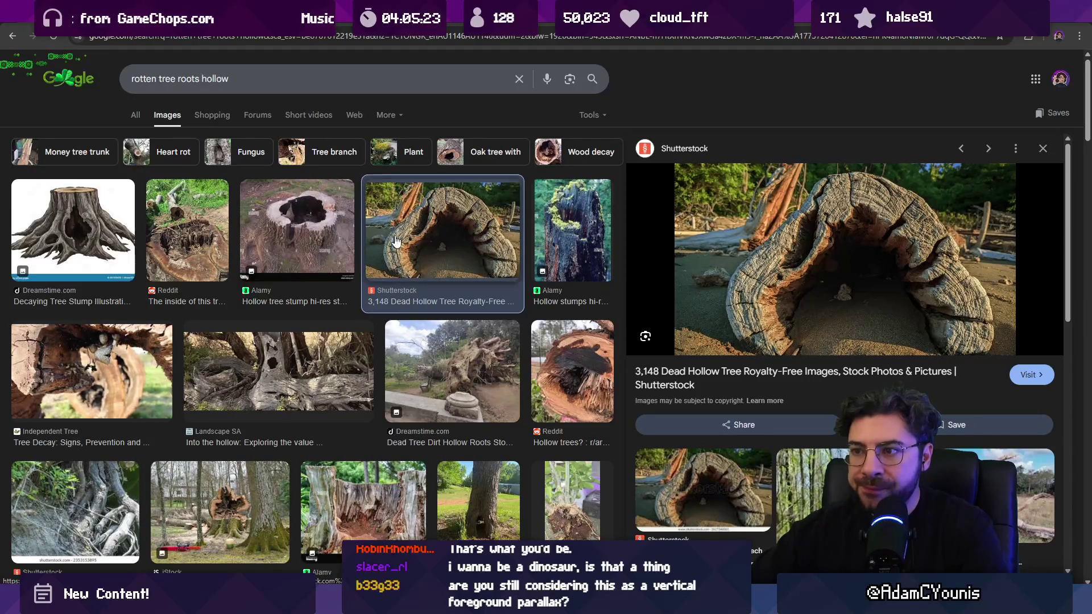
scroll(324, 228, "down", 2)
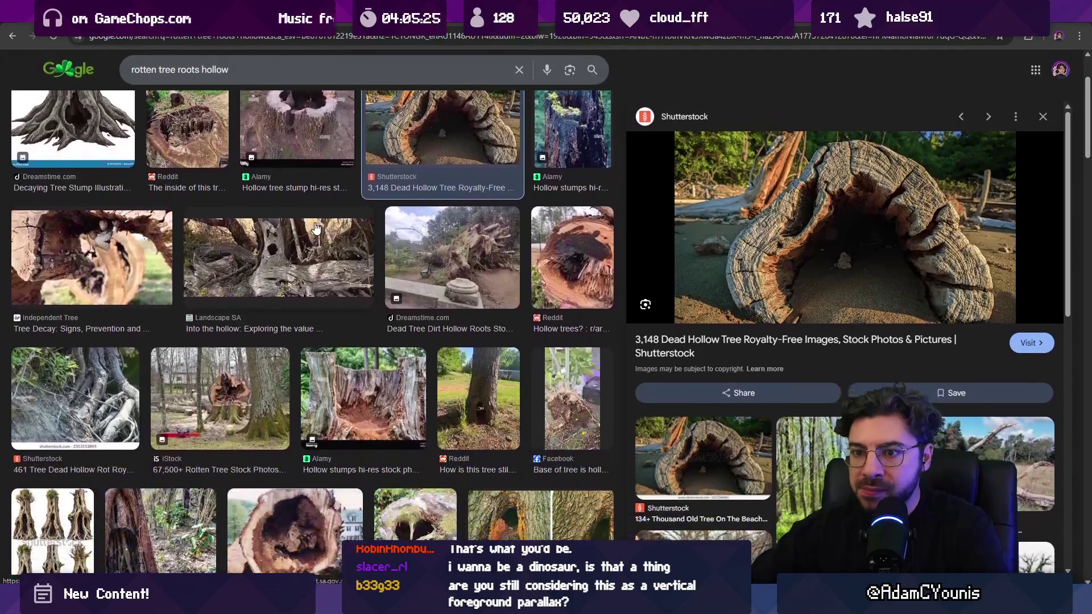
scroll(467, 387, "down", 2)
left_click(356, 299)
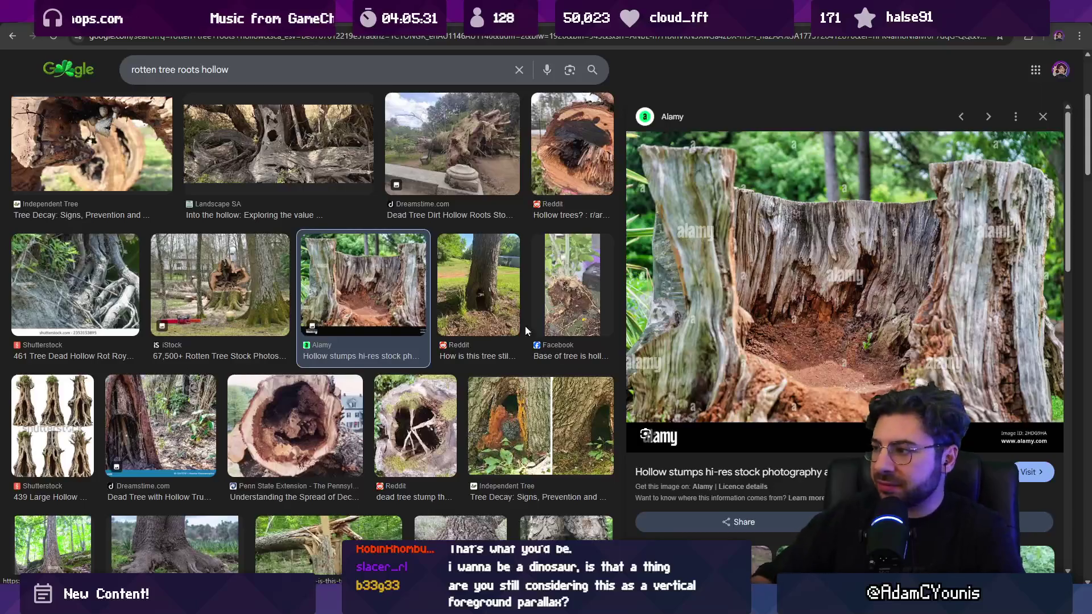
key("alt+Tab")
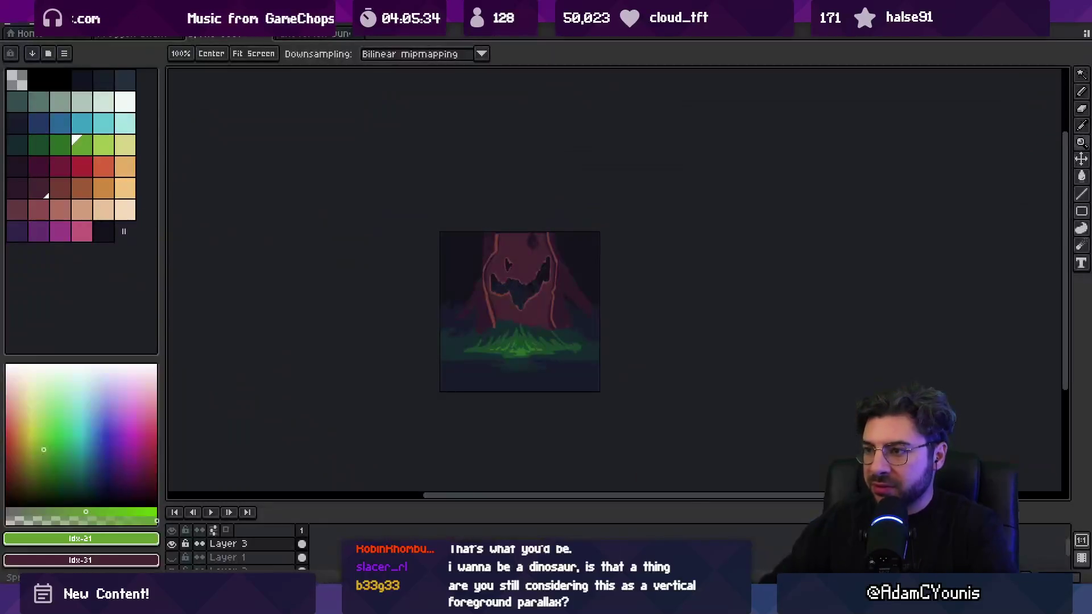
Step: Paint a brown blob on the upper trunk
scroll(557, 247, "up", 4)
left_click(438, 205)
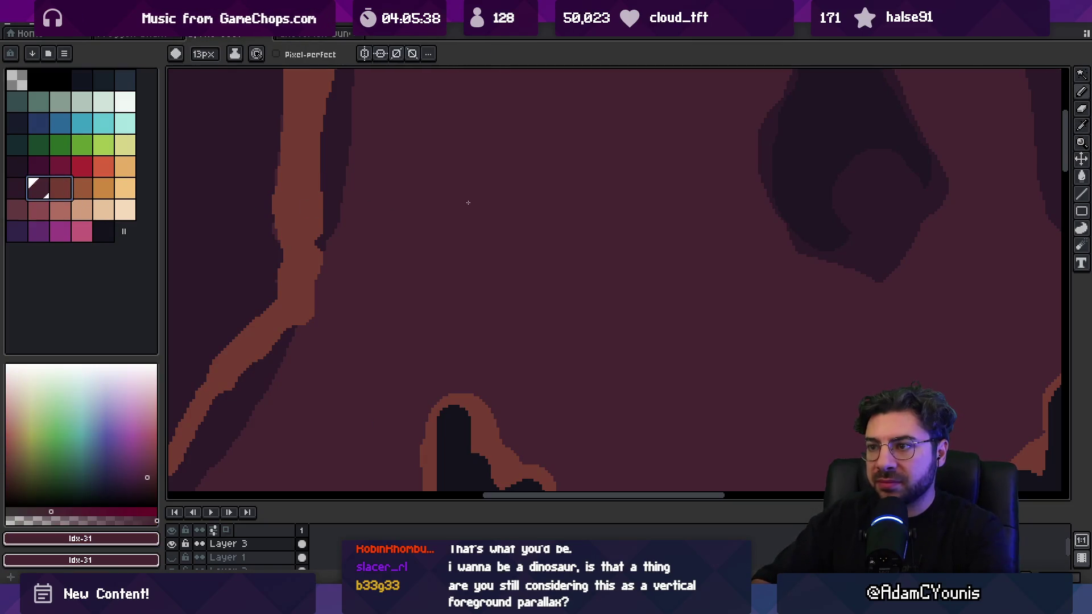
left_click(64, 183)
left_click_drag(486, 192, 503, 204)
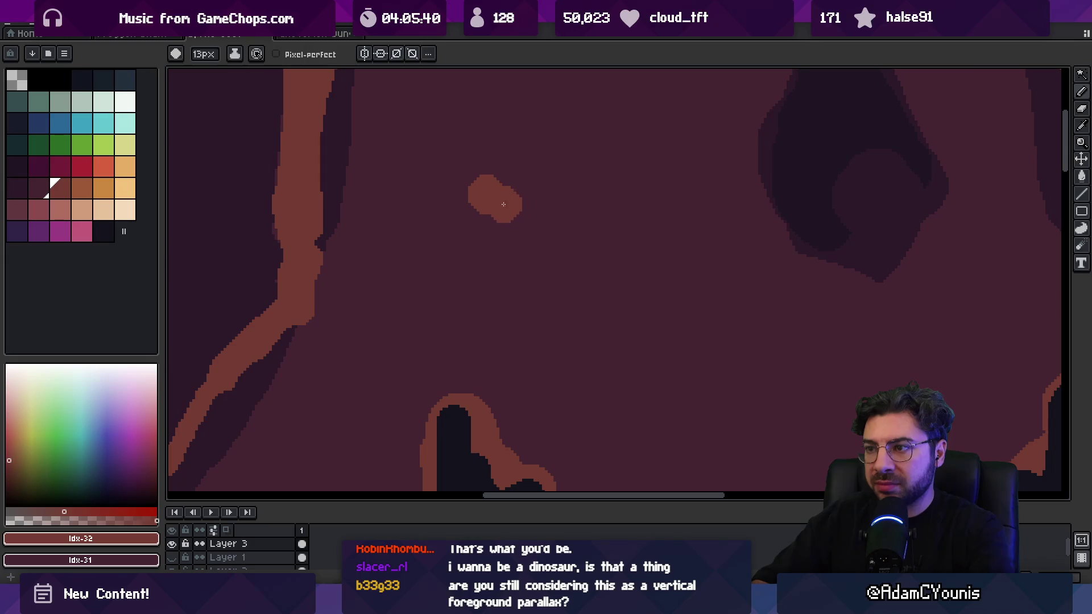
Step: Add semi-transparent brown dabs fading rightward from the blob into the trunk
key("i")
left_click(512, 213)
left_click(544, 208)
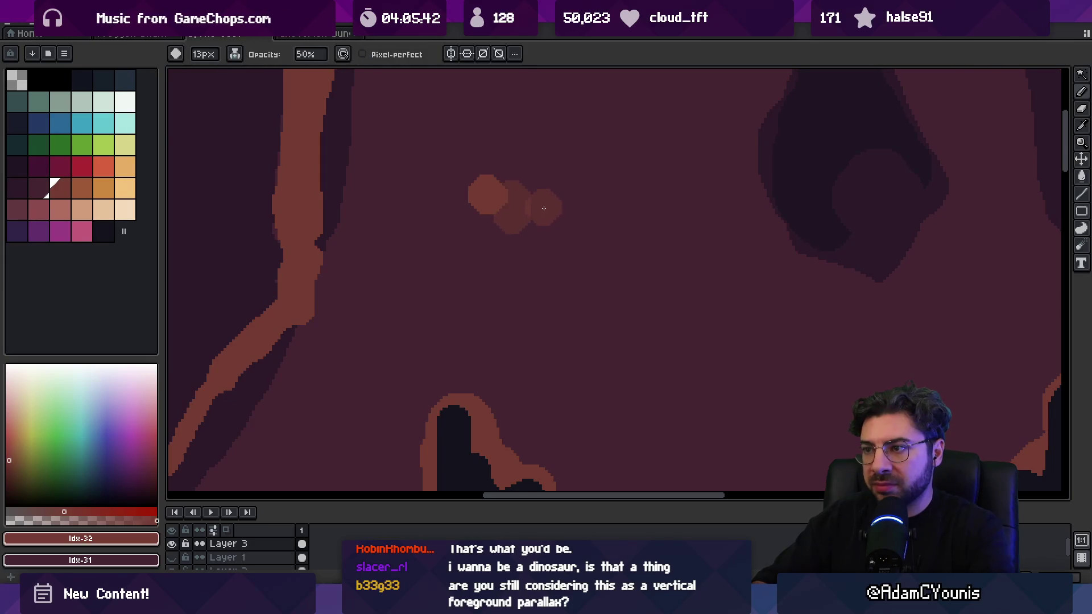
left_click(543, 211, "alt")
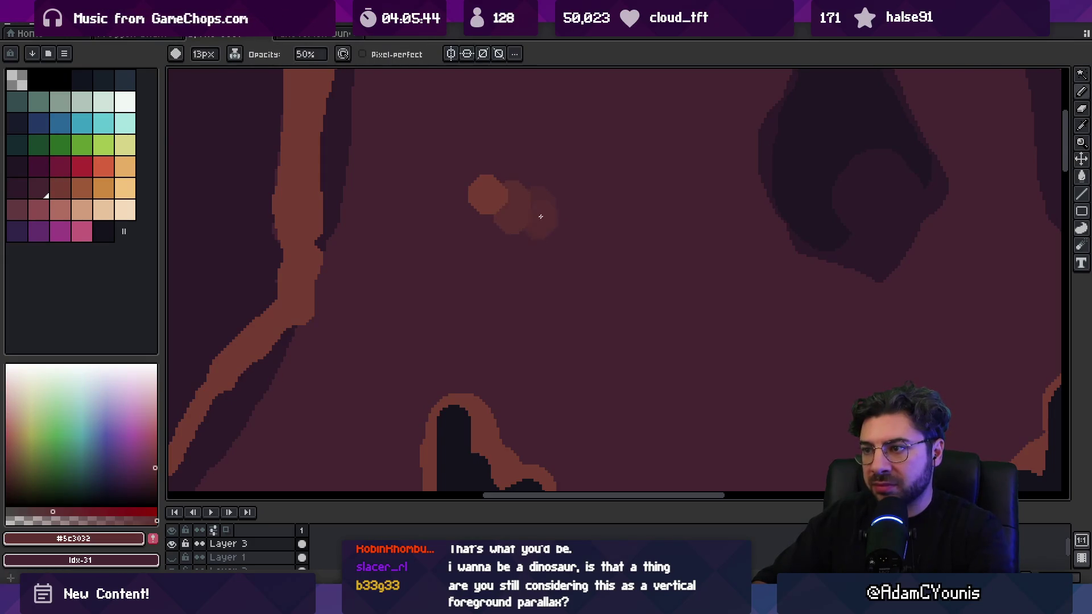
scroll(521, 226, "down", 2)
scroll(519, 227, "up", 1)
left_click(566, 193)
left_click(565, 194, "alt")
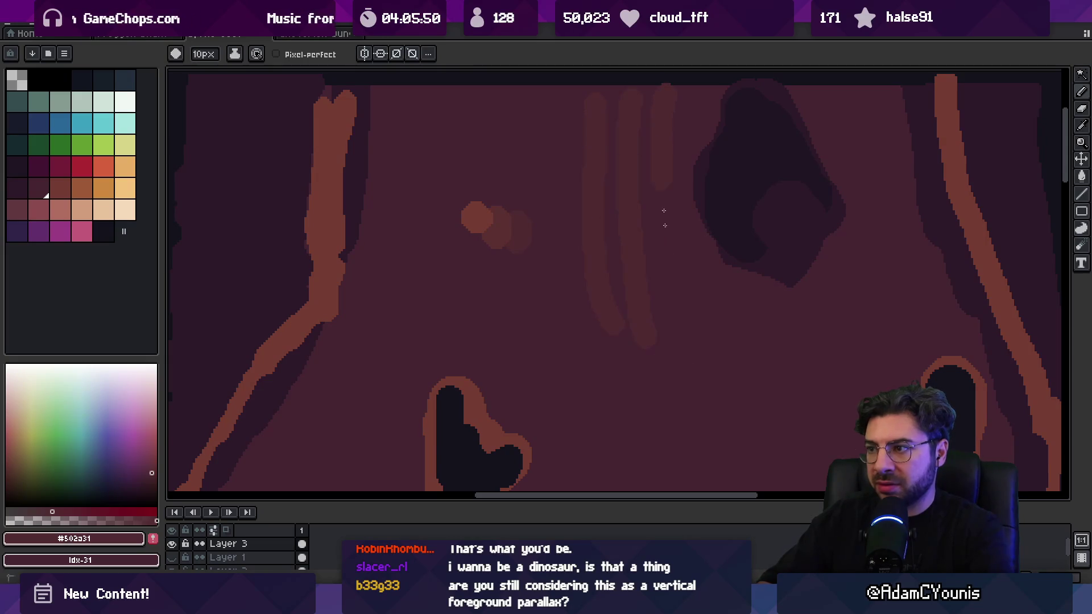
Step: Draw a faint vertical bark groove, undo the stray one, and sample the darker trunk colour
left_click(512, 216, "alt")
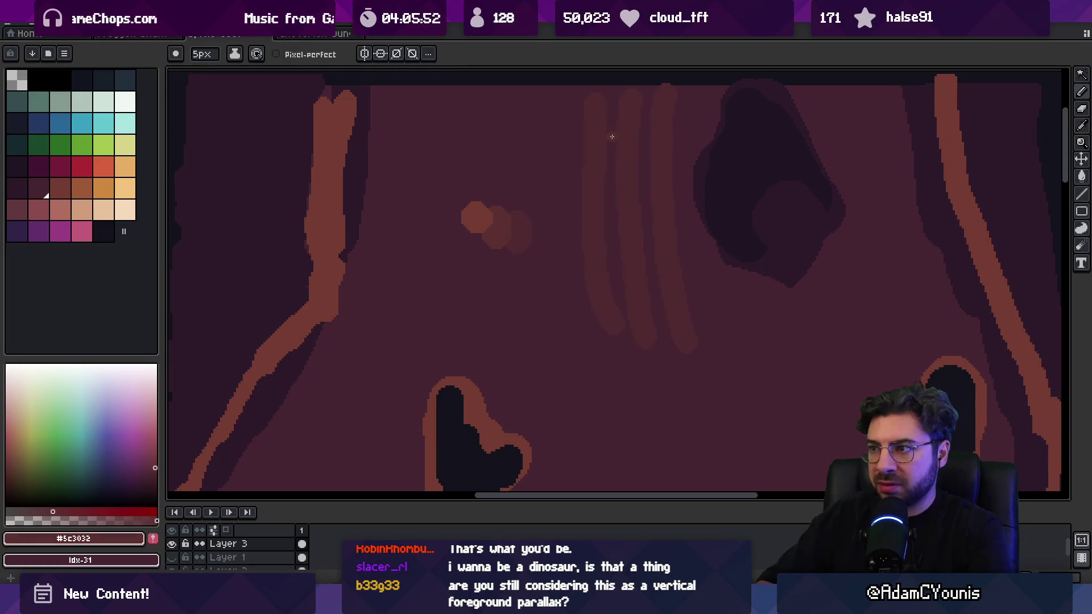
left_click_drag(612, 94, 613, 307)
key("ctrl+z")
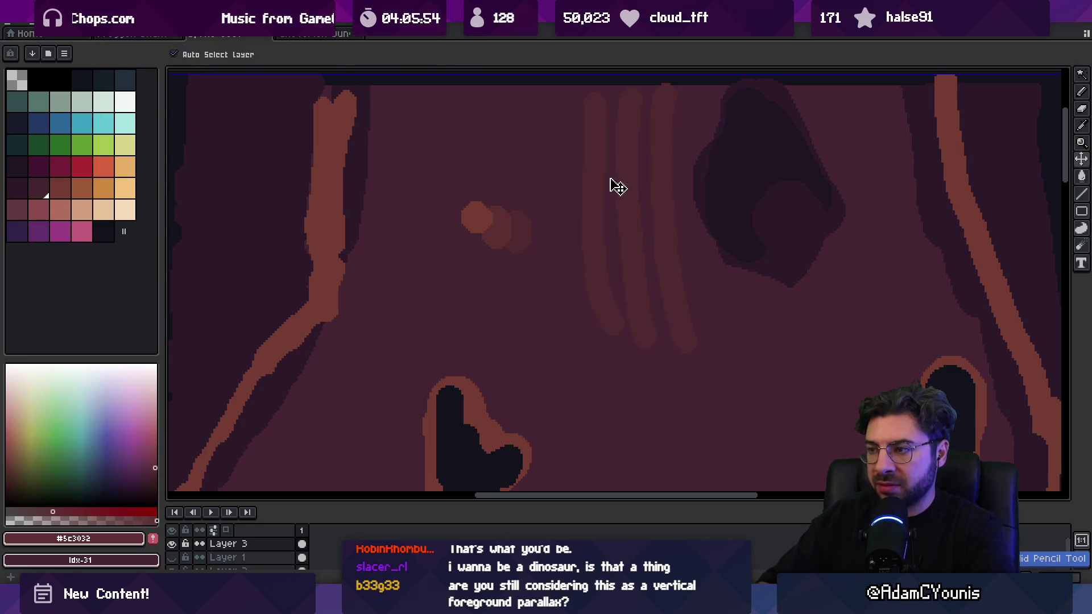
left_click(590, 219, "alt")
mouse_move(654, 248)
left_mouse_down()
mouse_move(590, 213)
mouse_move(658, 351)
left_mouse_up()
Step: Erase an unwanted vertical groove with an enlarged eraser
key("e")
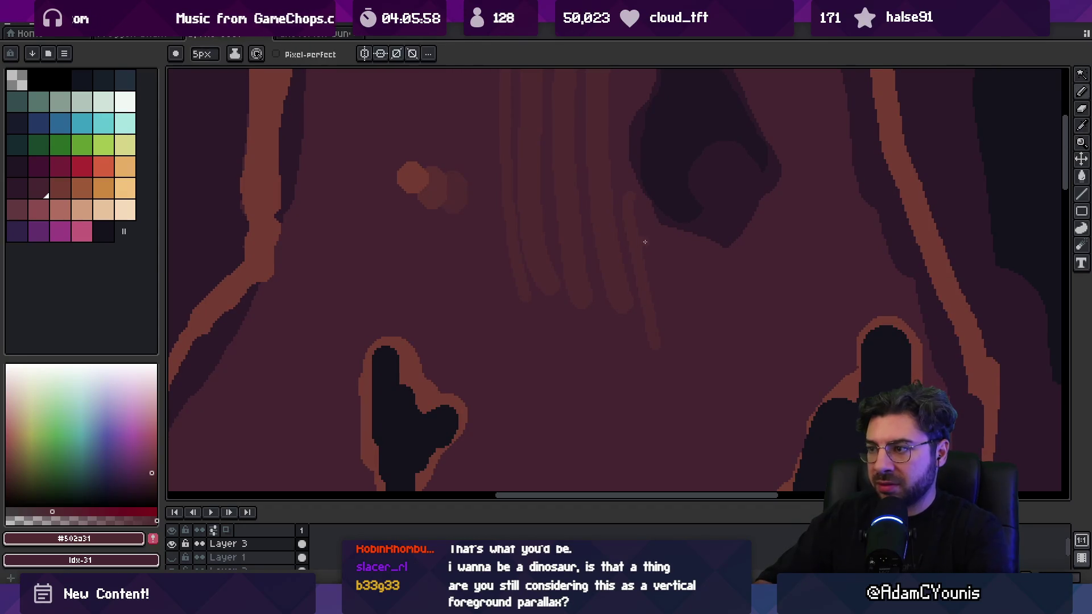
scroll(623, 219, "down", 3)
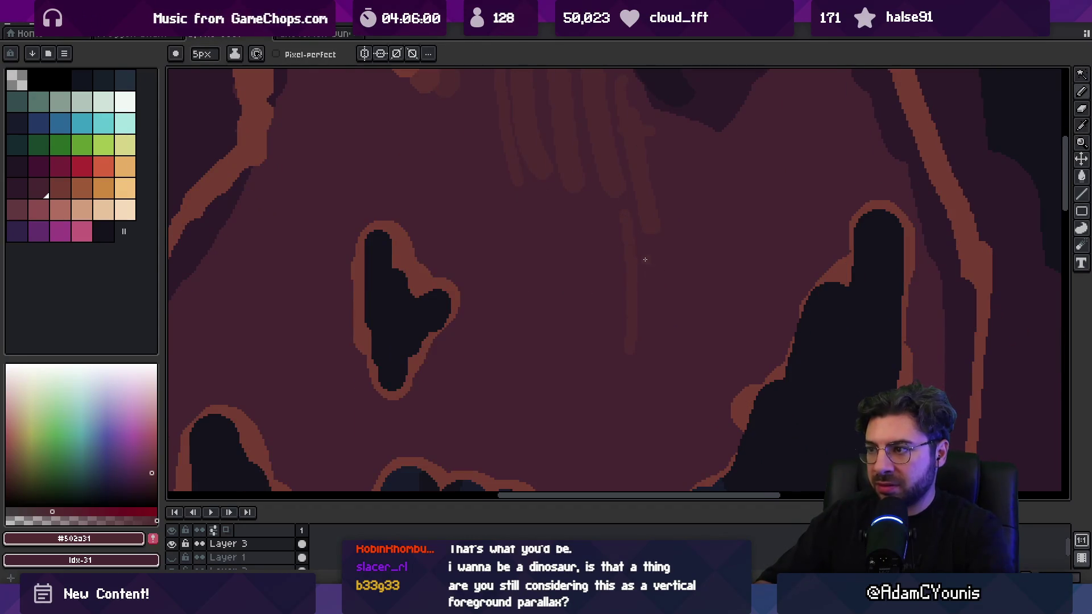
key("plus")
key("plus")
key("plus")
left_click_drag(652, 391, 662, 255)
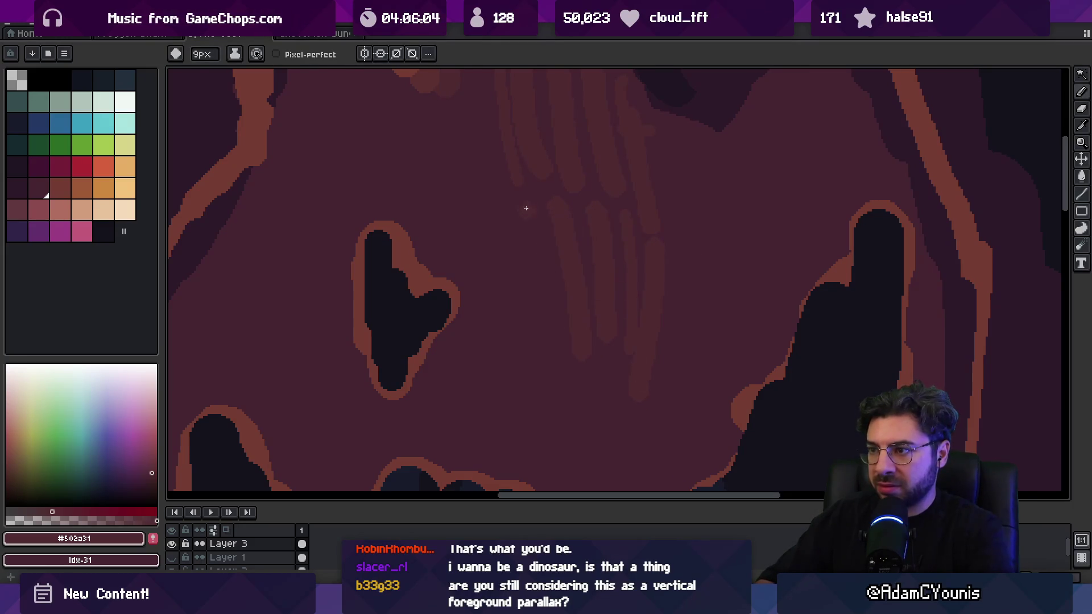
scroll(620, 370, "down", 3)
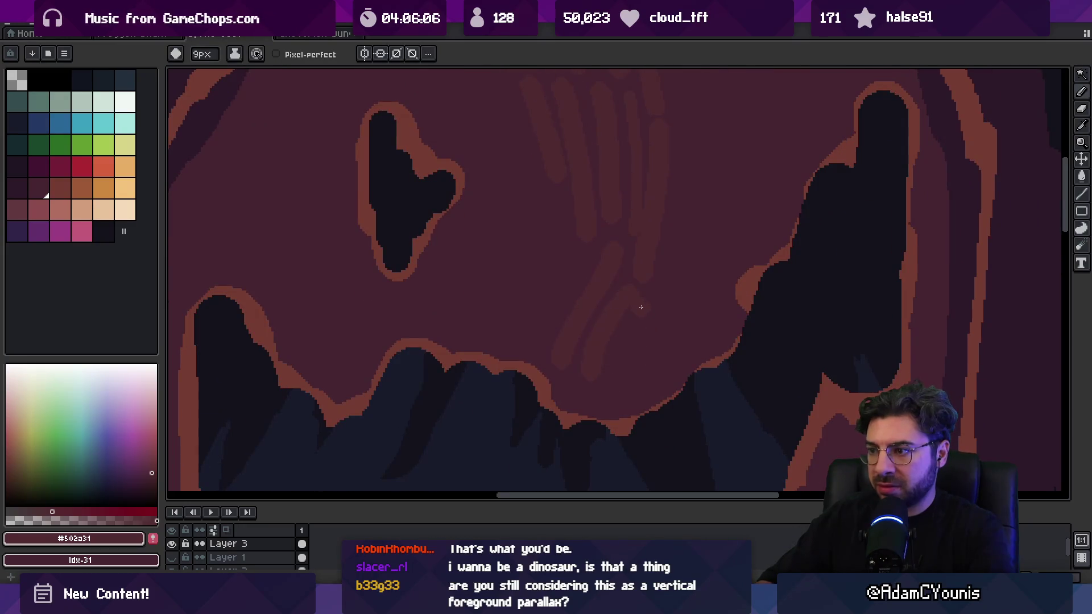
scroll(657, 359, "up", 5)
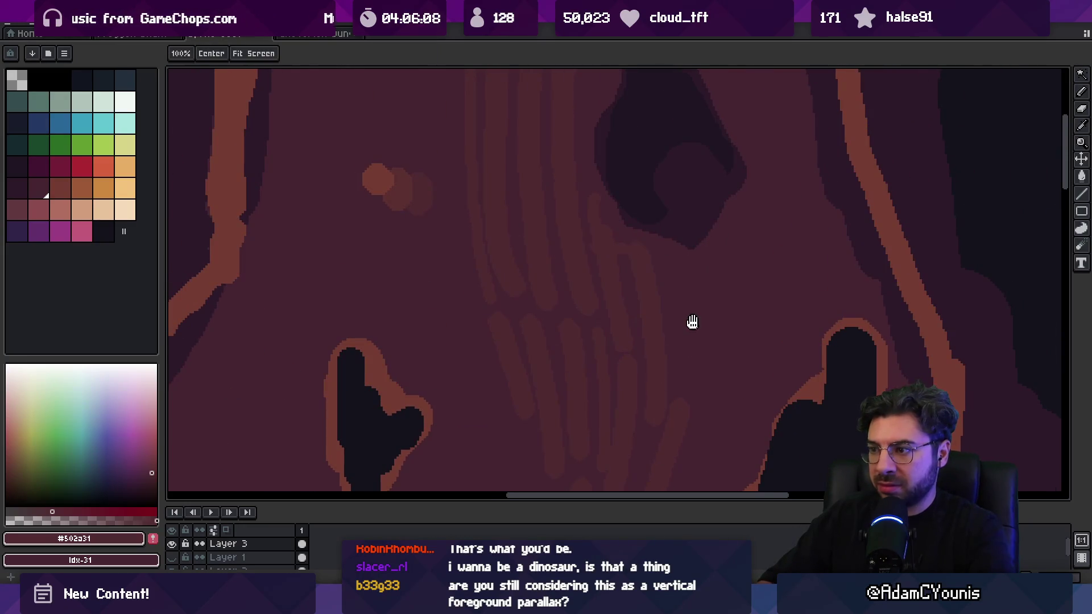
scroll(700, 290, "down", 2)
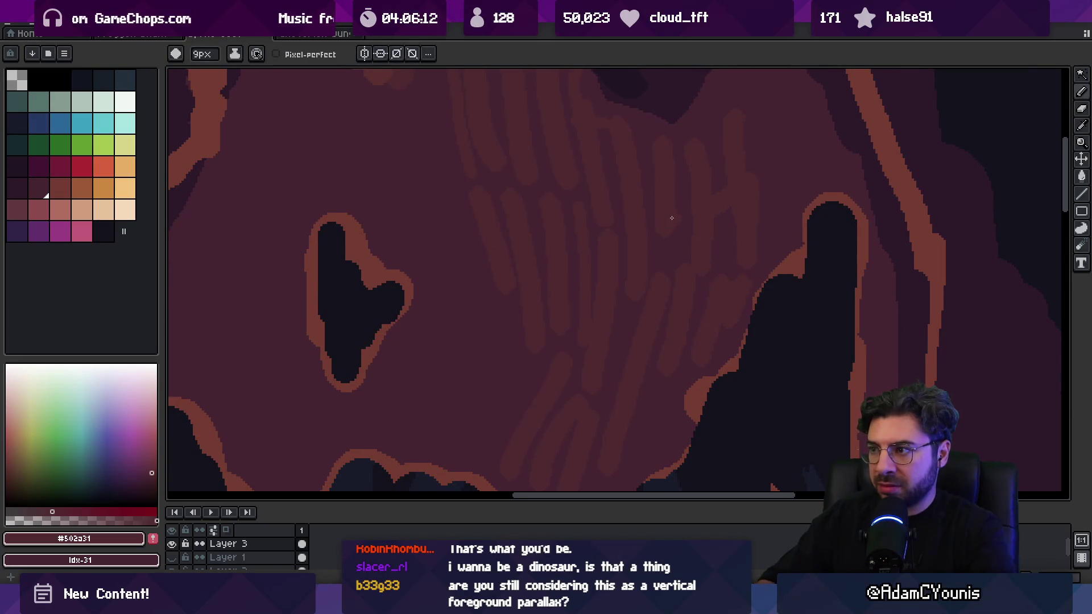
Step: Check the whole tree, recentre on the carved face and sample the trunk's base colour
key("z")
scroll(583, 250, "down", 5)
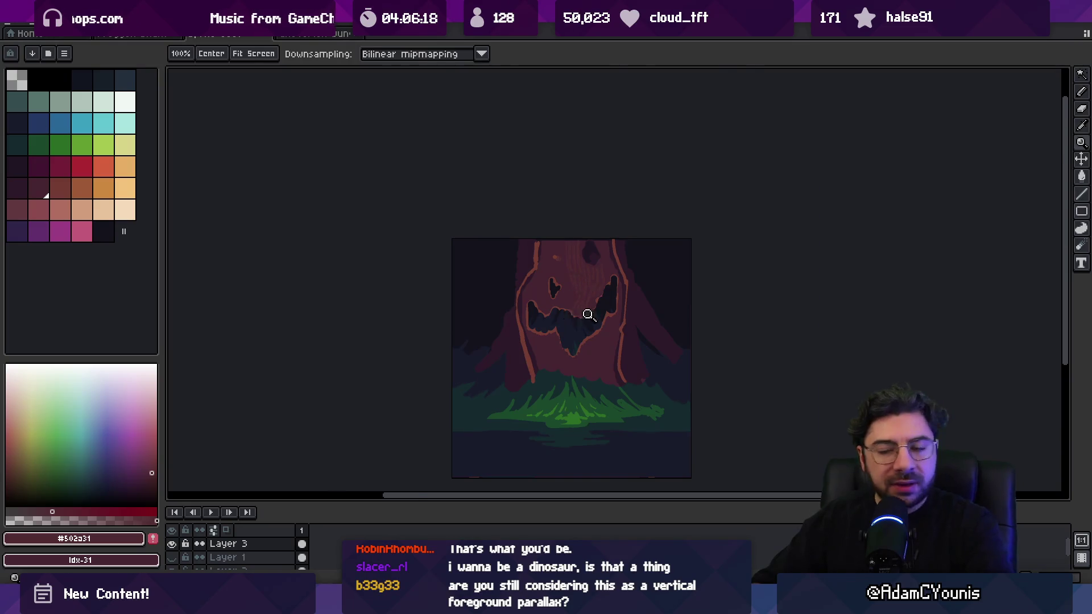
scroll(588, 314, "up", 3)
left_click_drag(637, 236, 565, 309)
key("b")
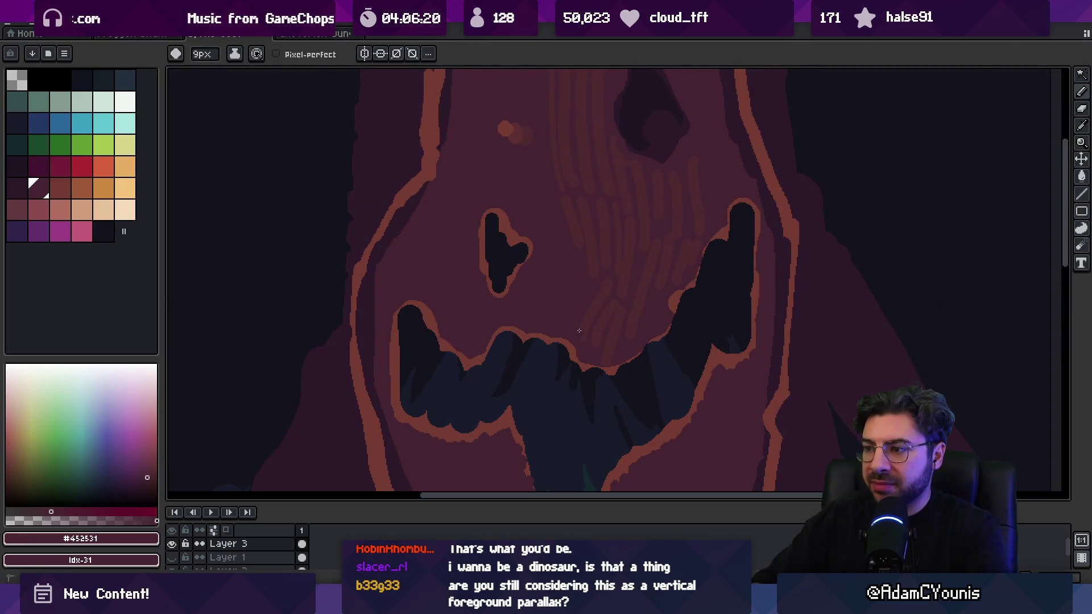
left_click_drag(571, 243, 574, 255)
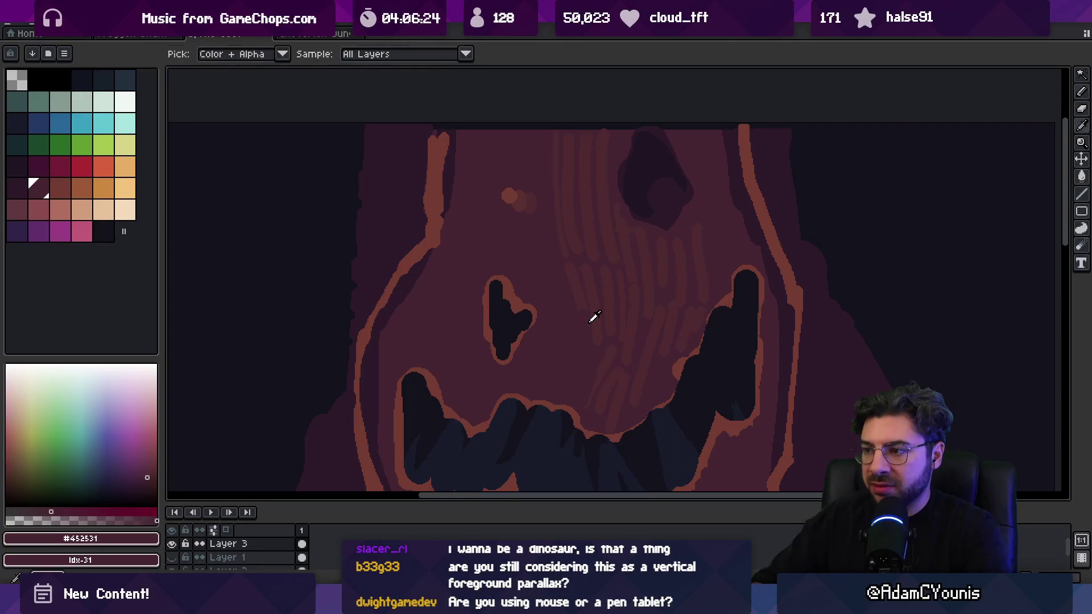
left_click(585, 324, "alt")
Step: Sample a darker groove colour and a deep shadow colour from the trunk
key("z")
scroll(588, 319, "down", 2)
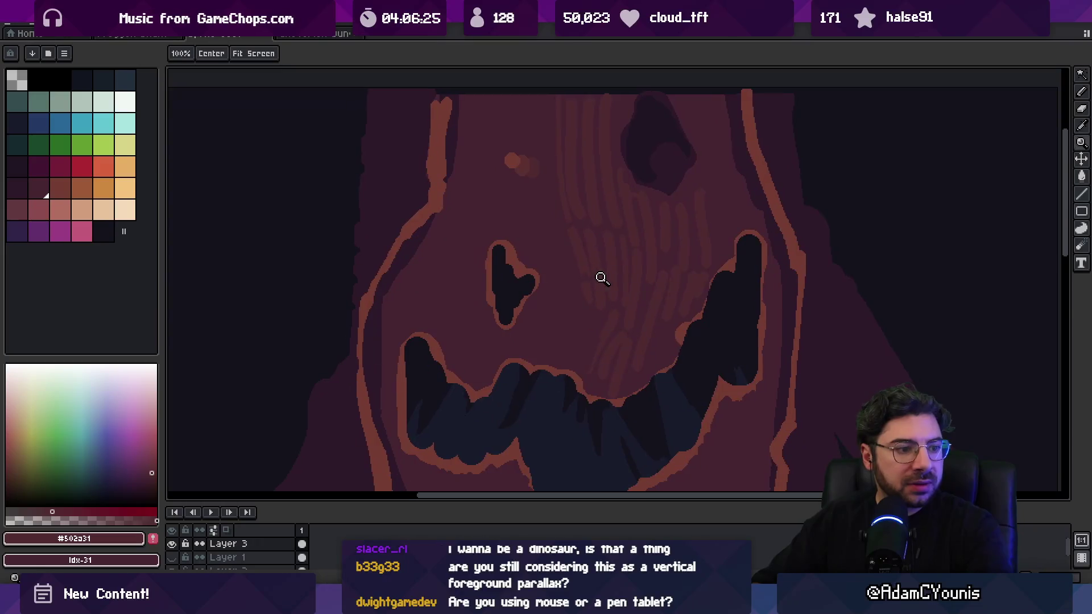
scroll(567, 251, "up", 2)
key("b")
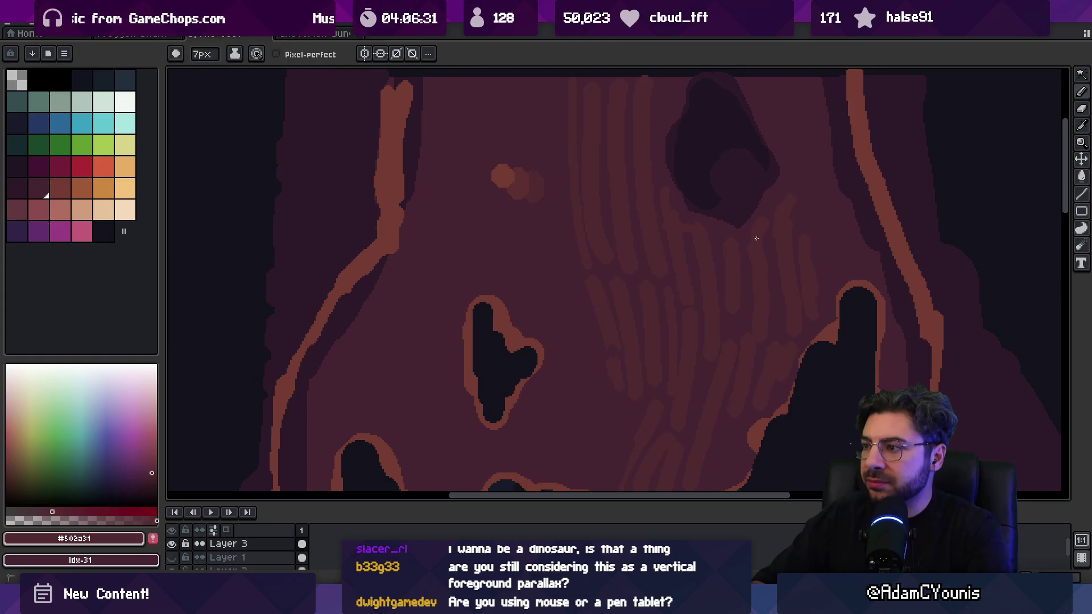
key("alt")
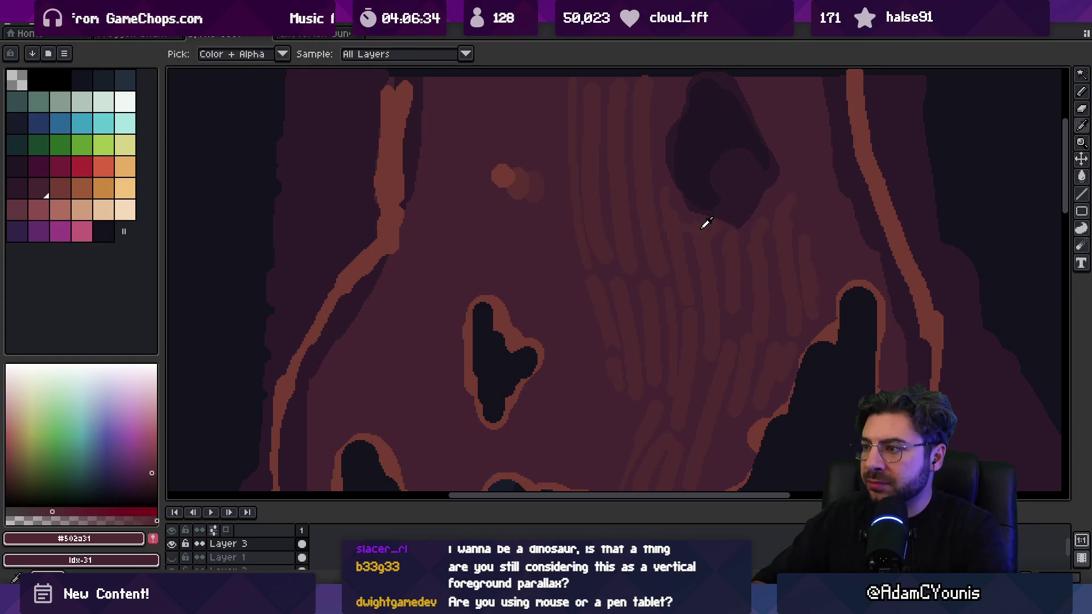
left_click(701, 228, "alt")
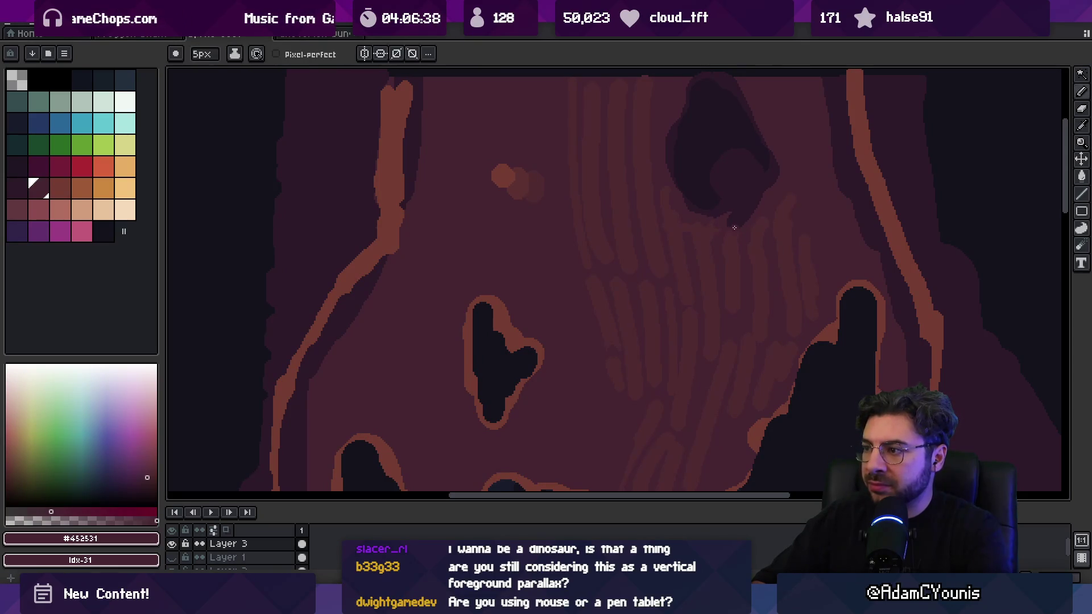
left_click(734, 230, "alt")
Step: Compare against the rotten stump reference photo, then zoom back into the face
key("z")
scroll(736, 190, "down", 3)
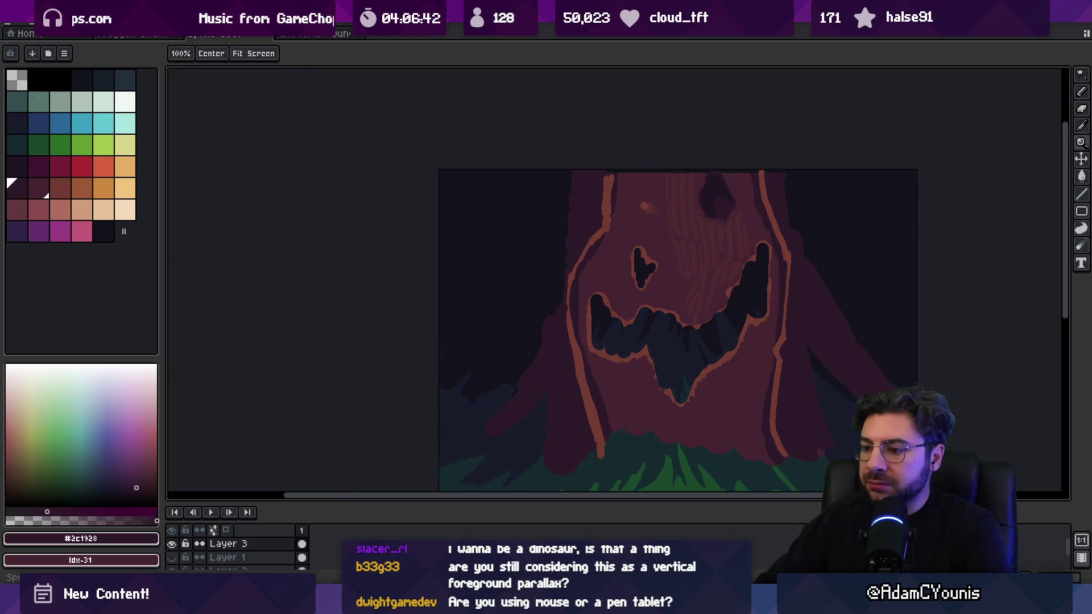
mouse_move(583, 552)
left_click(629, 523)
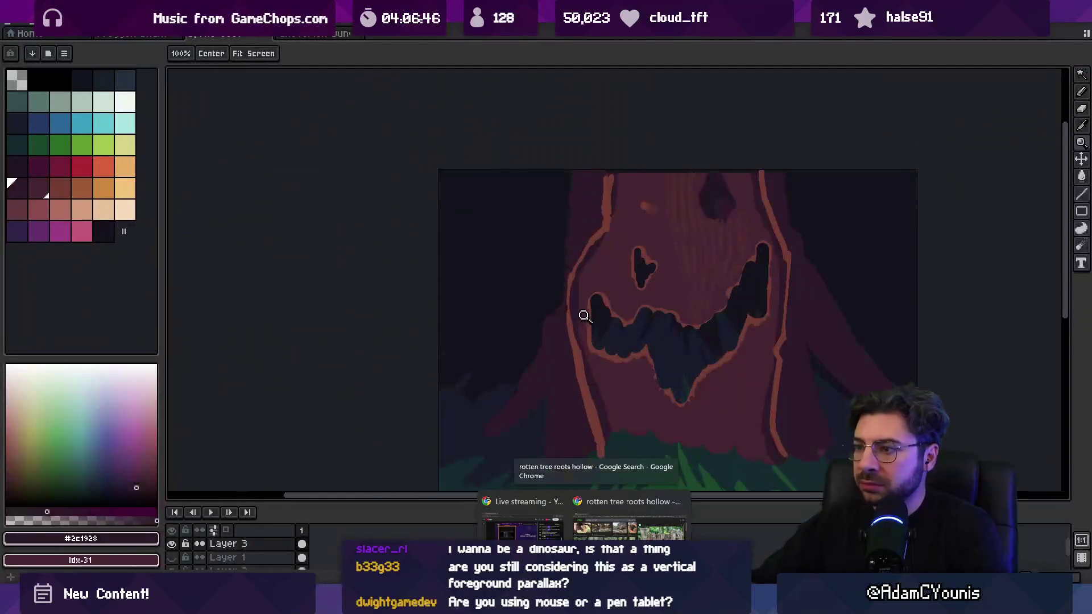
left_click(741, 285)
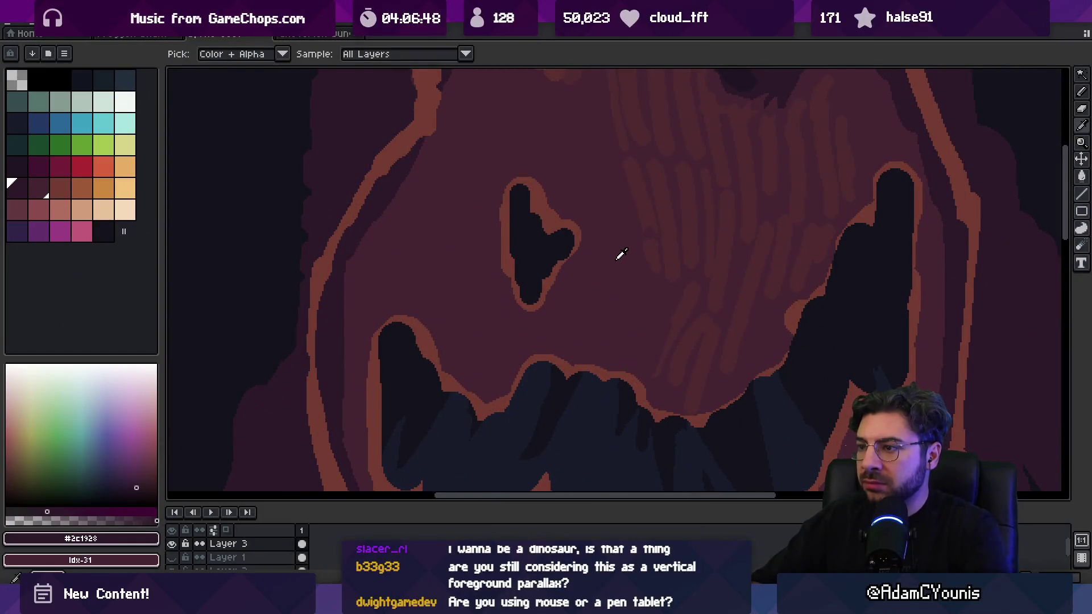
Step: Paint a small dark dab and two short dark cracks between the bark grooves beside the left eye
left_click(657, 286)
key("b")
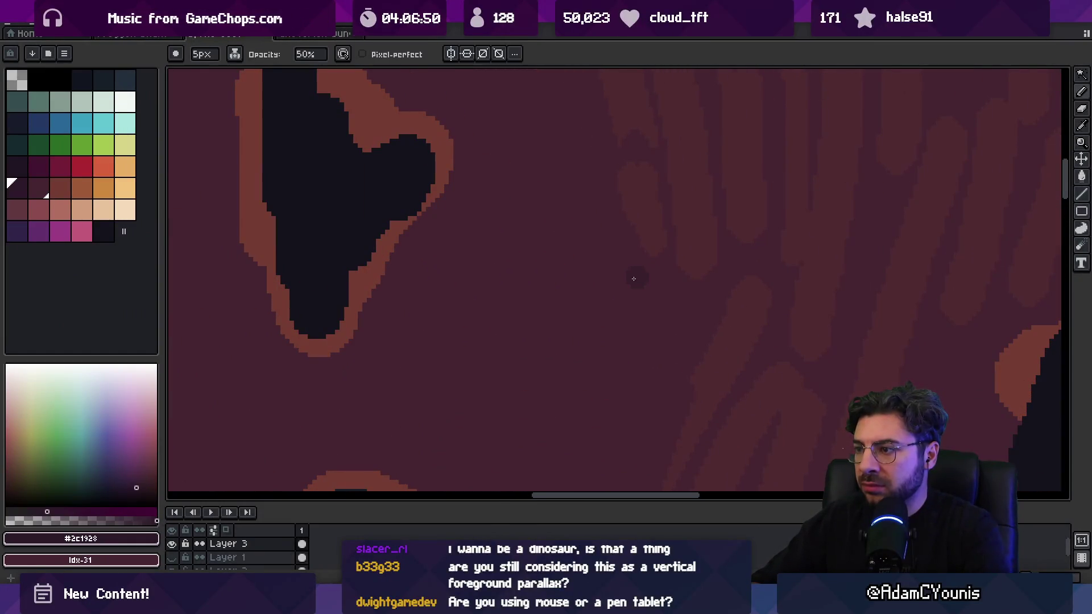
key("b")
left_click(663, 261, "alt")
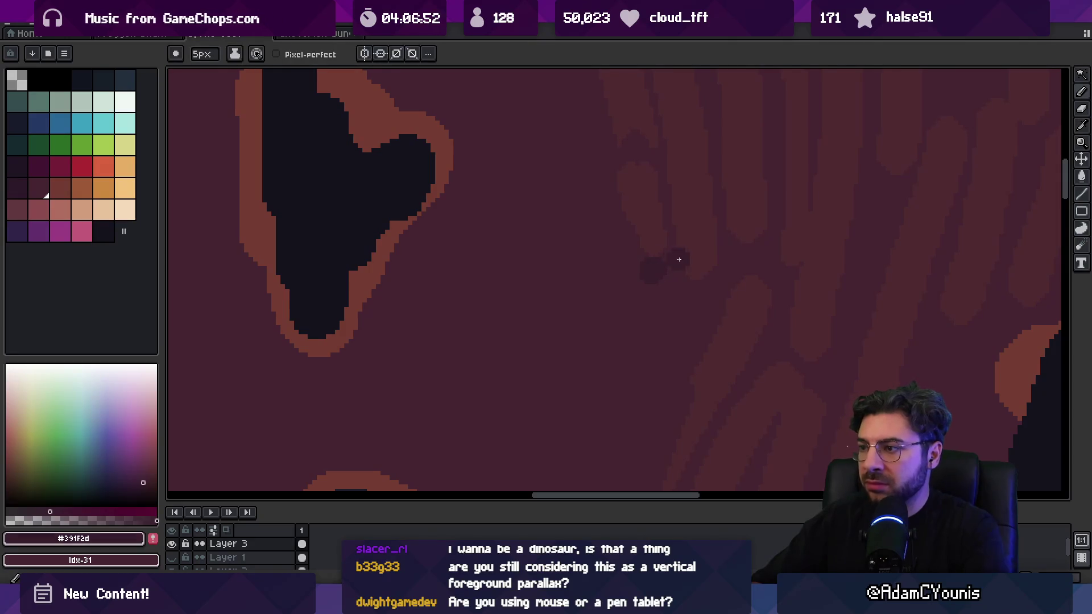
left_click(653, 264)
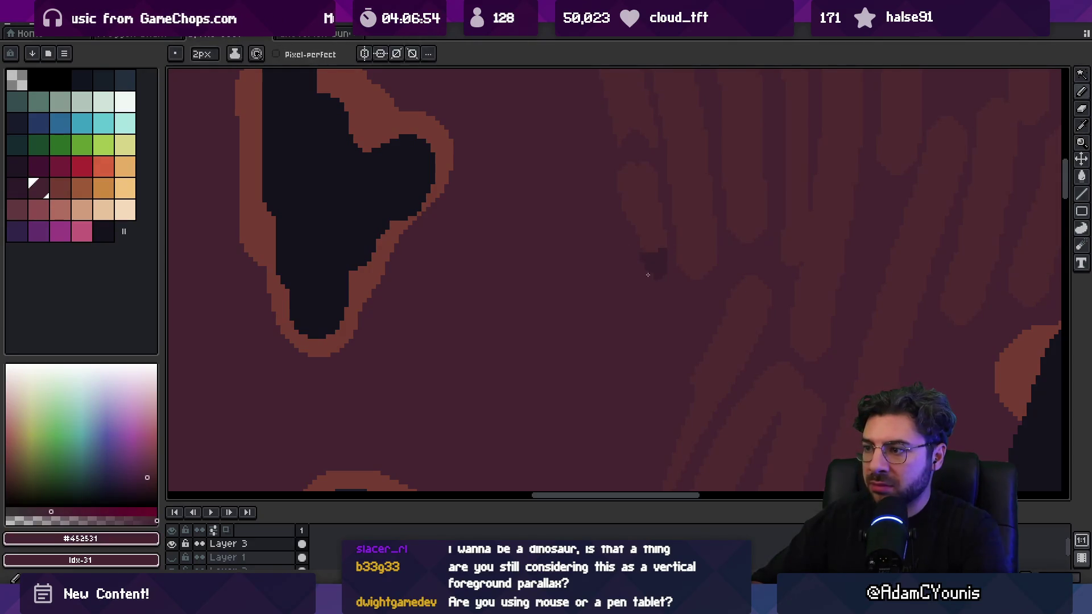
key("plus")
left_click_drag(682, 276, 704, 277)
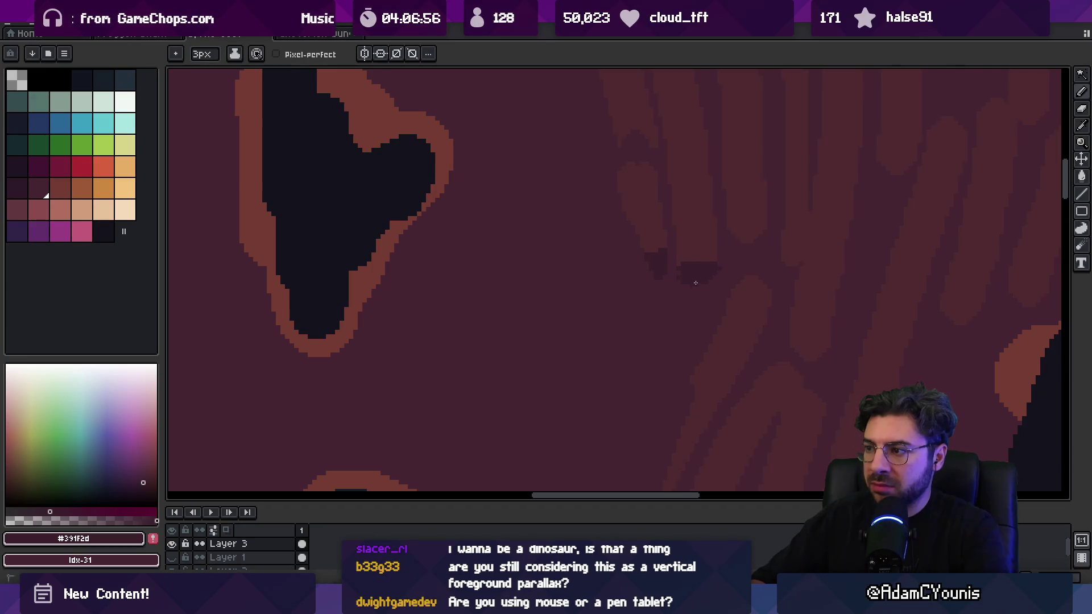
left_click_drag(749, 240, 761, 232)
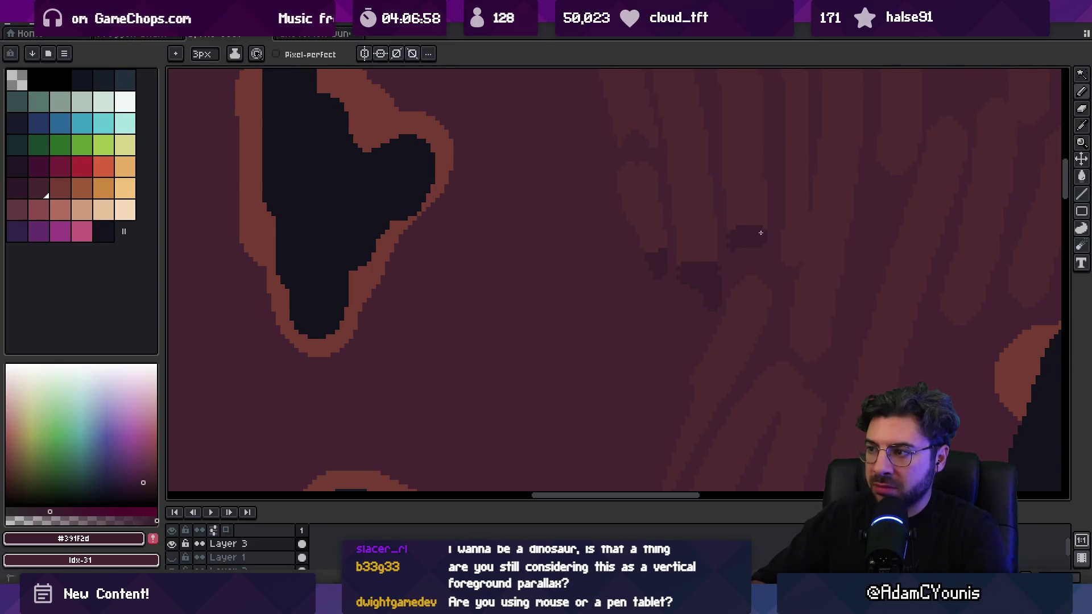
Step: Sample the medium, reddish and dark wood tones with a thinner brush, then zoom out to view the face
scroll(739, 244, "down", 3)
scroll(722, 295, "up", 2)
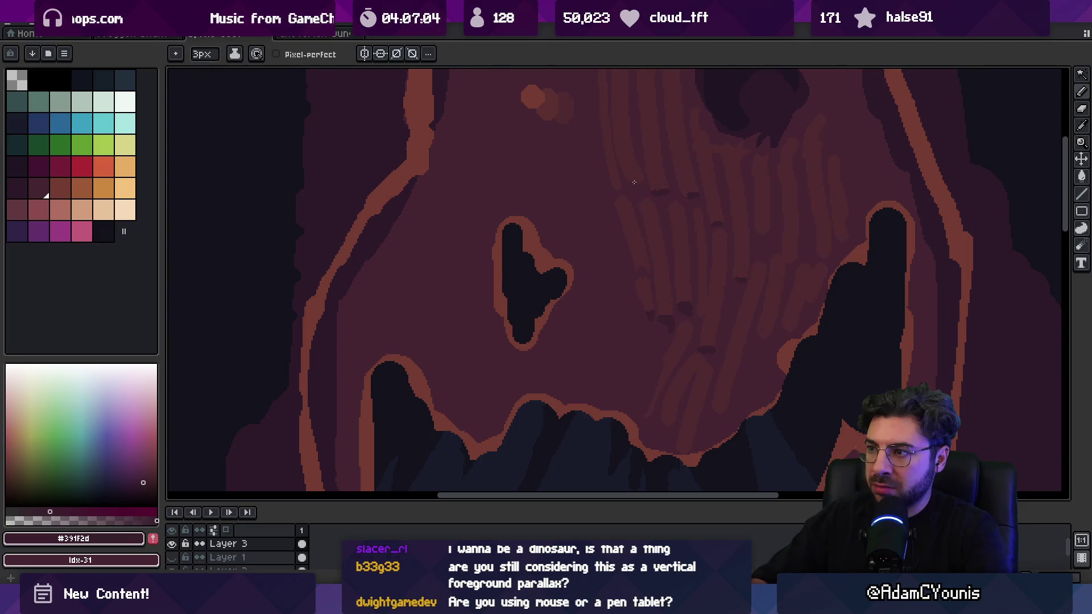
left_click(644, 202, "alt")
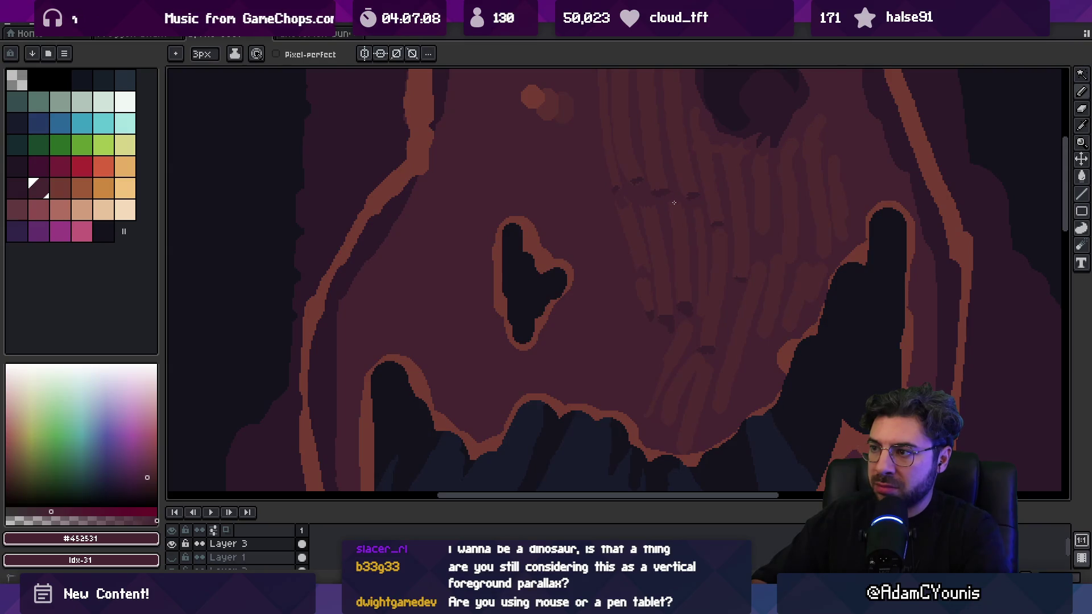
left_click(688, 275, "alt")
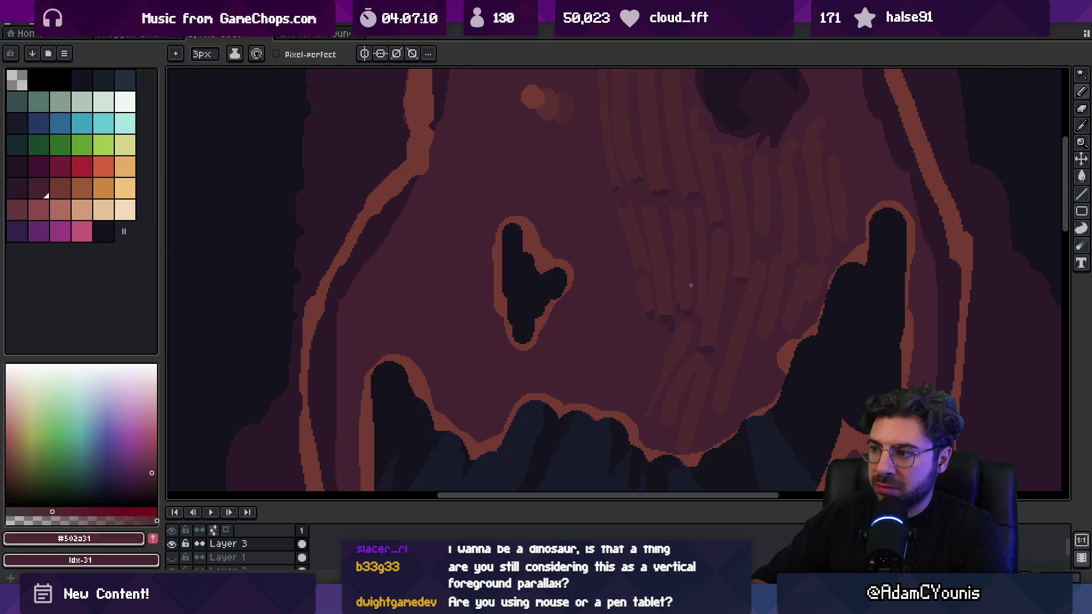
left_click(685, 300, "alt")
key("minus")
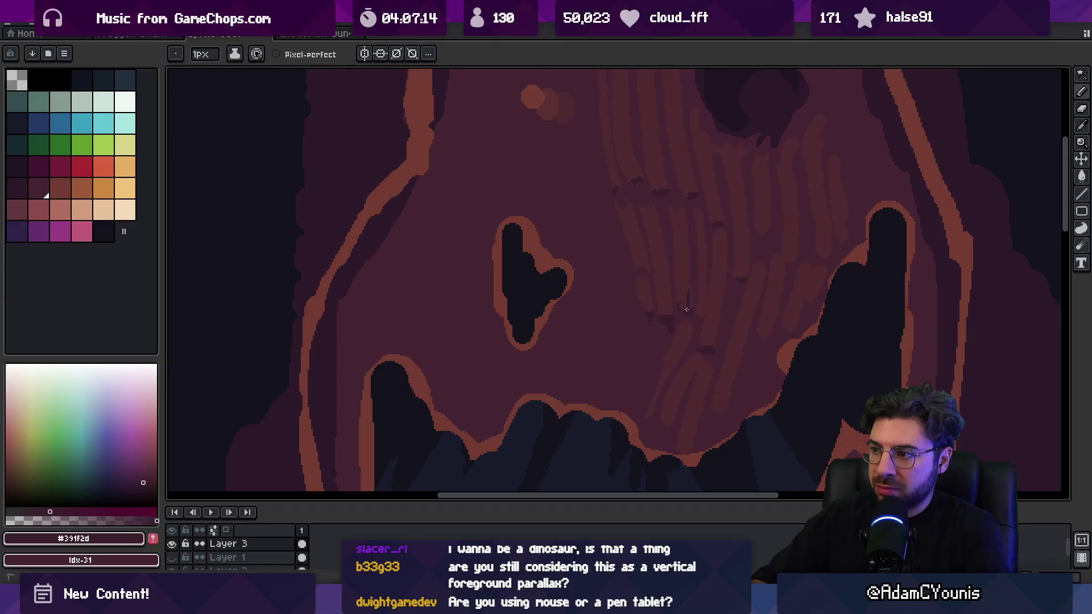
scroll(686, 310, "up", 2)
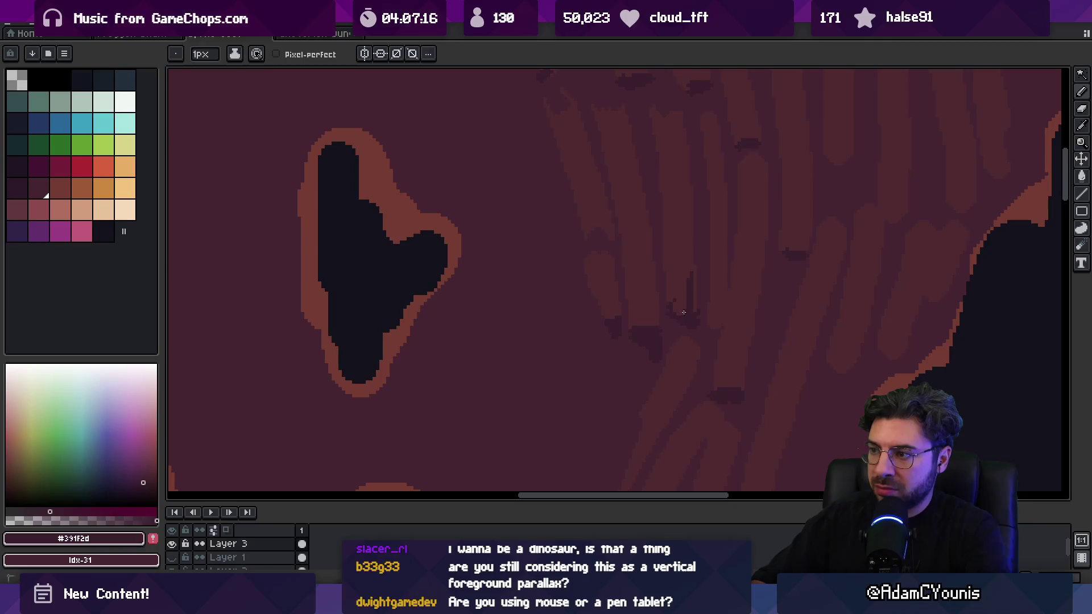
left_click(688, 265, "alt")
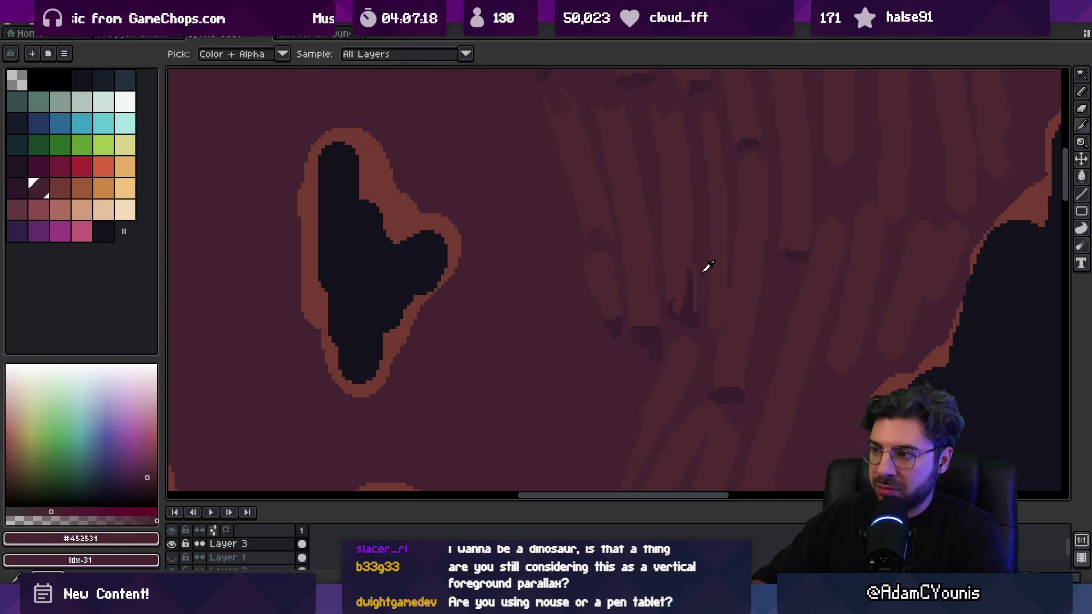
key("z")
scroll(687, 267, "down", 5)
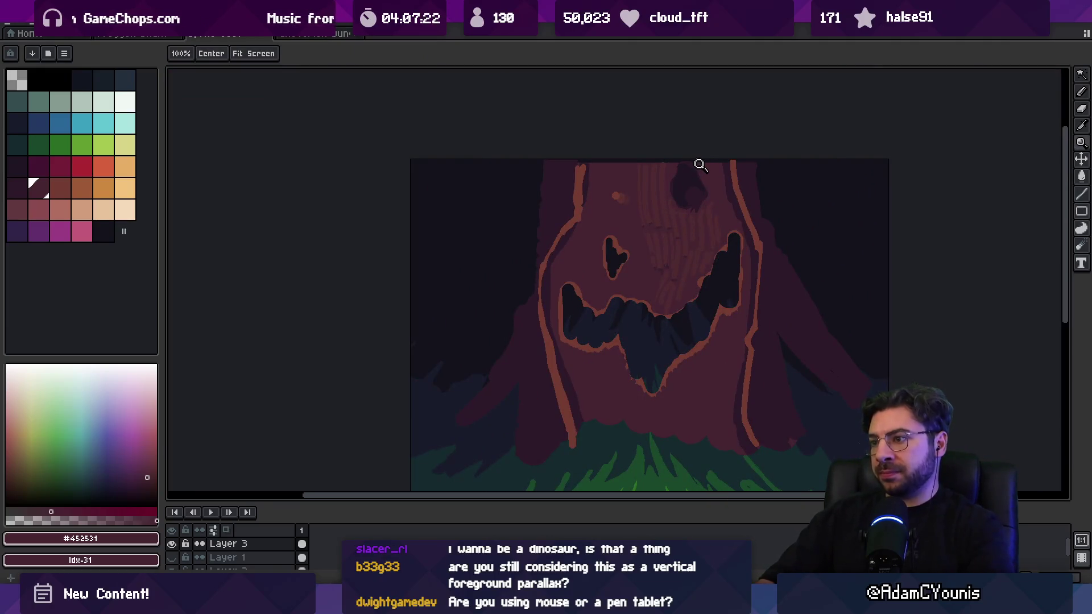
left_click(705, 215)
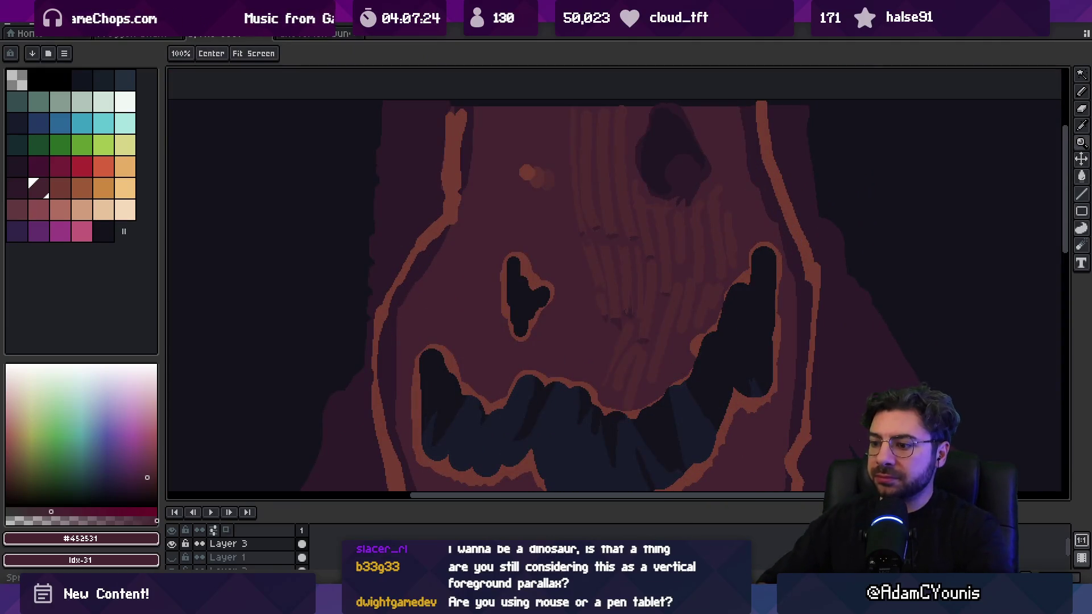
Step: Bring up the hollow stump reference photo and restore Aseprite to a smaller window with the face centred
mouse_move(586, 603)
left_click(671, 506)
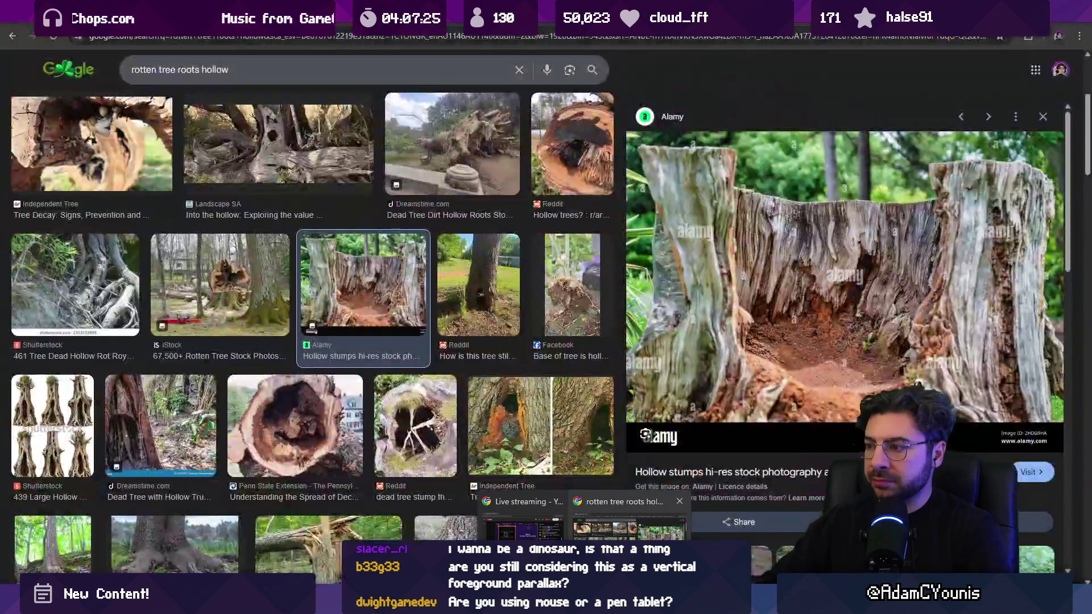
key("alt+Tab")
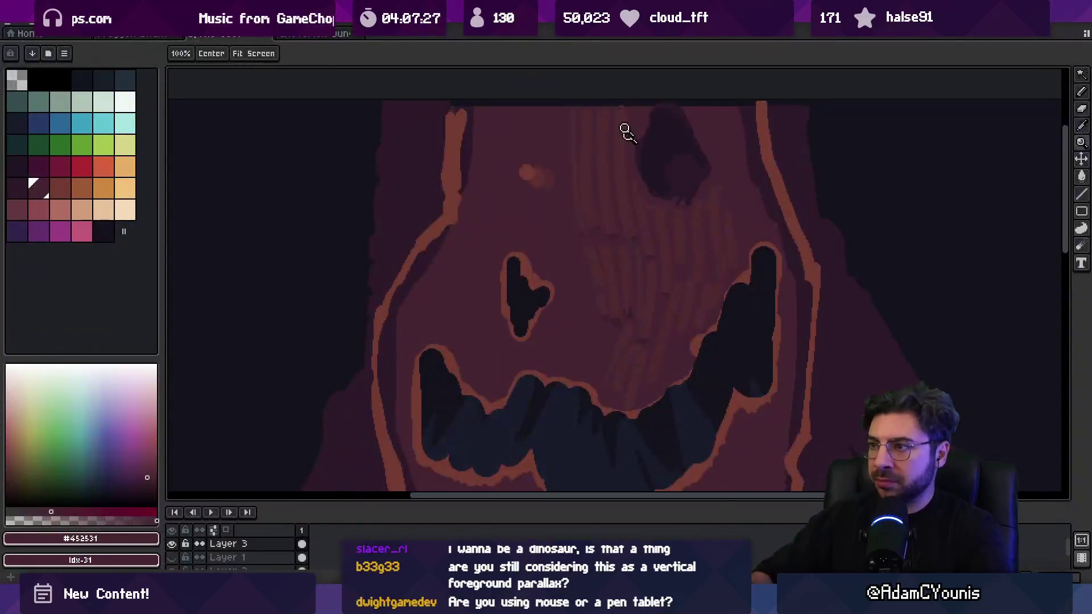
double_click(419, 41)
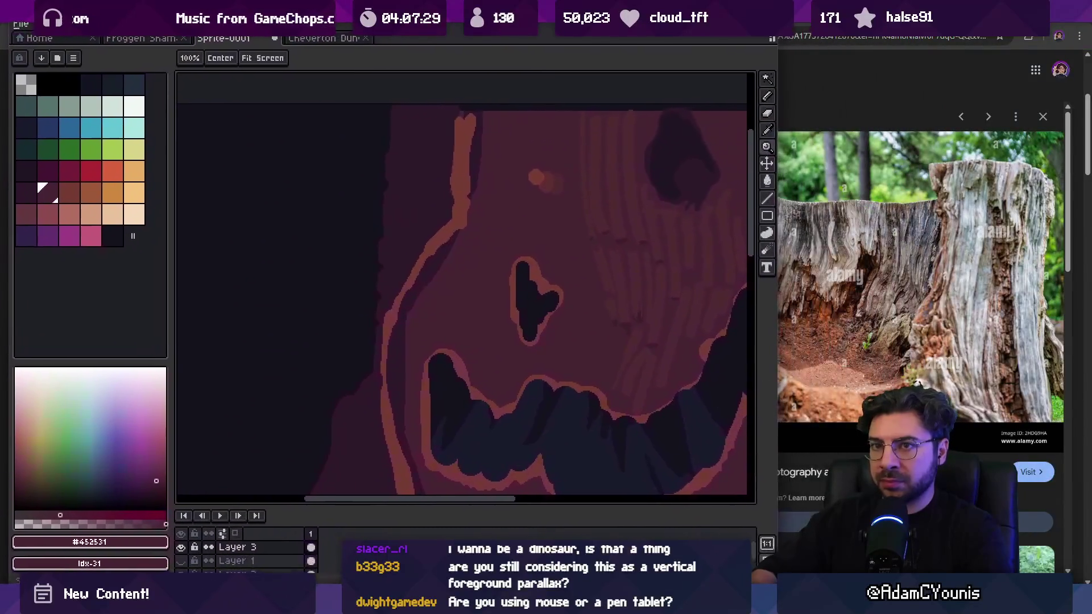
left_click_drag(561, 241, 463, 234)
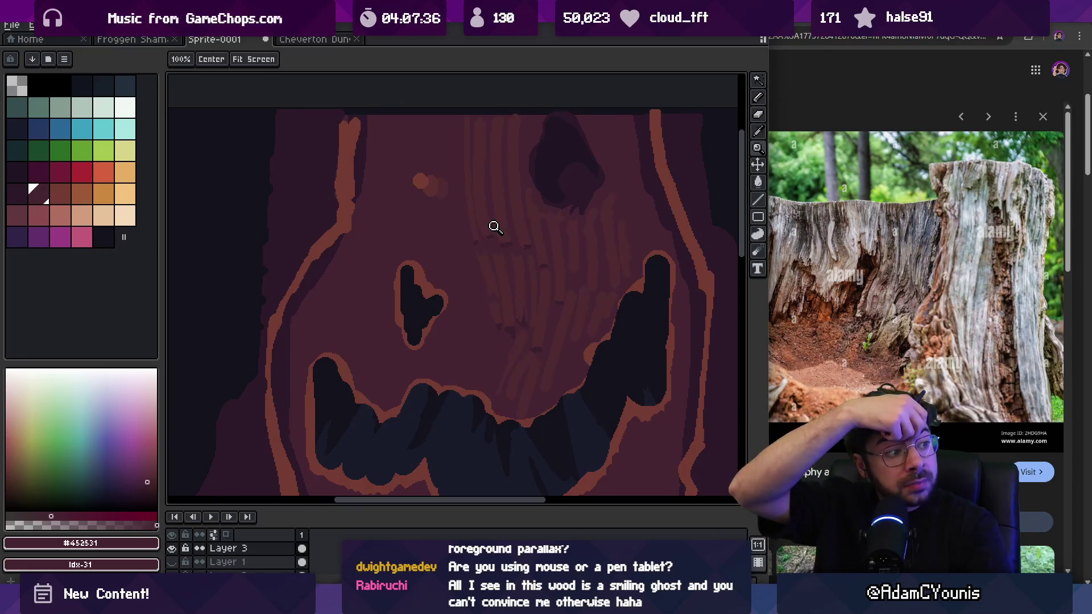
mouse_move(573, 169)
left_mouse_down()
mouse_move(595, 213)
mouse_move(531, 258)
left_mouse_up()
left_click_drag(542, 320, 556, 317)
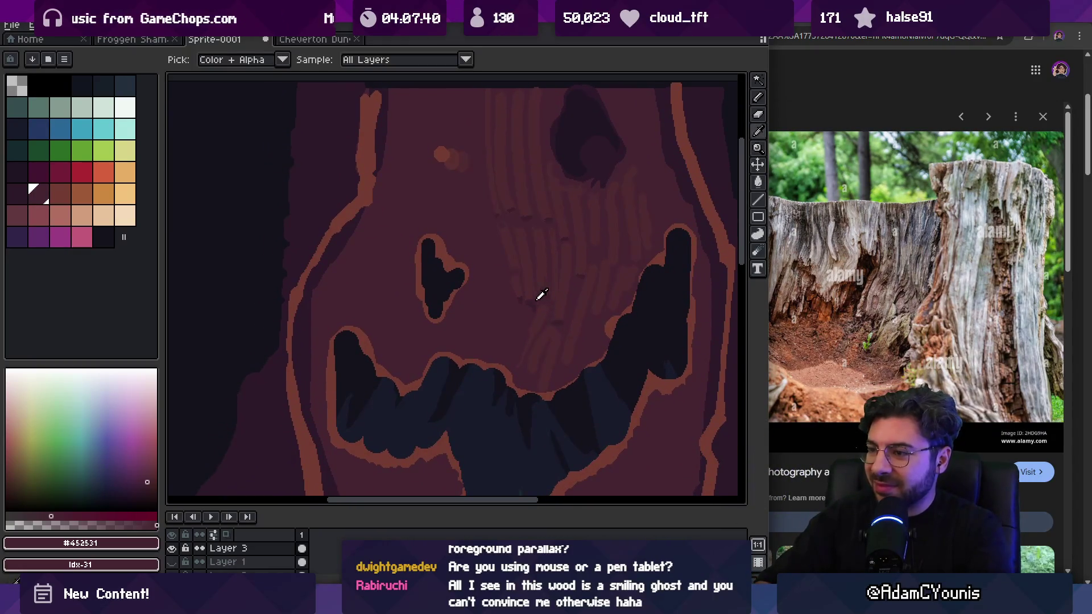
Step: Dab faint lighter reddish wood tones below the carved eye, then zoom out to check the grin
left_click(538, 297, "alt")
key("b")
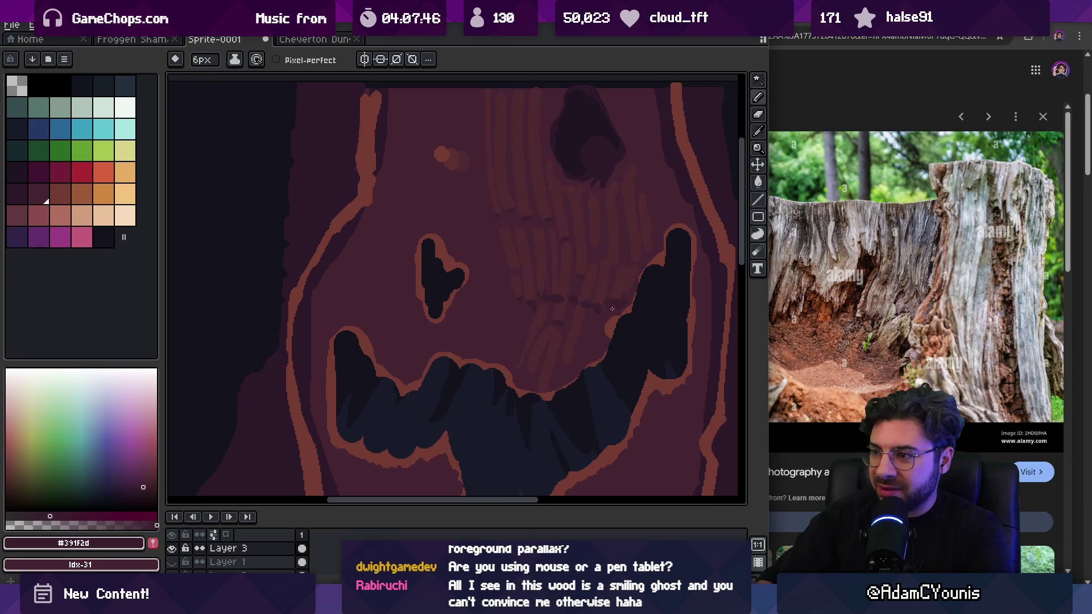
left_click(589, 329, "alt")
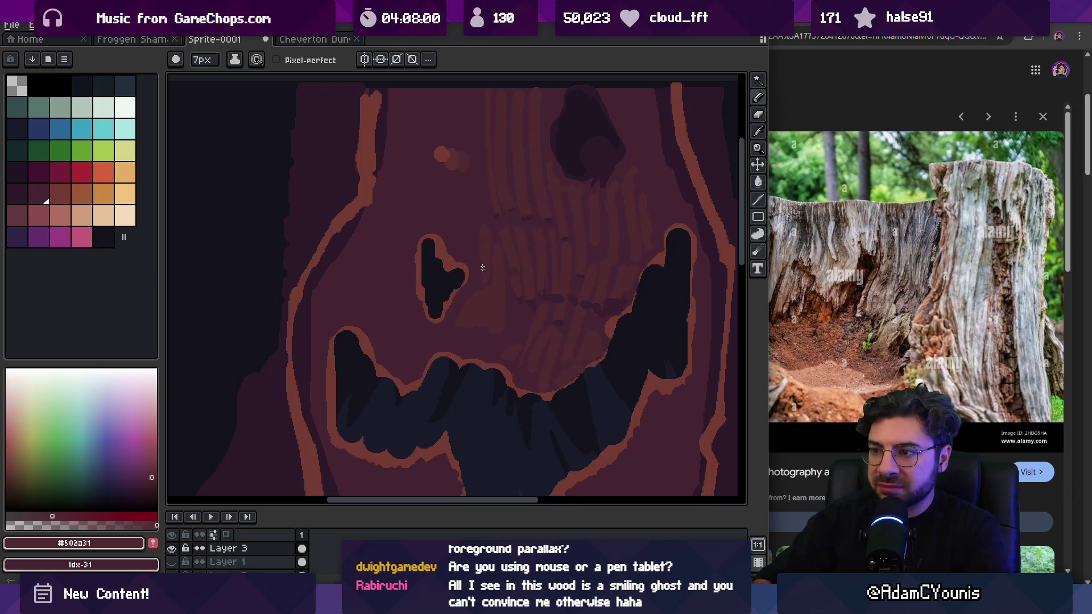
left_click(470, 285, "alt")
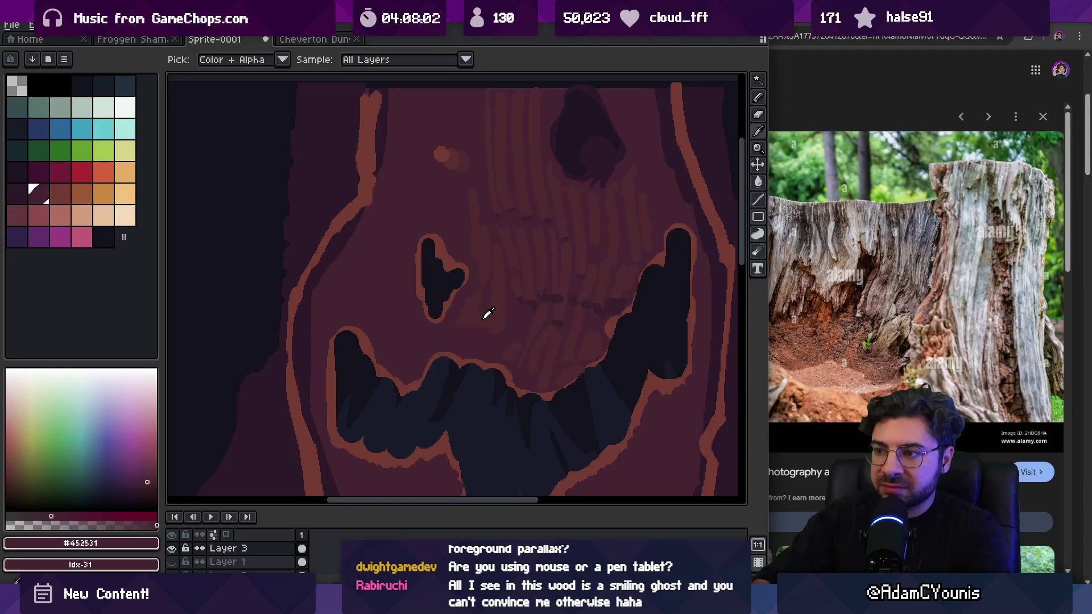
left_click(469, 328, "alt")
key("z")
scroll(481, 300, "down", 4)
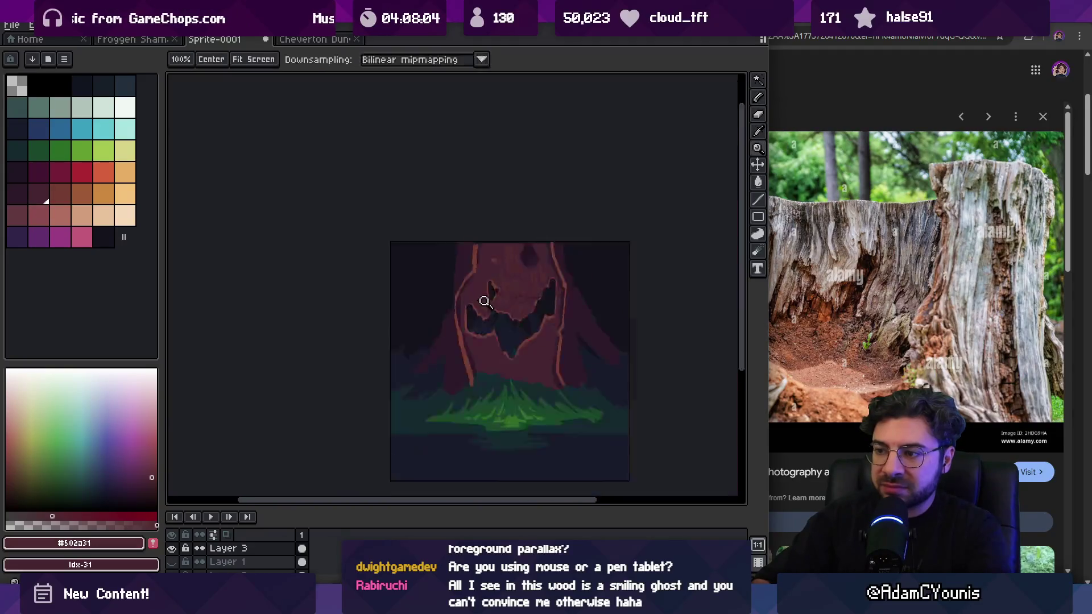
scroll(551, 237, "up", 1)
scroll(524, 298, "up", 1)
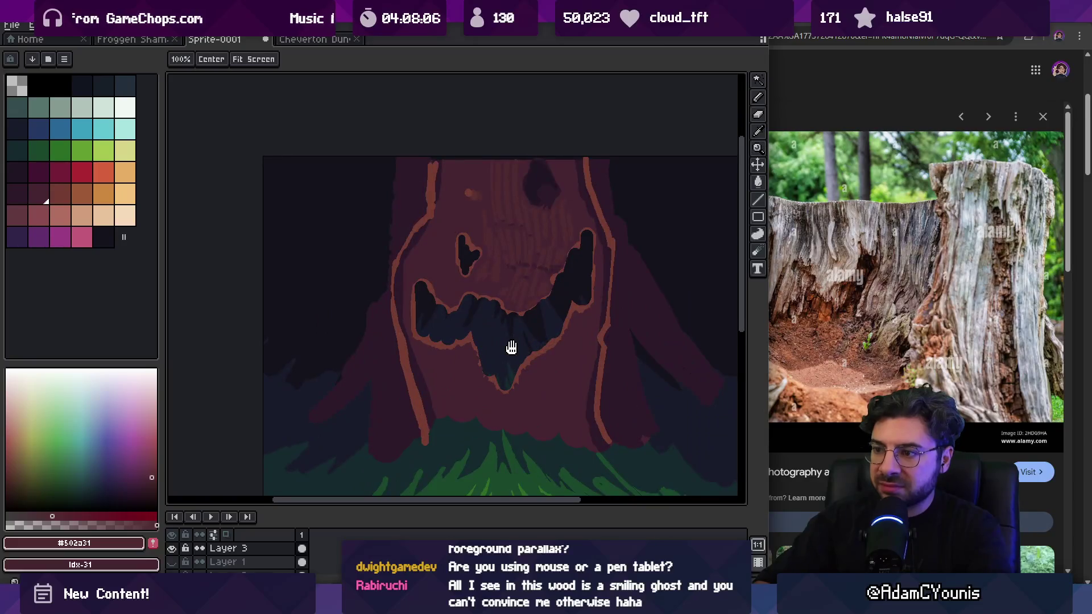
scroll(517, 326, "up", 1)
left_click_drag(500, 341, 474, 321)
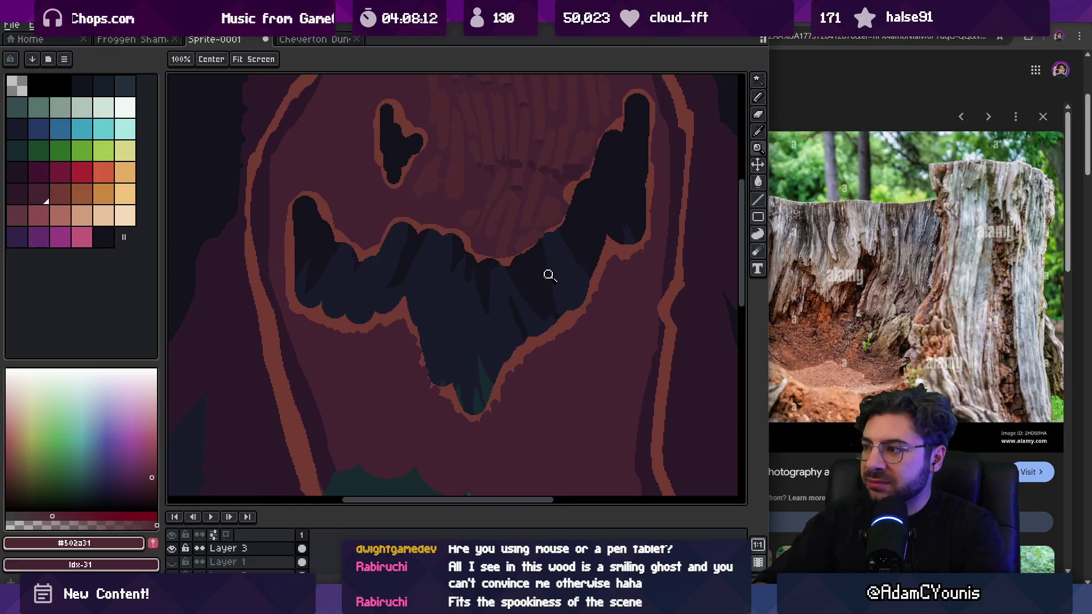
Step: Try dark and orange strokes along the eye's rim, then undo both to keep the plain dark eye
scroll(570, 261, "down", 3)
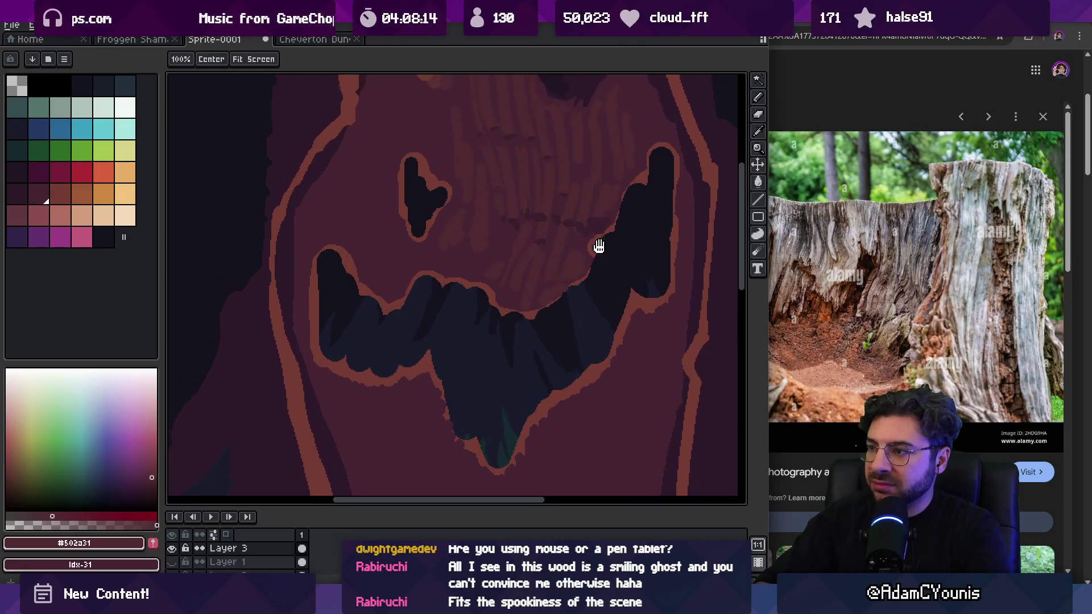
scroll(643, 171, "up", 2)
left_click(622, 185, "alt")
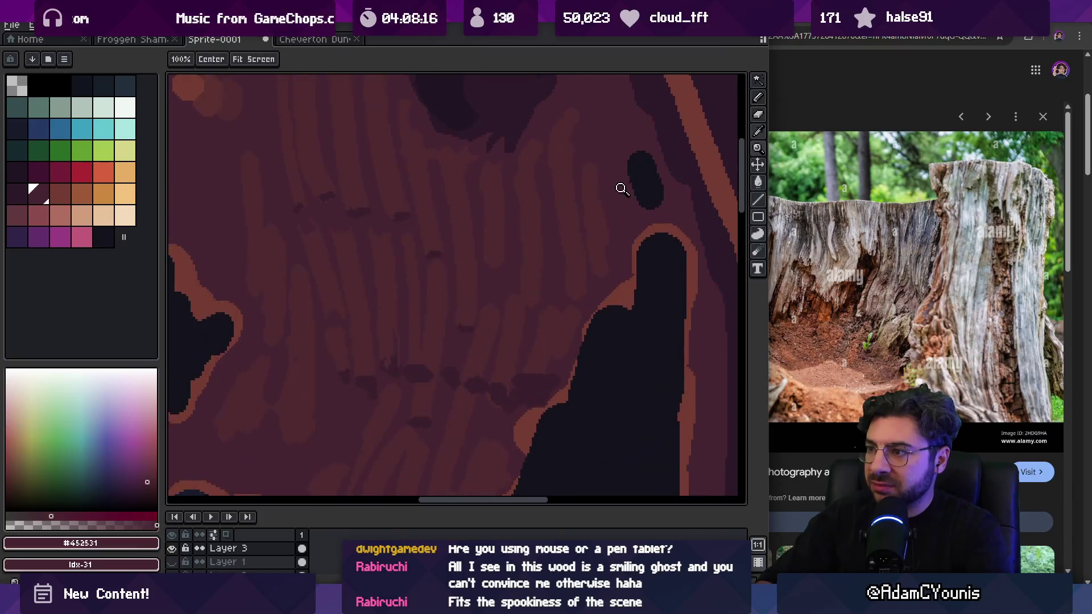
mouse_move(675, 230)
left_mouse_down()
mouse_move(688, 243)
mouse_move(691, 296)
left_mouse_up()
left_click(664, 223, "alt")
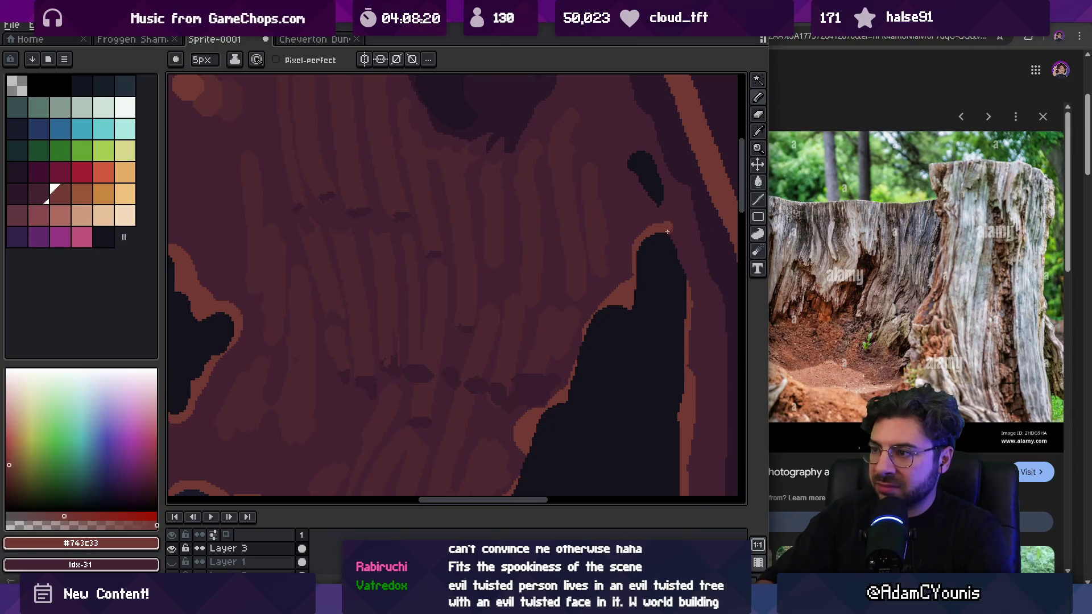
key("ctrl+z")
left_click_drag(643, 154, 664, 202)
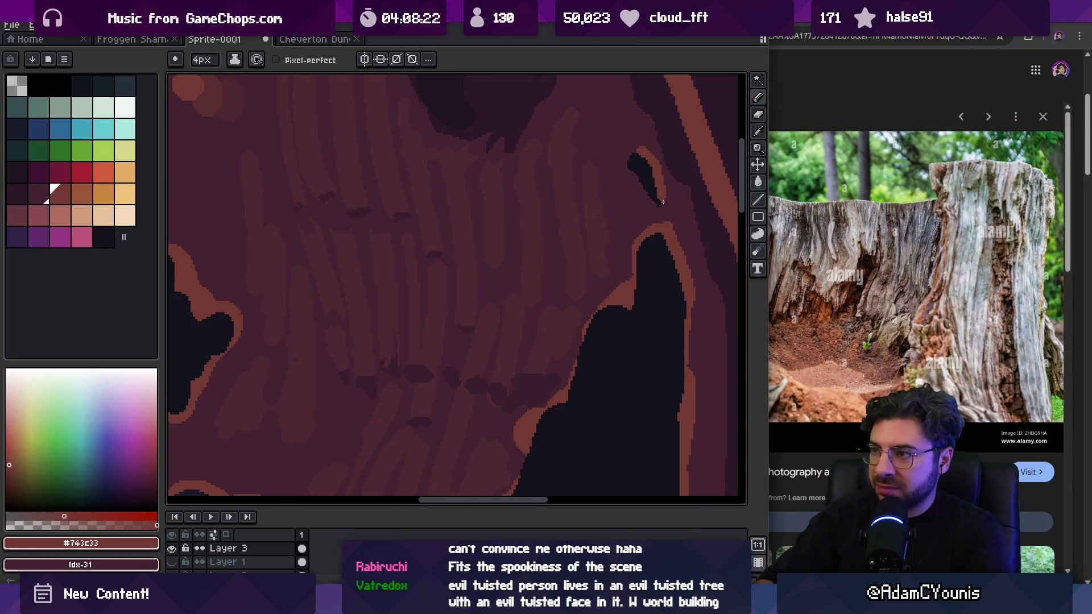
scroll(654, 178, "down", 5)
scroll(605, 222, "down", 1)
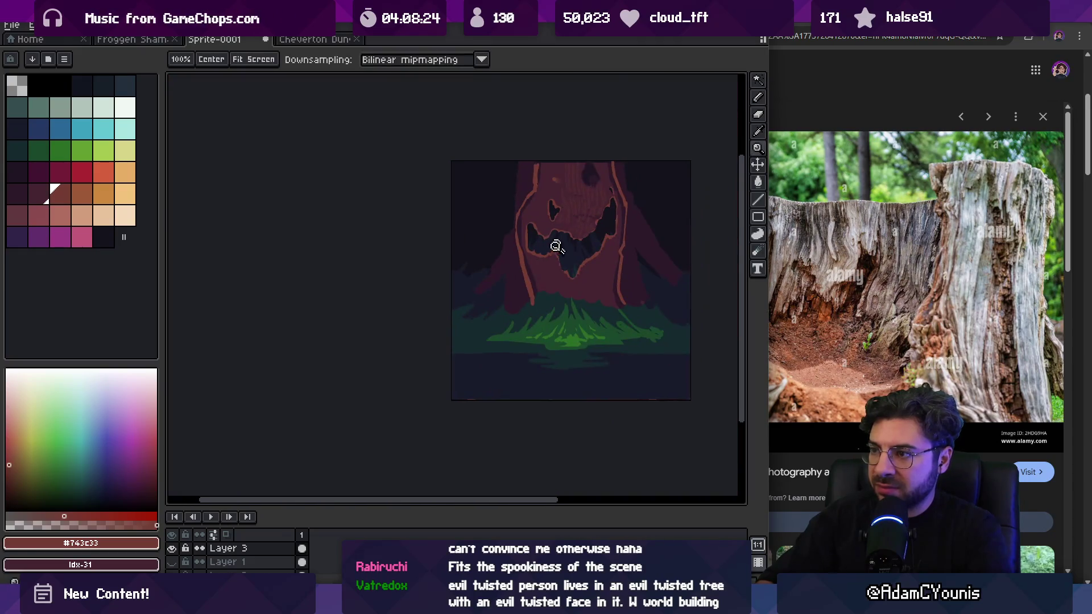
scroll(560, 250, "up", 6)
key("ctrl+z")
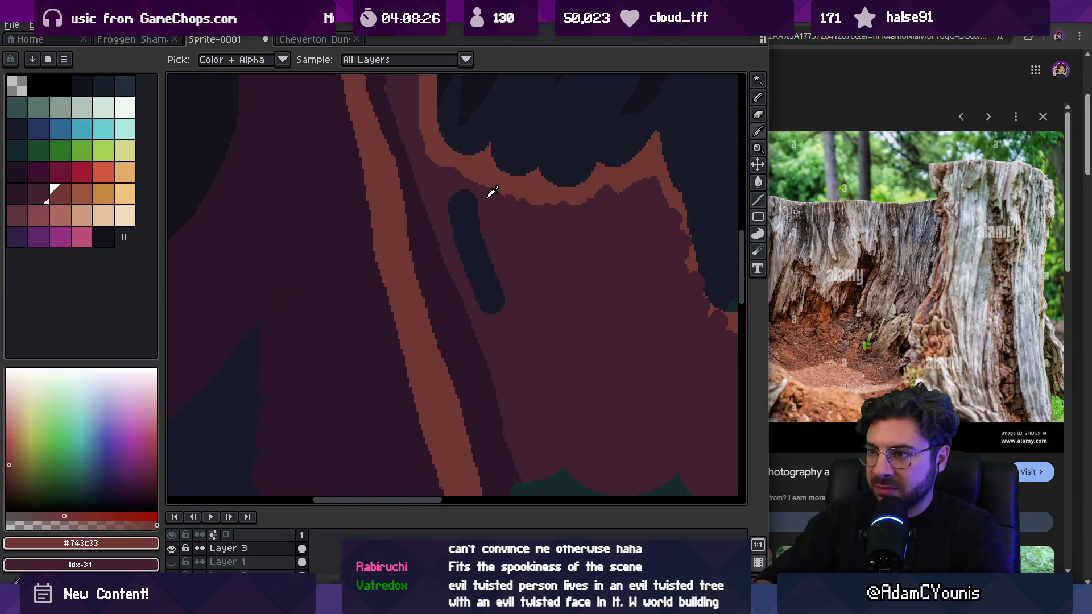
key("b")
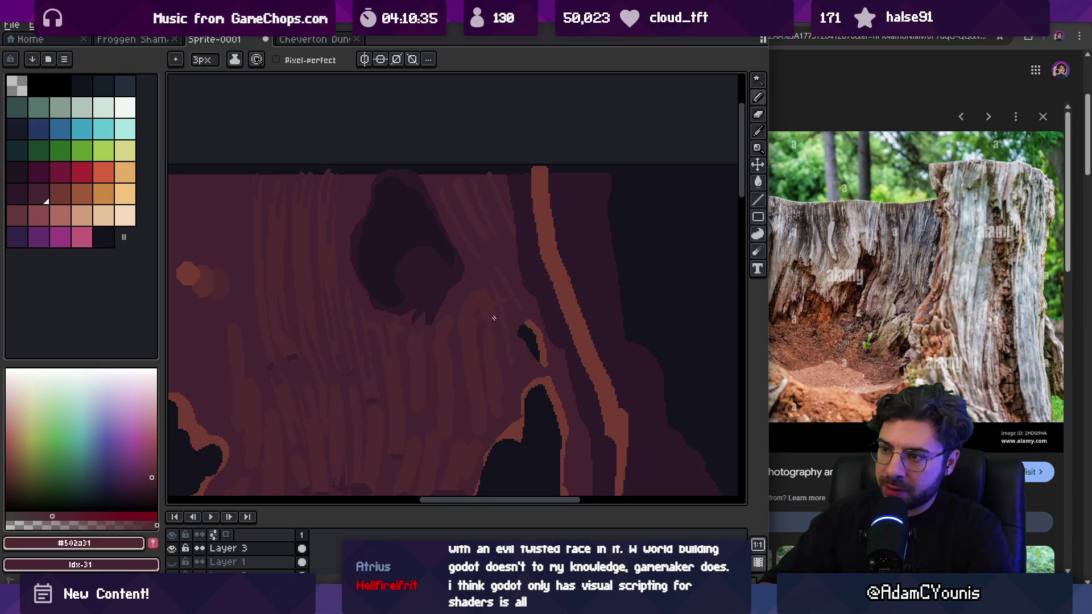
Step: Reframe the view on the eye and mouth and pick up the orange outline colour
key("z")
scroll(463, 319, "down", 4)
left_click(443, 253)
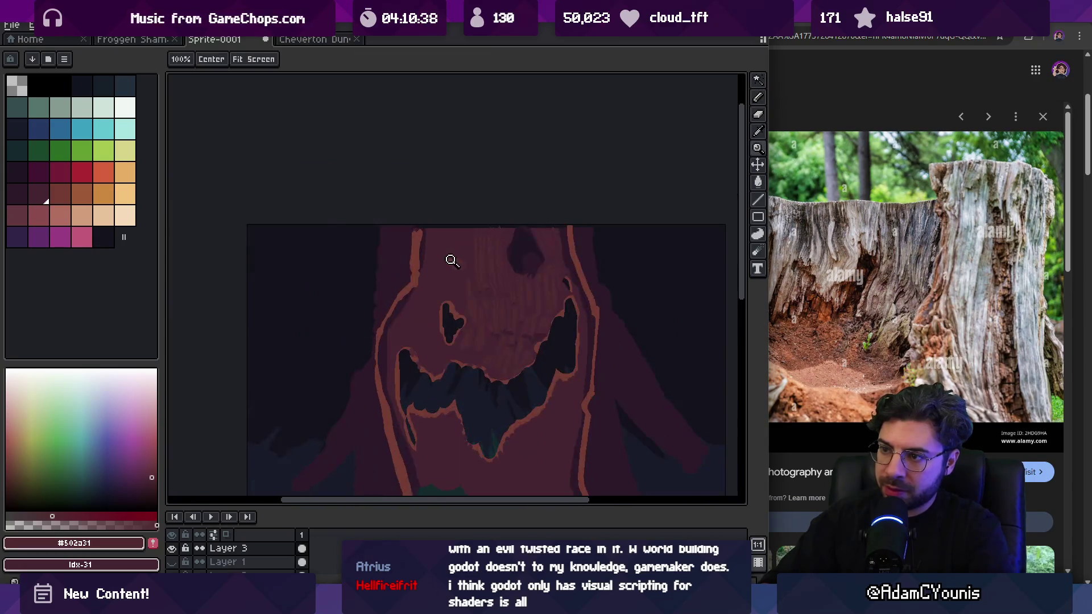
left_click_drag(468, 257, 453, 232)
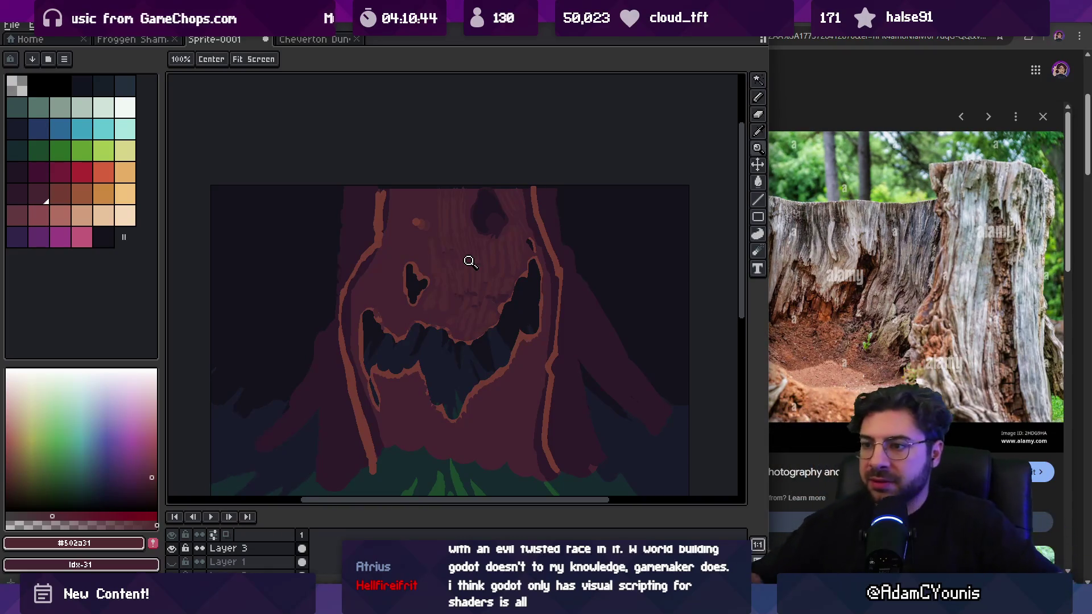
left_click_drag(432, 257, 451, 236)
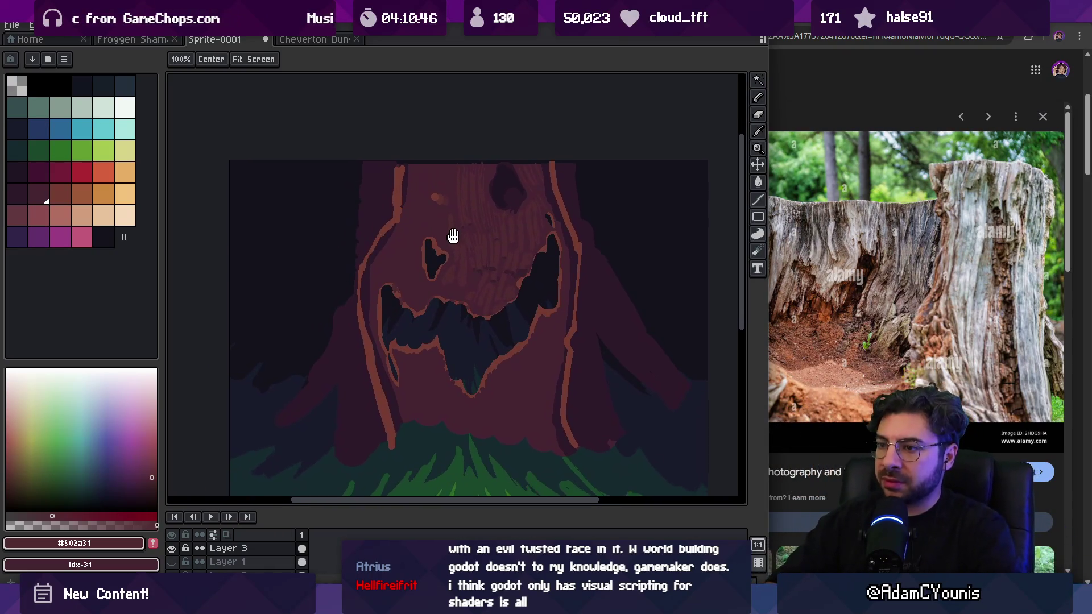
left_click(435, 291)
key("i")
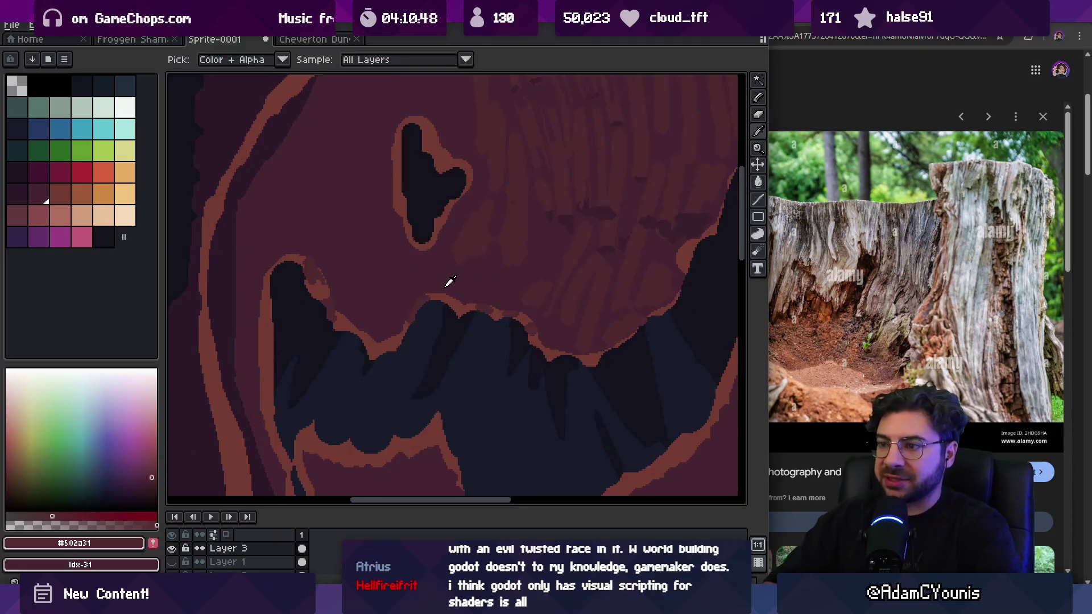
left_click(444, 296)
key("b")
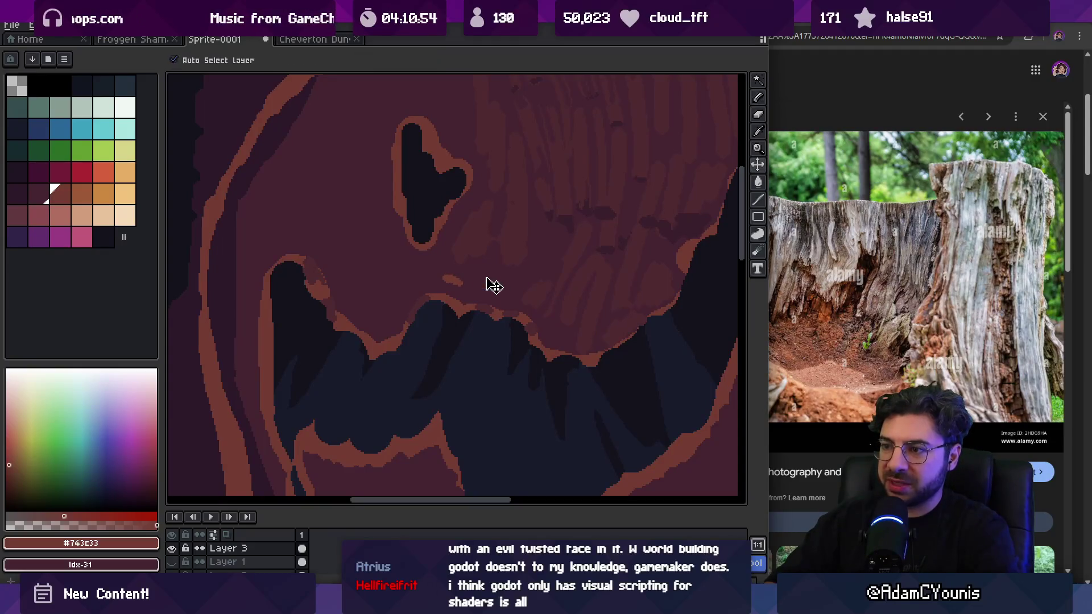
Step: Touch up the nose and upper grin with dark purple-brown, then zoom in on the lower trunk
key("i")
left_click(567, 225)
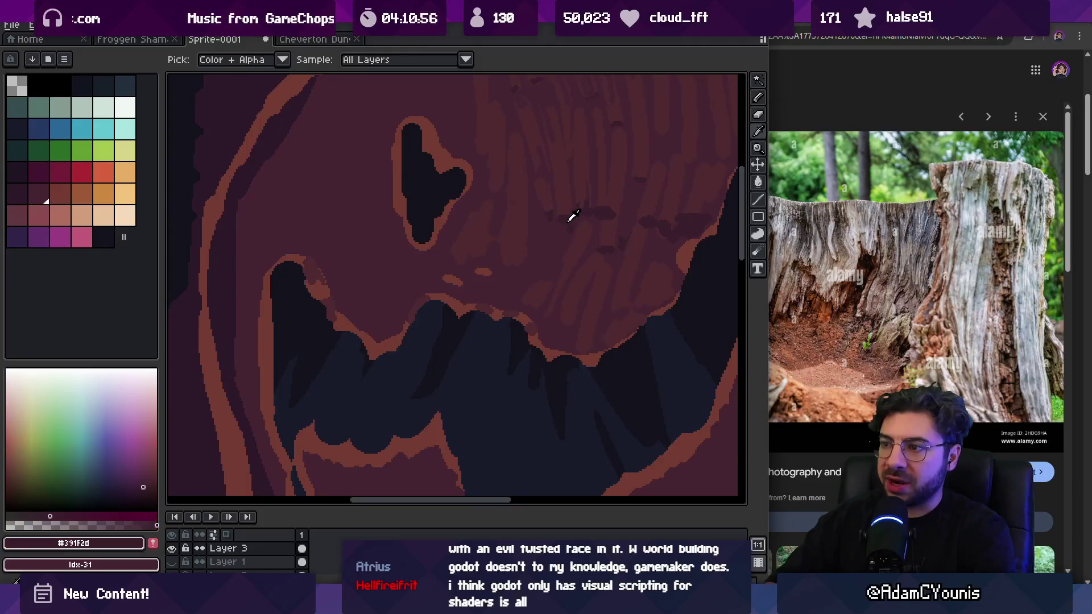
key("b")
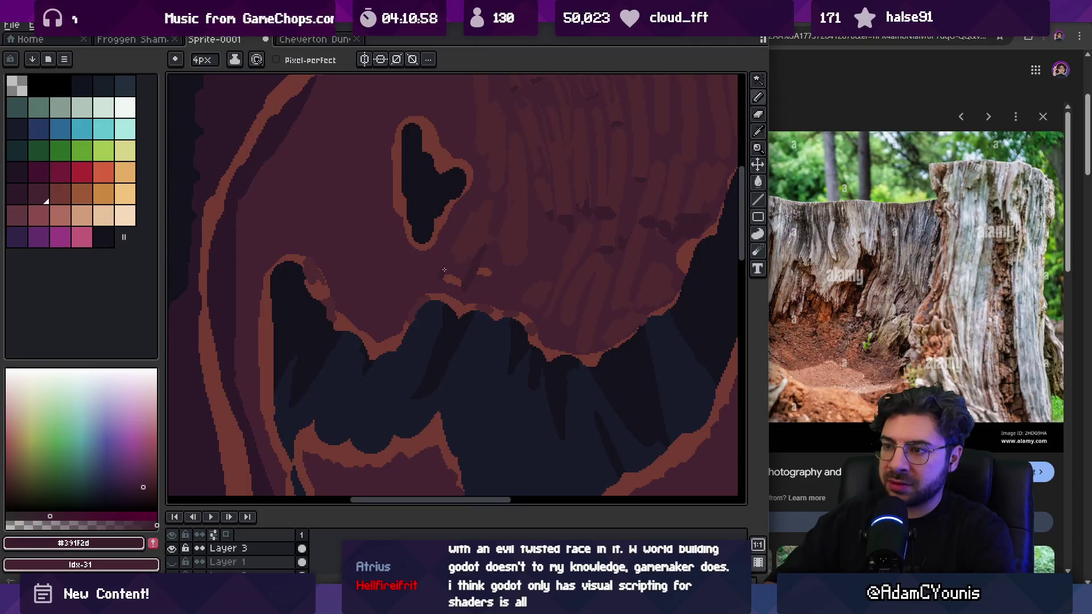
key("i")
key("b")
key("i")
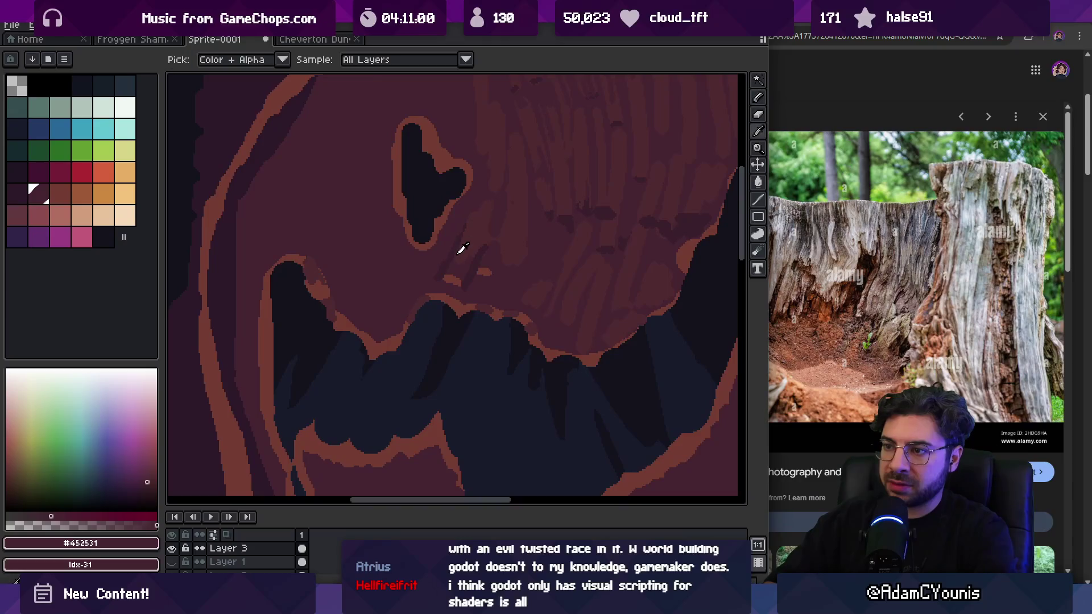
key("b")
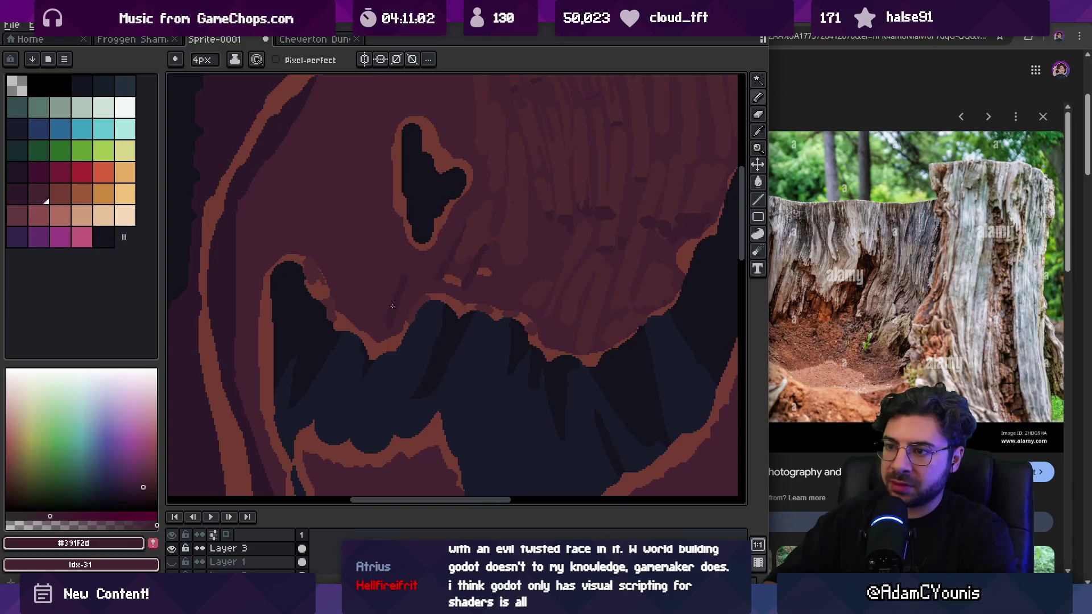
key("z")
scroll(398, 267, "down", 5)
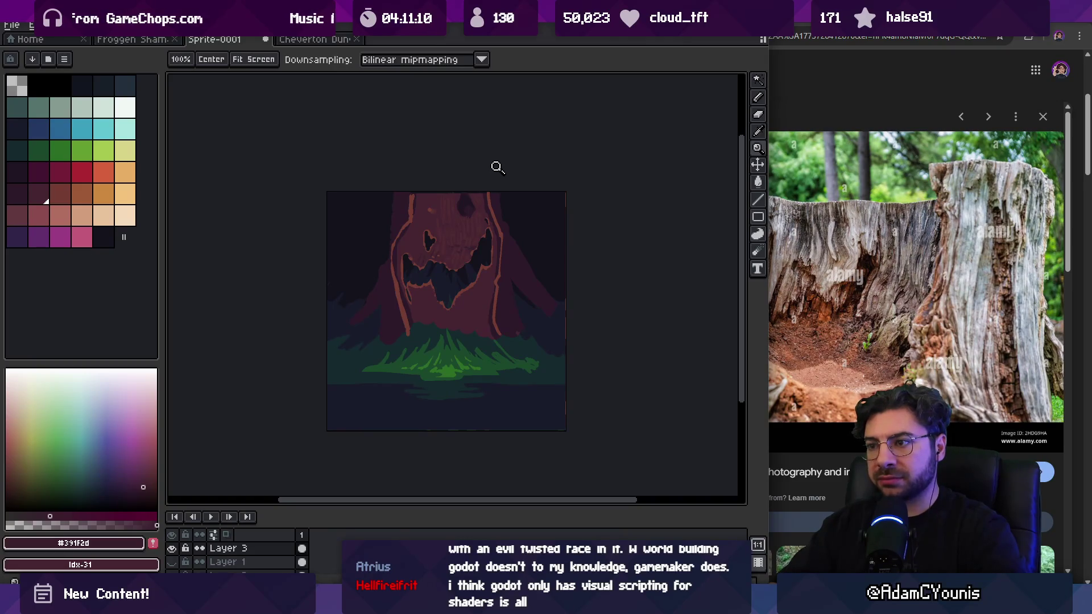
left_click(466, 314)
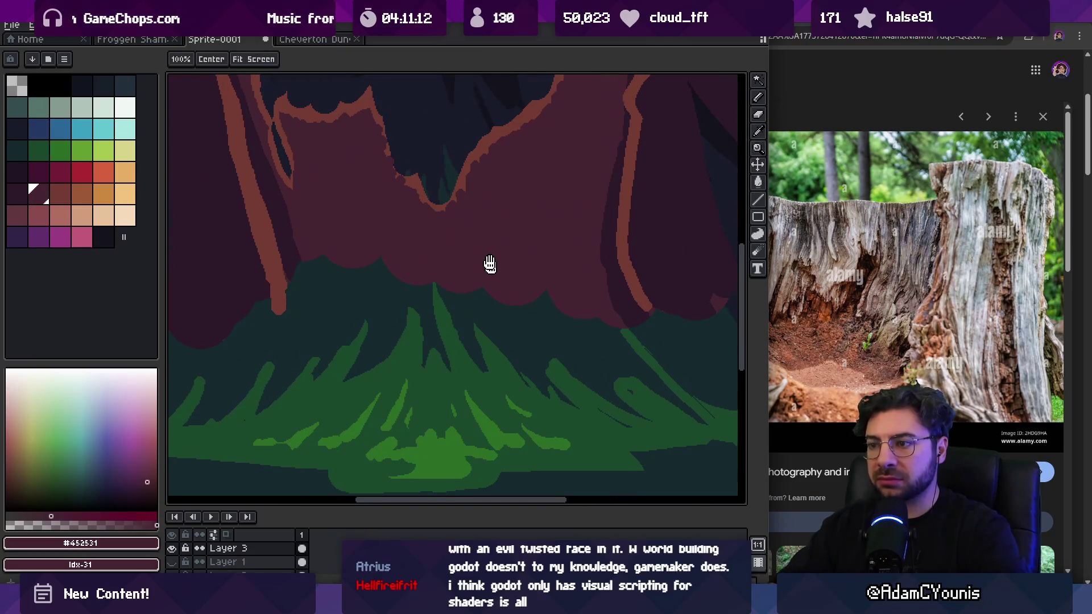
Step: Paint a wide dark red root down from the trunk at 13–17px, with an orange-red stroke along it
scroll(474, 262, "down", 3)
key("b")
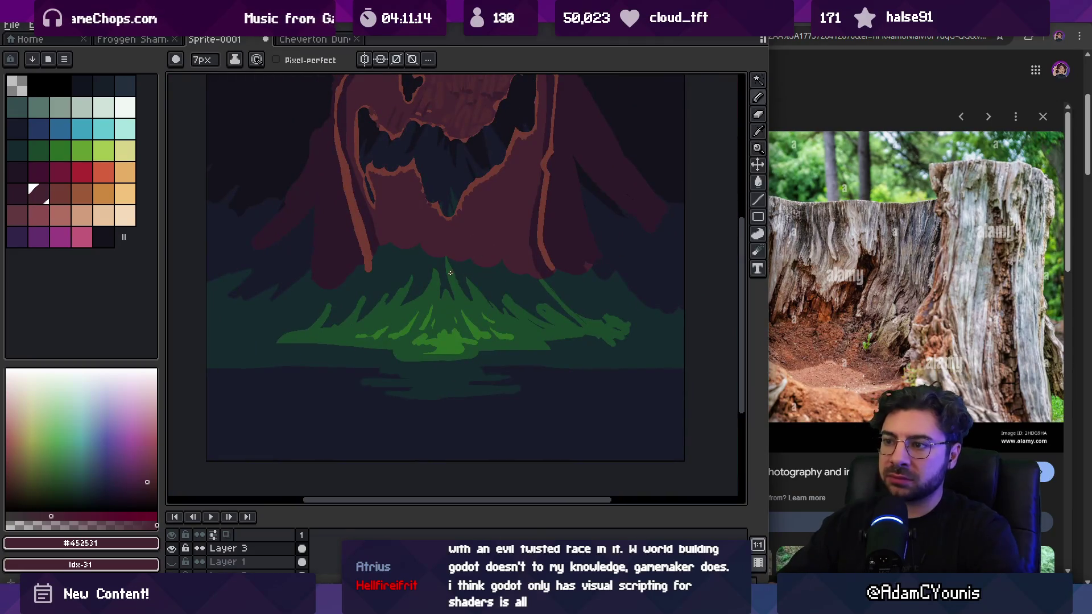
key("plus")
key("plus")
key("plus")
mouse_move(452, 261)
left_mouse_down()
mouse_move(419, 330)
mouse_move(438, 303)
left_mouse_up()
key("plus")
key("plus")
key("plus")
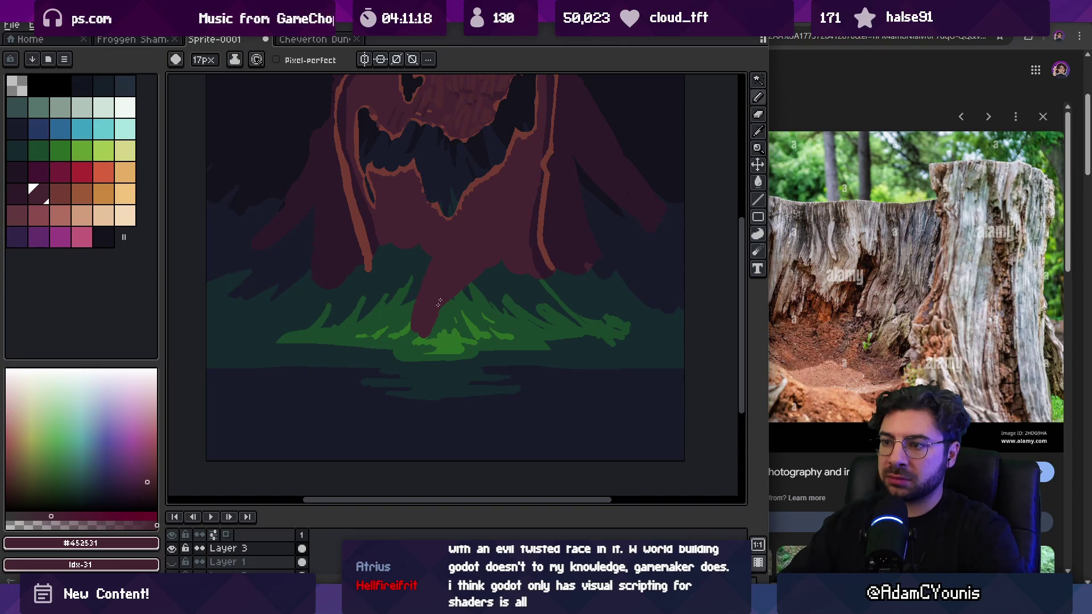
left_click(468, 199, "alt")
key("minus")
key("minus")
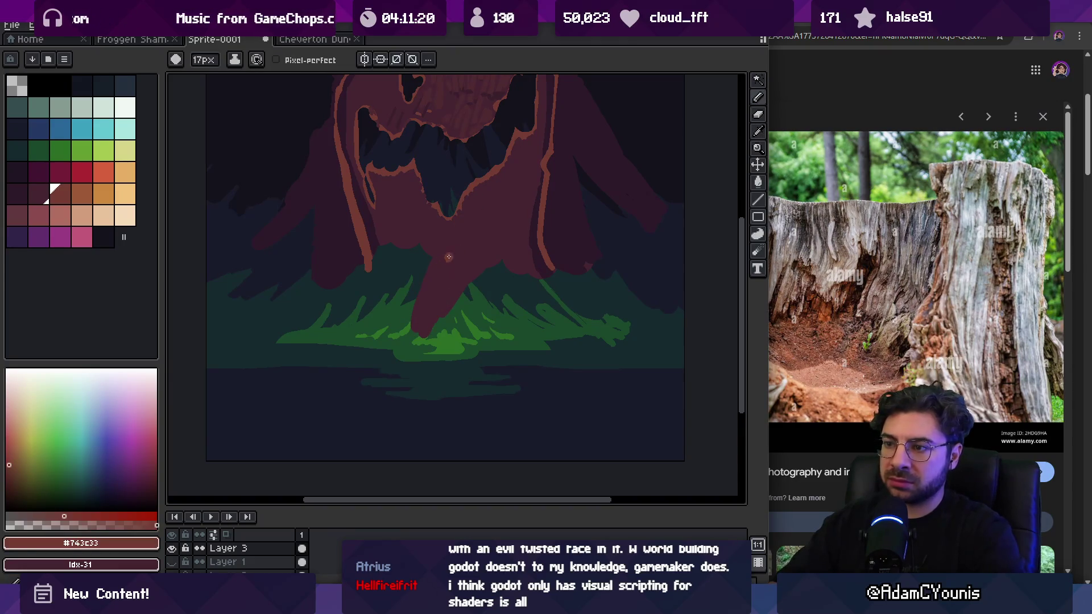
mouse_move(432, 260)
left_mouse_down()
mouse_move(399, 326)
mouse_move(429, 287)
mouse_move(449, 352)
mouse_move(509, 319)
mouse_move(493, 323)
left_mouse_up()
left_click(402, 322, "alt")
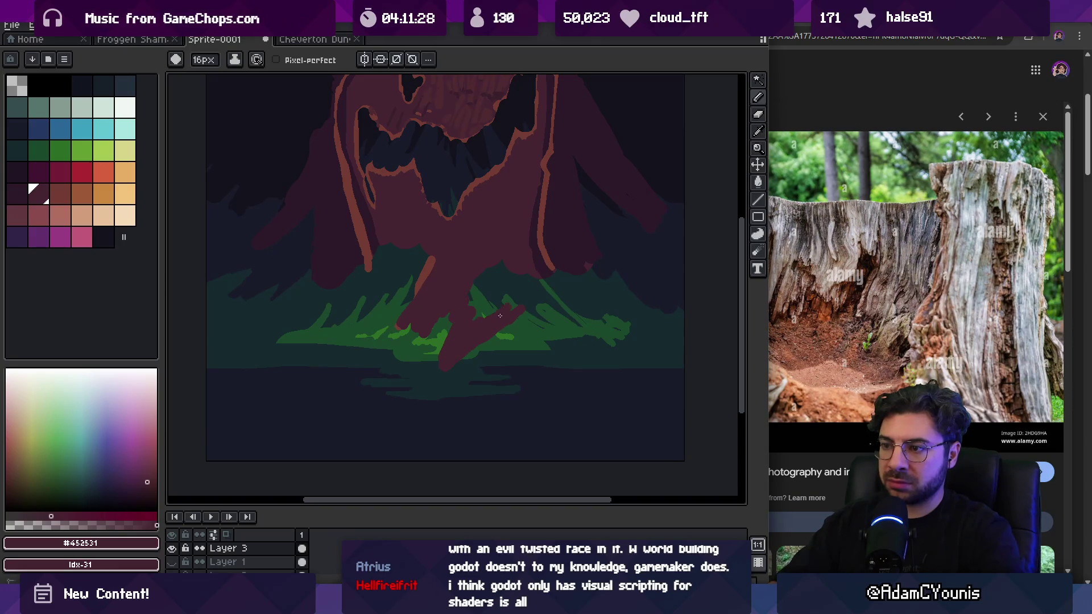
Step: Try a short dark shadow beside the root, undo it, and zoom out to check the sprite
left_click(528, 237, "alt")
left_click_drag(529, 239, 521, 265)
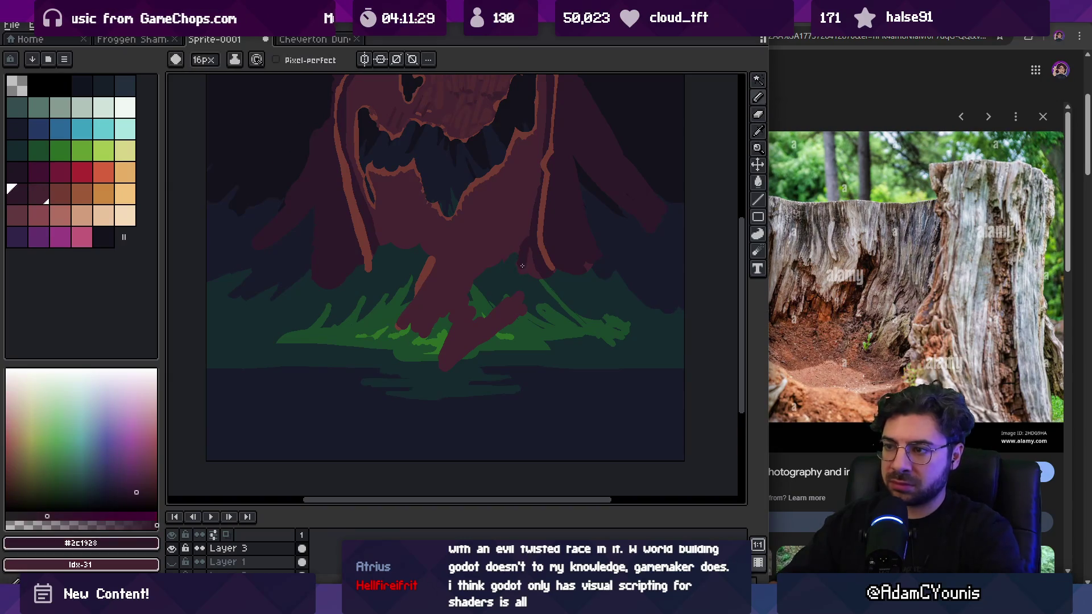
key("ctrl+z")
left_click(522, 244, "alt")
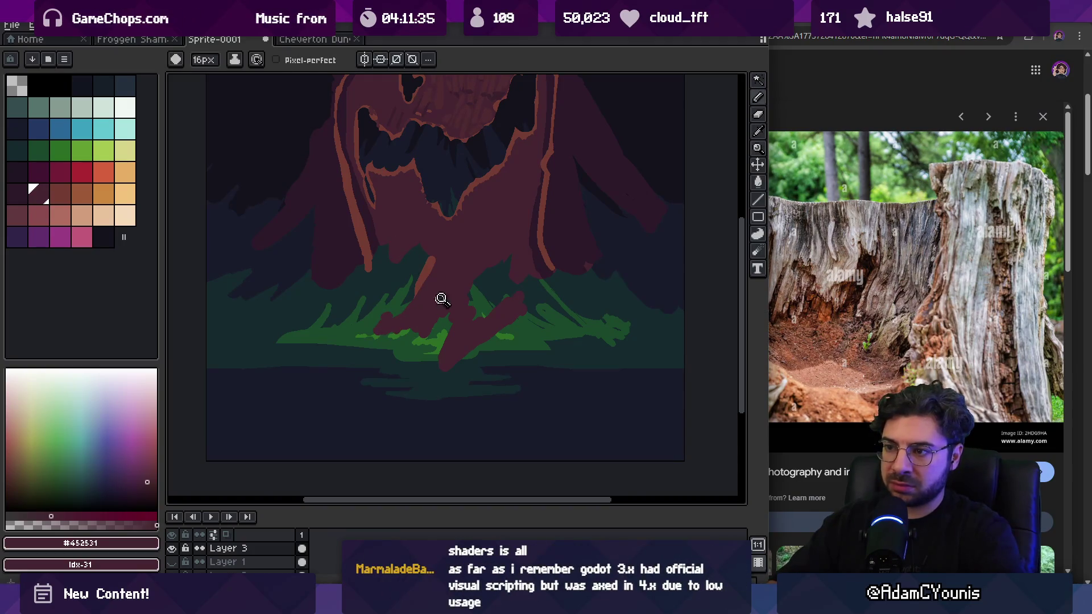
key("z")
scroll(445, 300, "down", 2)
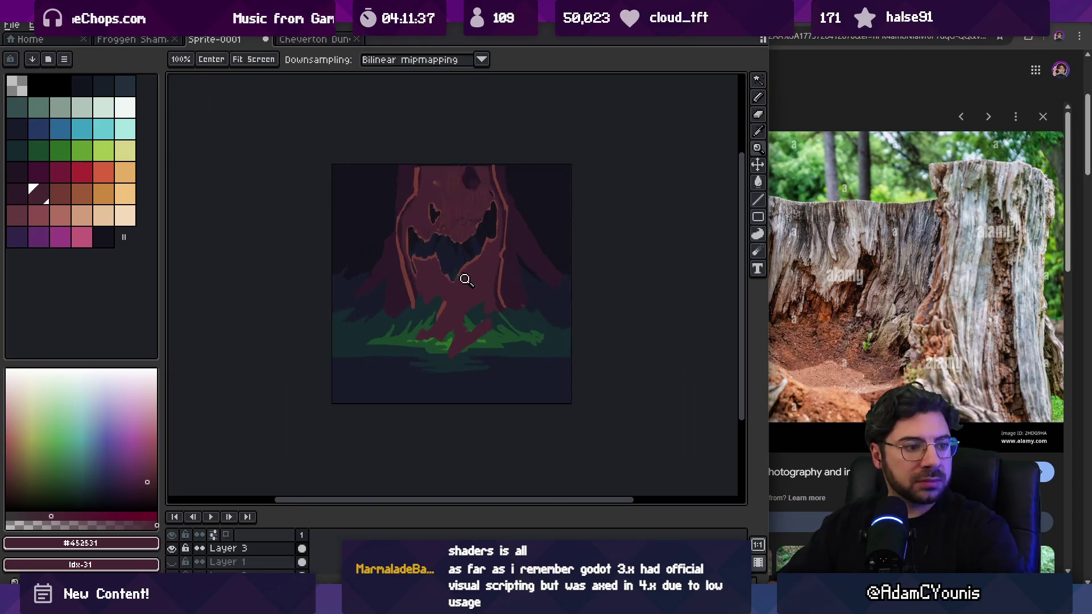
scroll(463, 273, "up", 1)
scroll(463, 243, "up", 2)
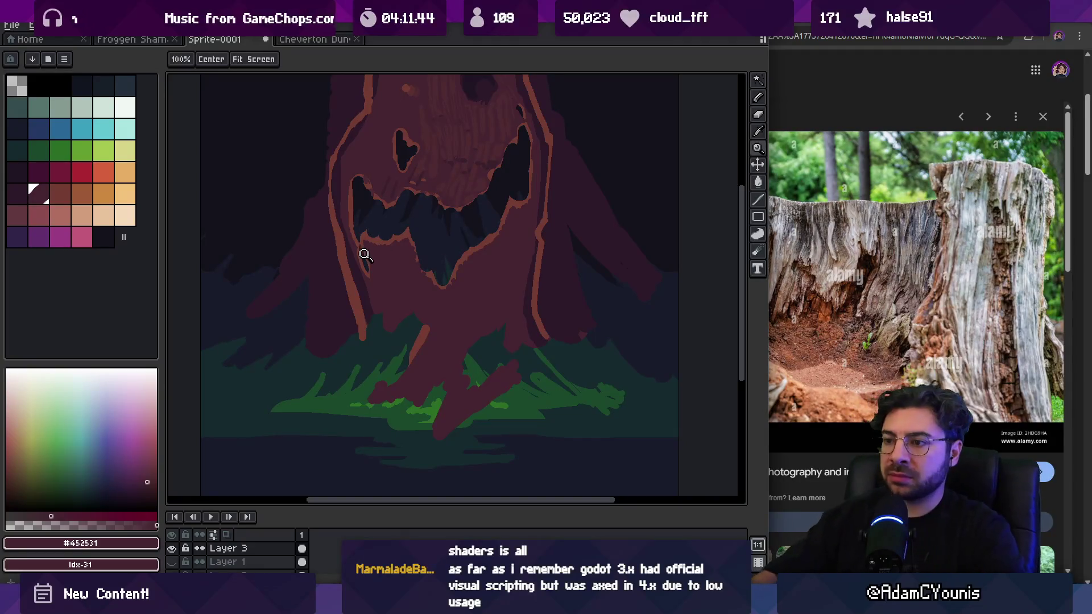
Step: Undo the orange root stroke, shrink the brush to 7px and pick the dark green grass colour
key("o")
key("b")
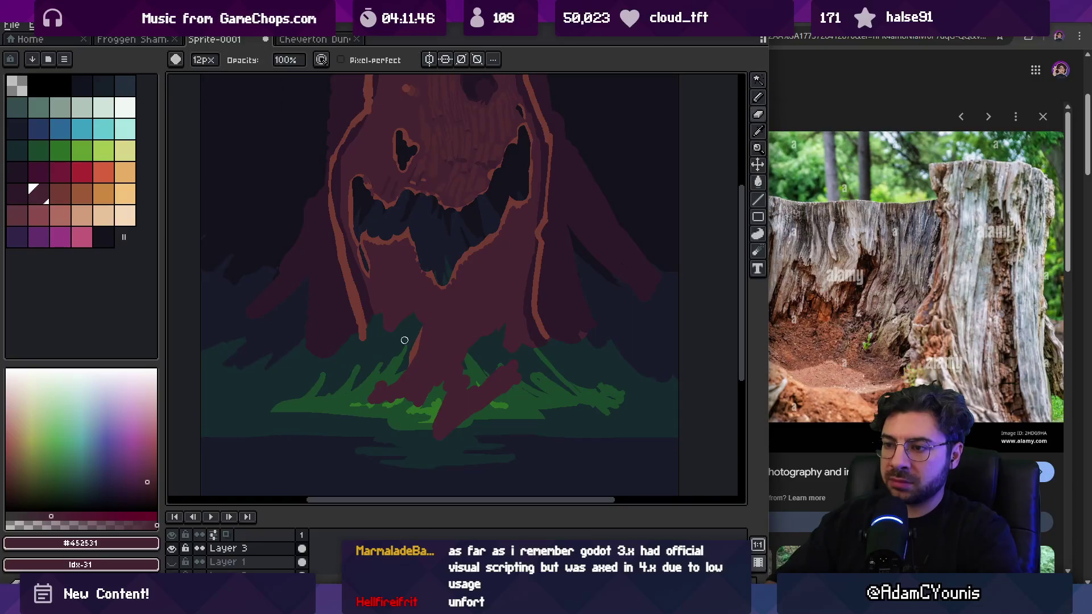
left_click(415, 341, "alt")
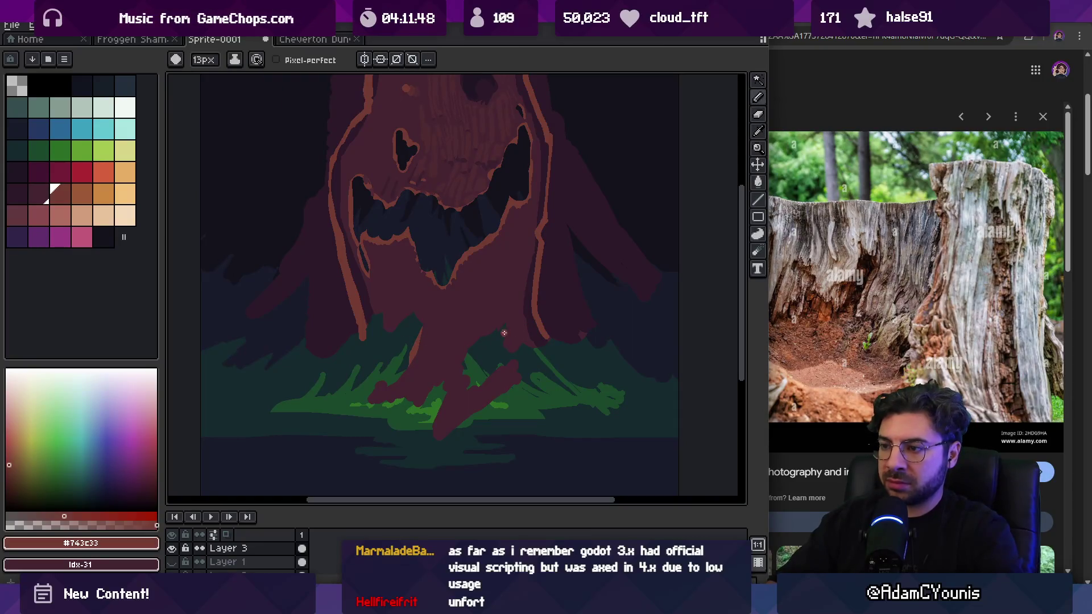
key("ctrl+z")
key("minus")
key("minus")
key("minus")
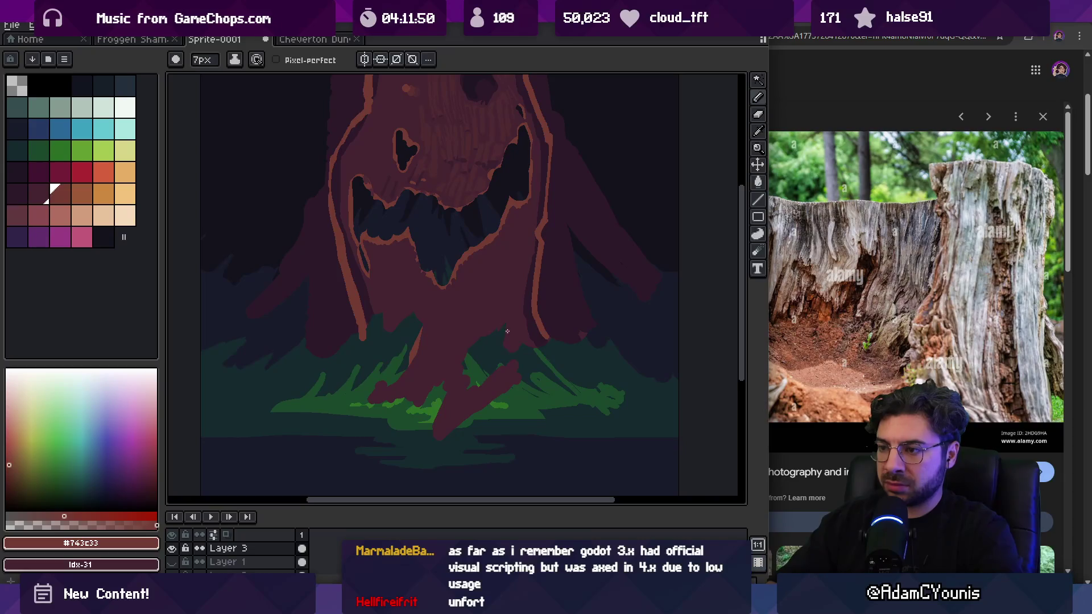
left_click(536, 348, "alt")
scroll(540, 330, "up", 3)
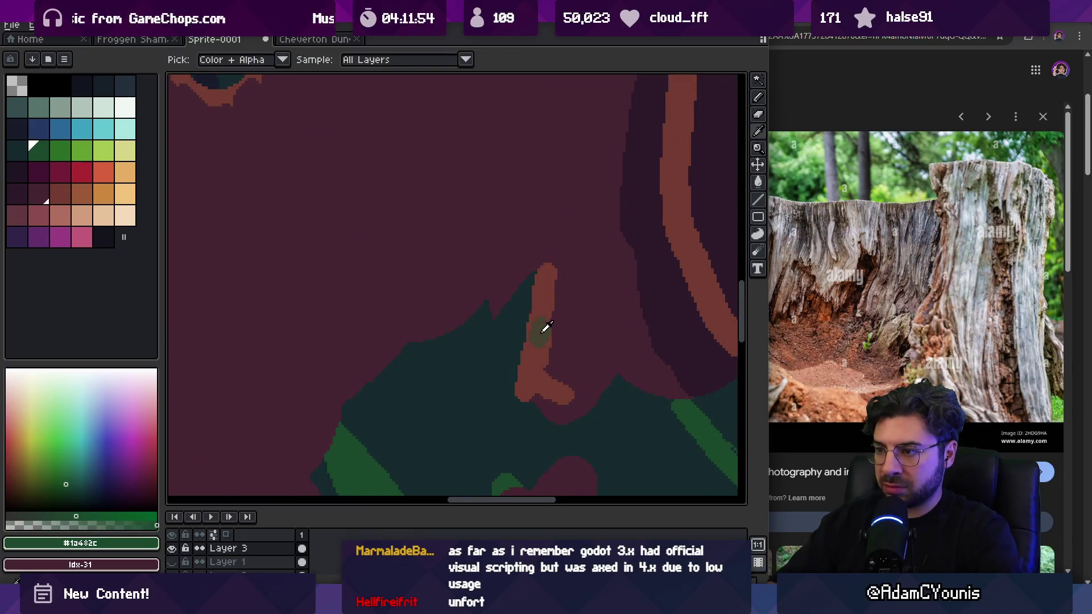
Step: Bucket-fill the orange outlines with a muted olive tone, then undo the fill
left_click(543, 325, "alt")
key("g")
scroll(555, 316, "down", 4)
left_click(557, 312)
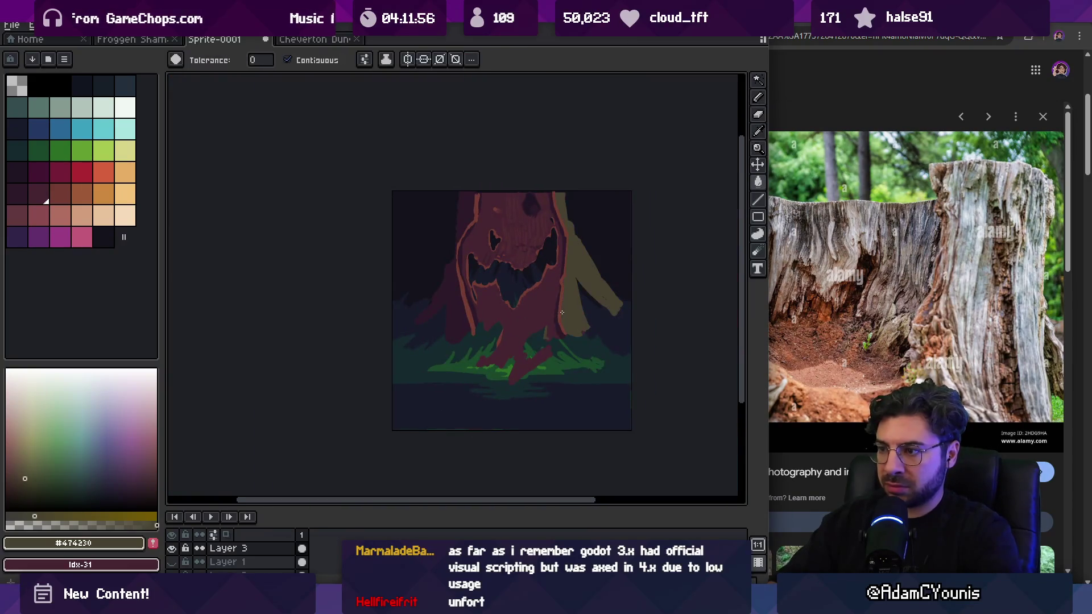
key("ctrl+z")
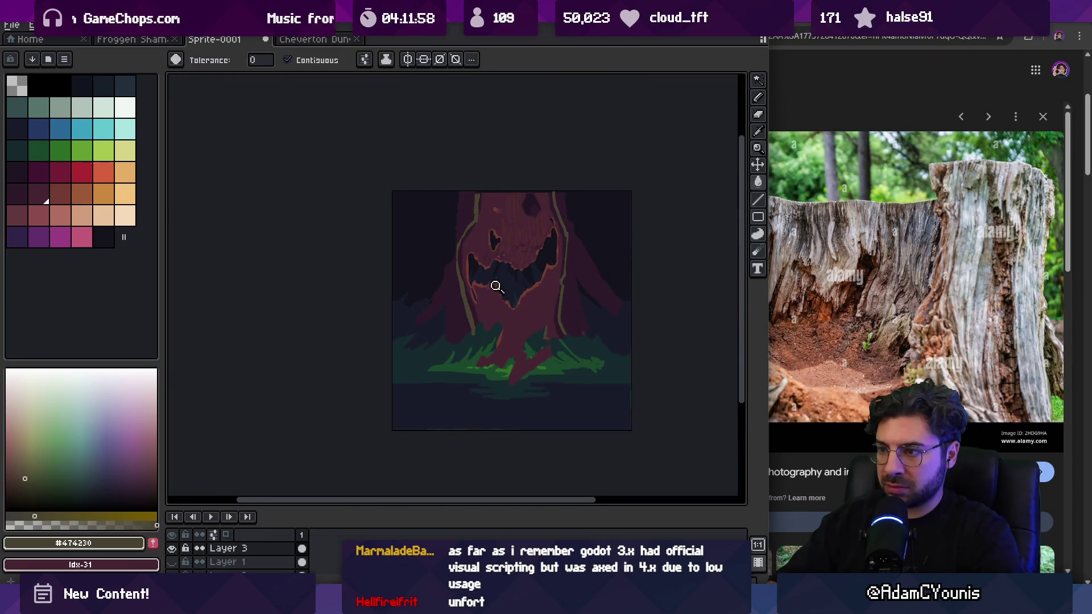
scroll(496, 286, "up", 3)
Step: Pan the view toward the grinning face and pick the dark green #1a482c grass colour
key("z")
scroll(503, 283, "down", 4)
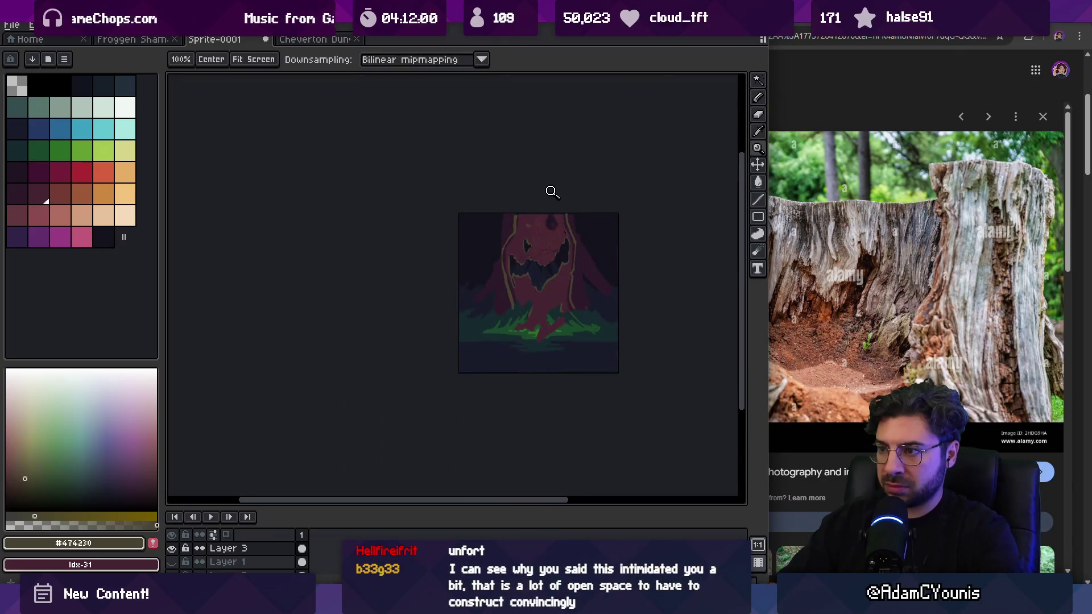
scroll(540, 279, "up", 2)
scroll(515, 253, "up", 2)
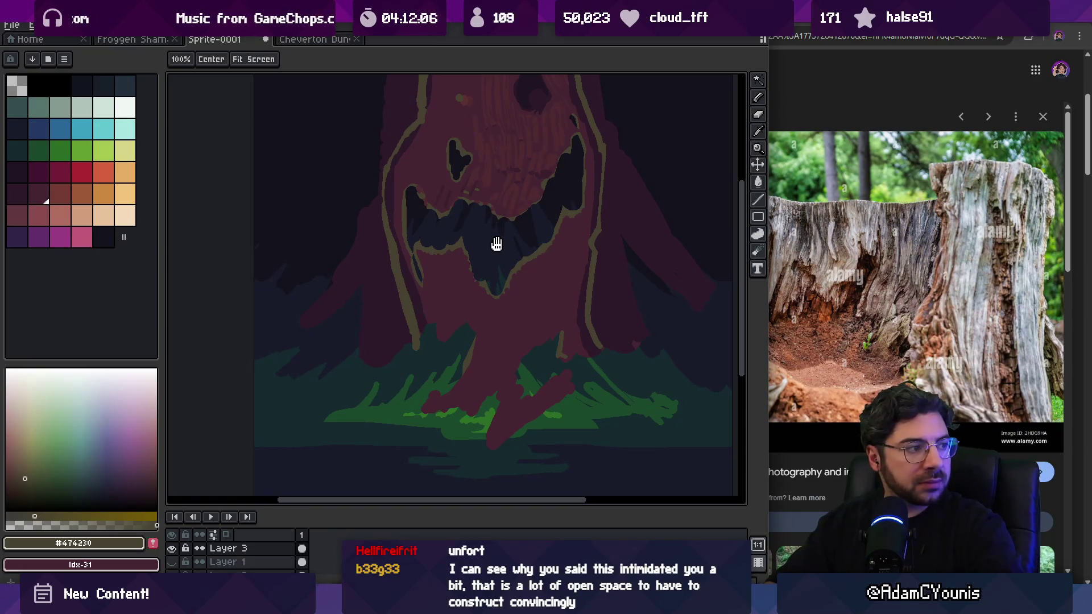
mouse_move(497, 244)
left_mouse_down()
mouse_move(456, 280)
mouse_move(463, 334)
left_mouse_up()
scroll(483, 336, "up", 1)
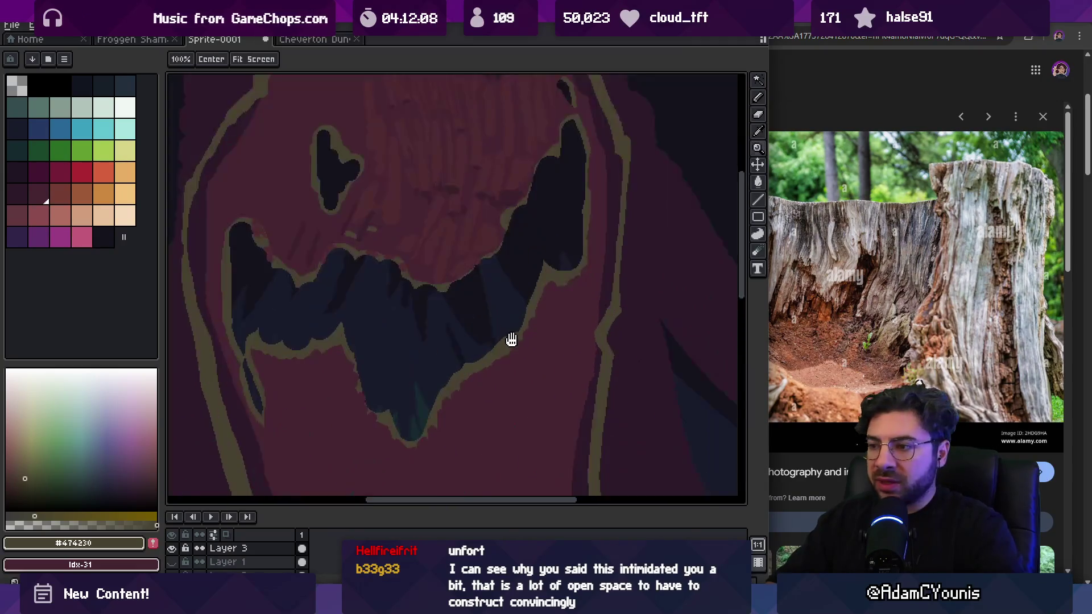
scroll(503, 307, "down", 5)
left_click(563, 273, "alt")
Step: Brush translucent brighter green along the trunk's tan outline, undoing a stray blob and a fill attempt
key("b")
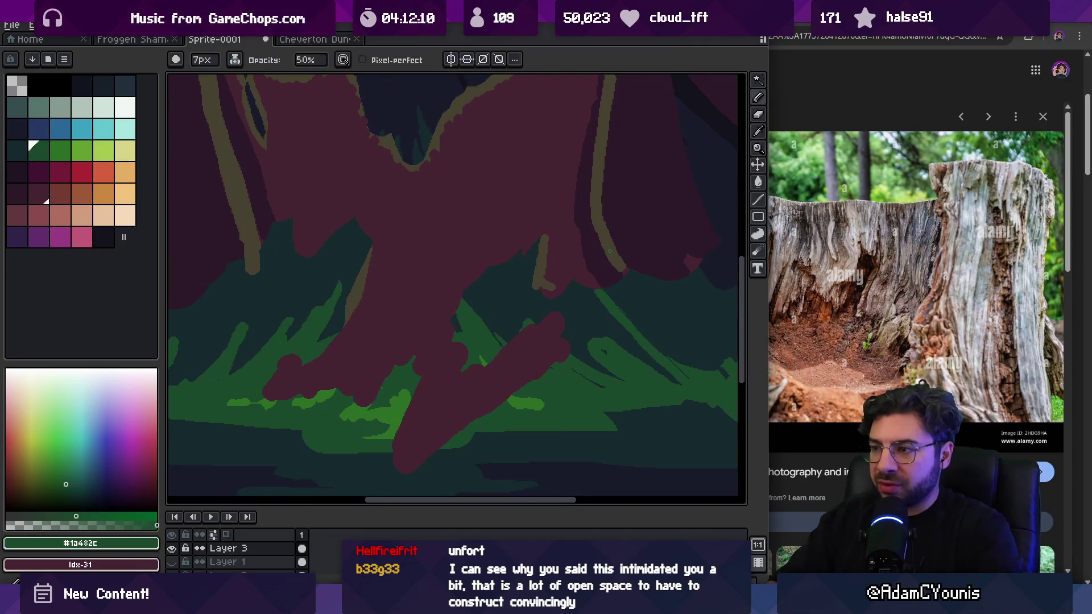
left_click(487, 359, "alt")
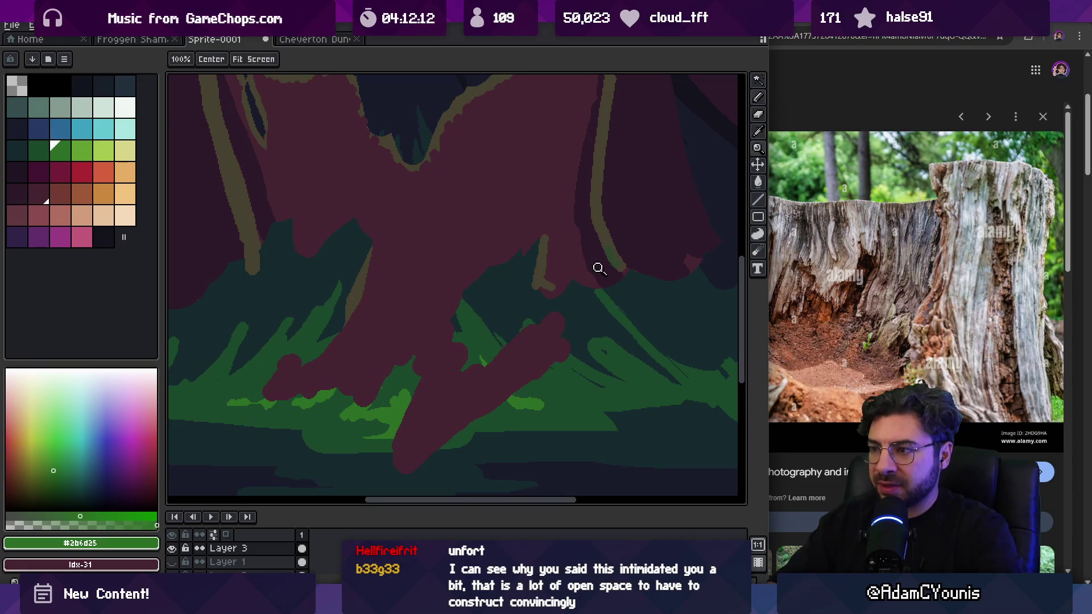
scroll(597, 268, "up", 2)
left_click_drag(613, 224, 623, 240)
key("ctrl+z")
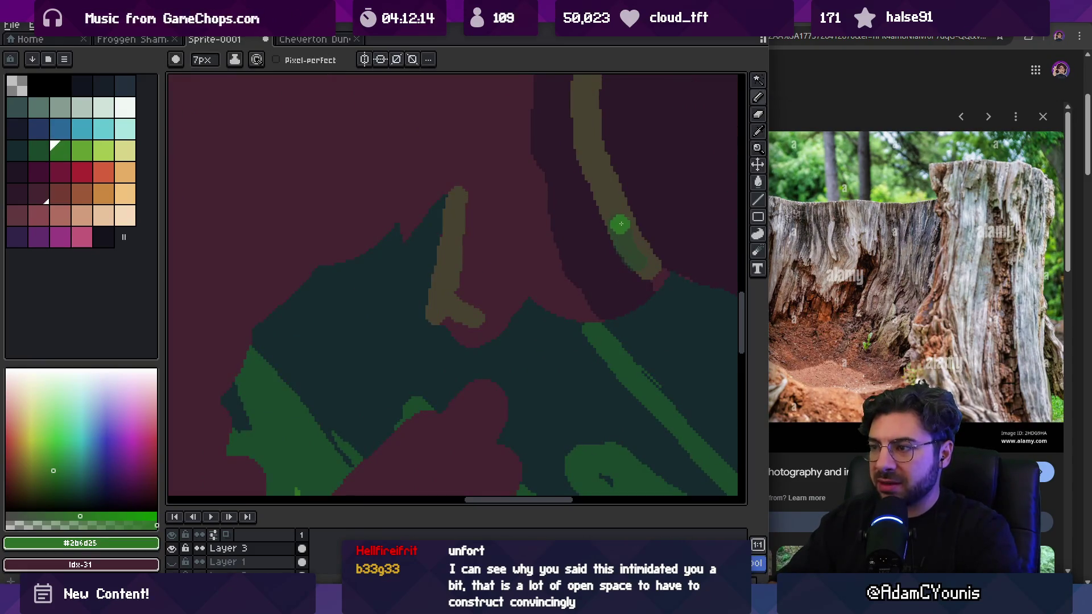
left_click_drag(610, 201, 643, 264)
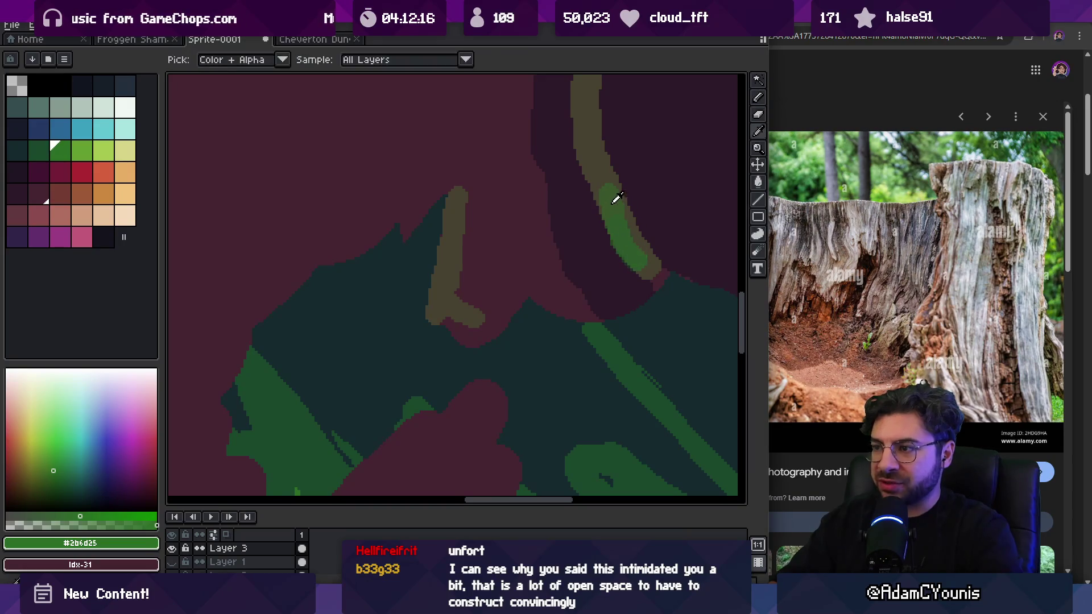
left_click(614, 195, "alt")
key("g")
left_click(620, 233)
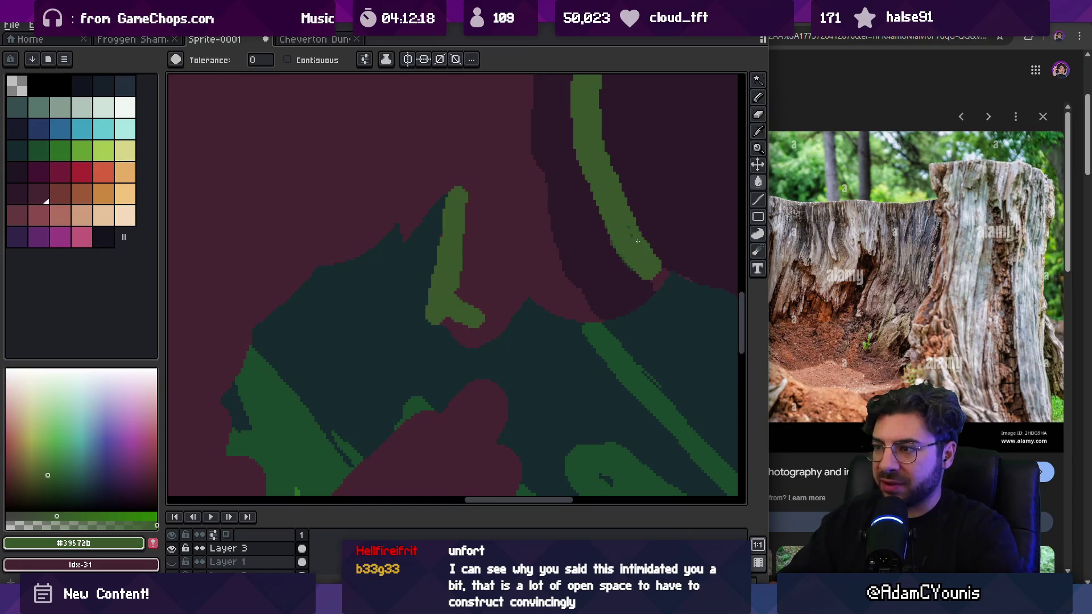
key("ctrl+z")
Step: Extend the green highlight further down the trunk outline and reselect the green colour
key("i")
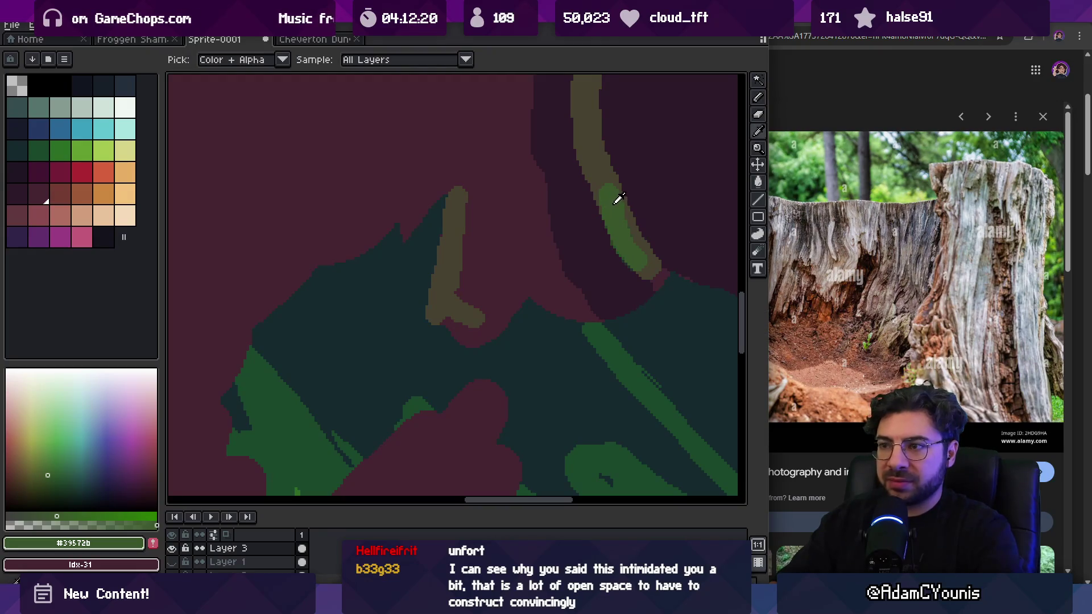
key("b")
left_click_drag(623, 213, 649, 259)
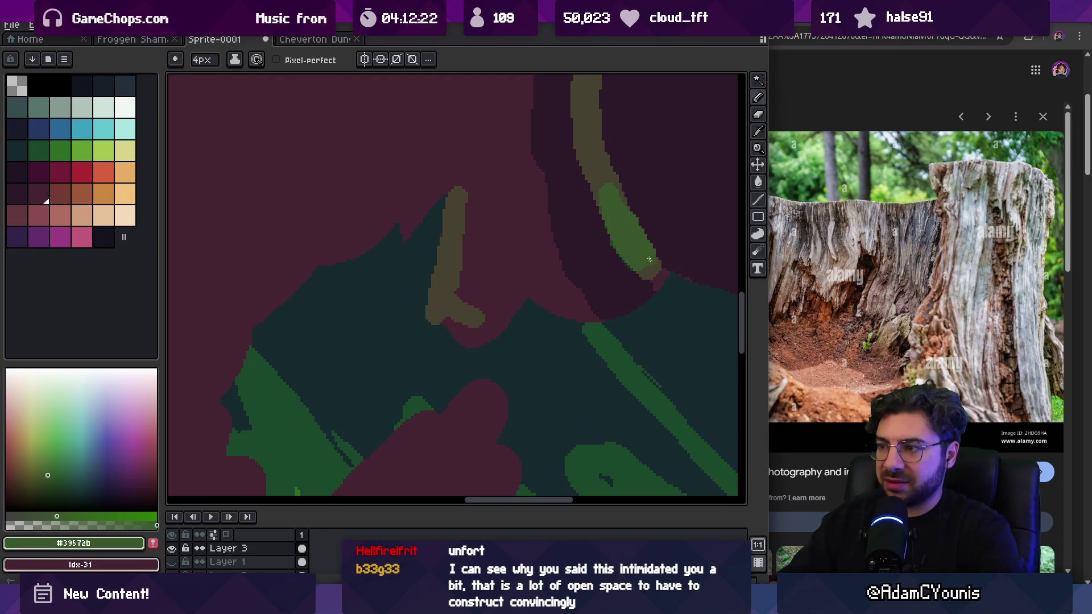
key("i")
left_click(604, 236)
key("z")
scroll(577, 246, "down", 3)
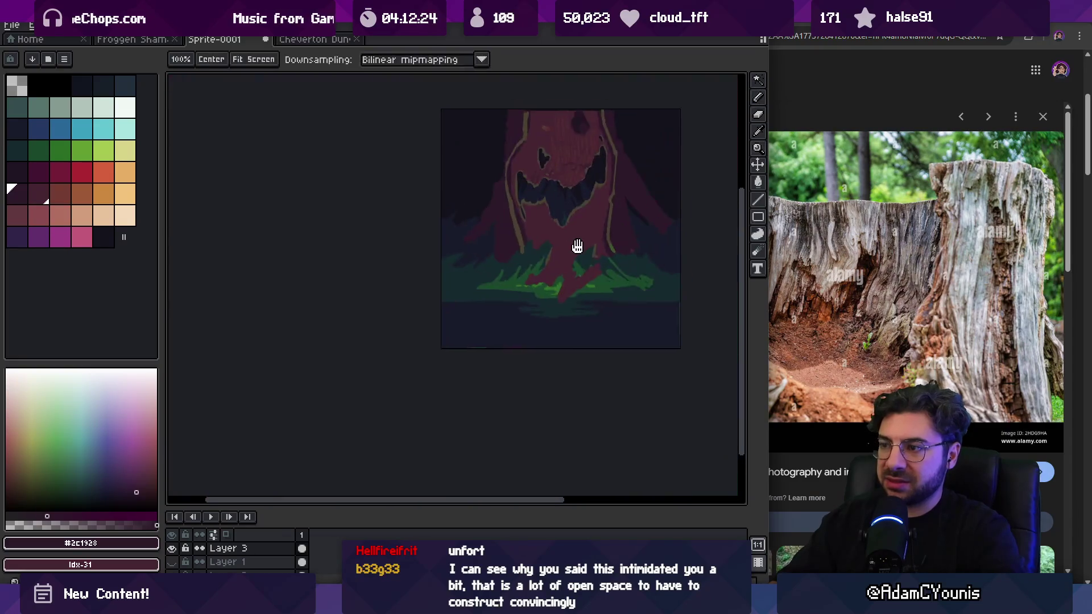
scroll(635, 269, "up", 3)
key("i")
left_click(663, 278)
key("b")
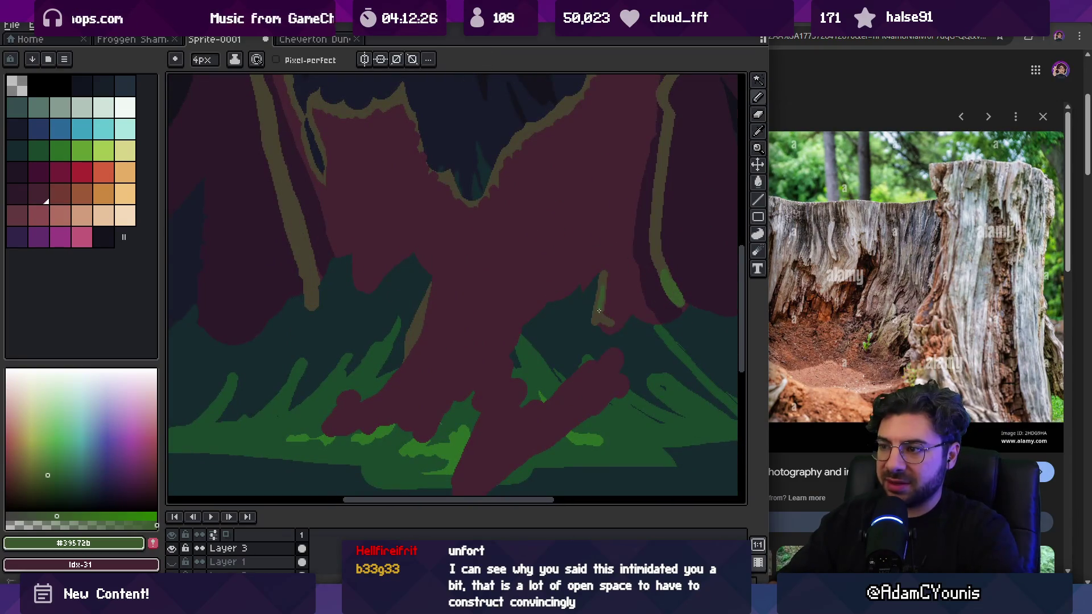
Step: With a 7px brush, paint green moss streaks along the left and right trunk outlines
scroll(483, 236, "up", 5)
key("plus")
key("plus")
key("plus")
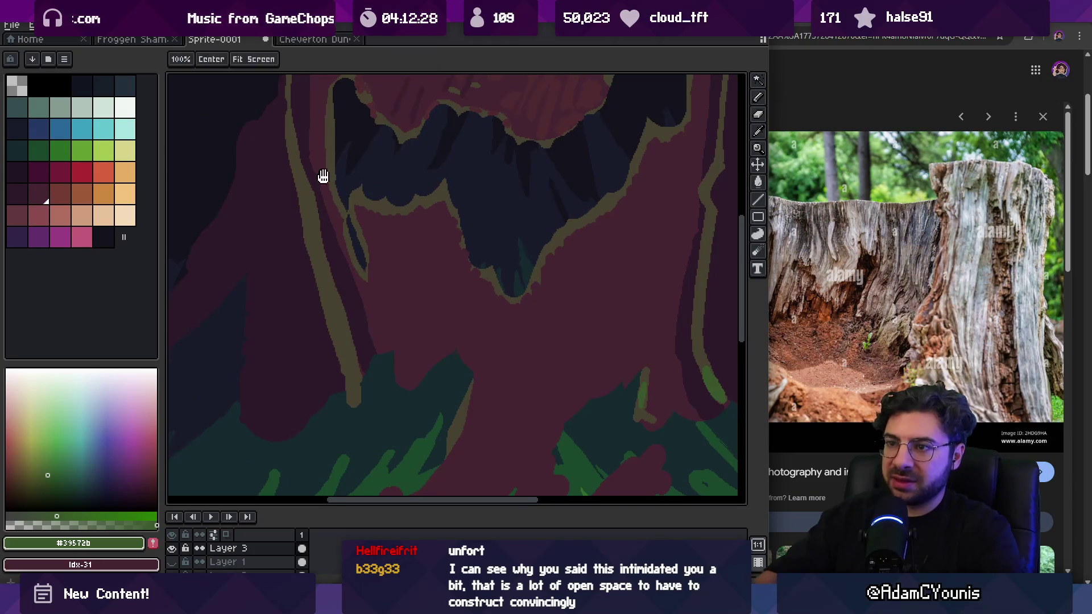
scroll(322, 175, "up", 3)
left_click_drag(317, 156, 342, 111)
scroll(346, 110, "up", 3)
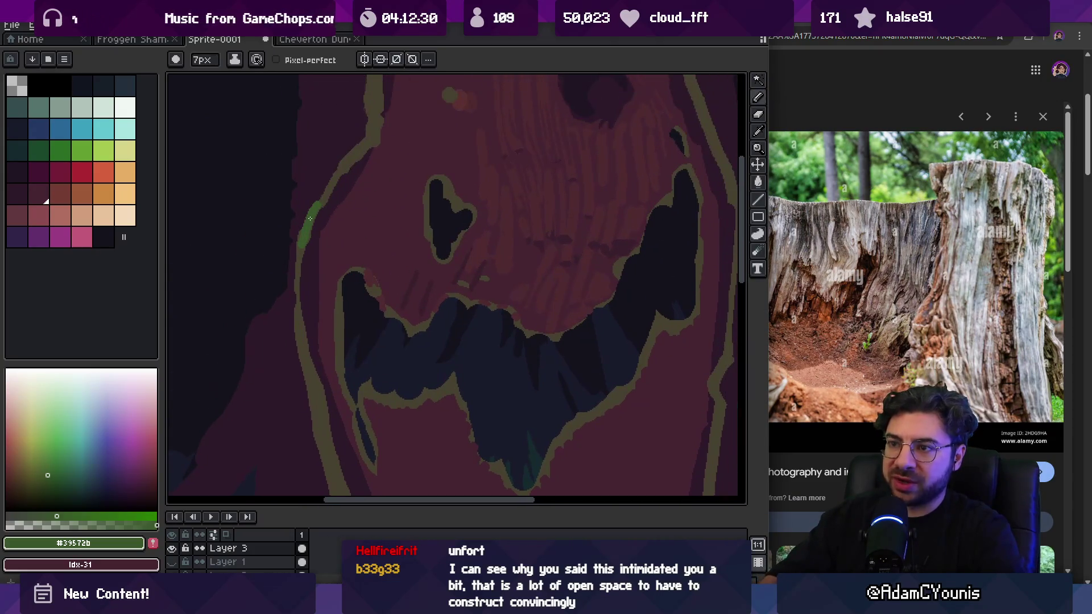
scroll(366, 141, "up", 2)
left_click_drag(330, 227, 347, 212)
scroll(489, 216, "right", 2)
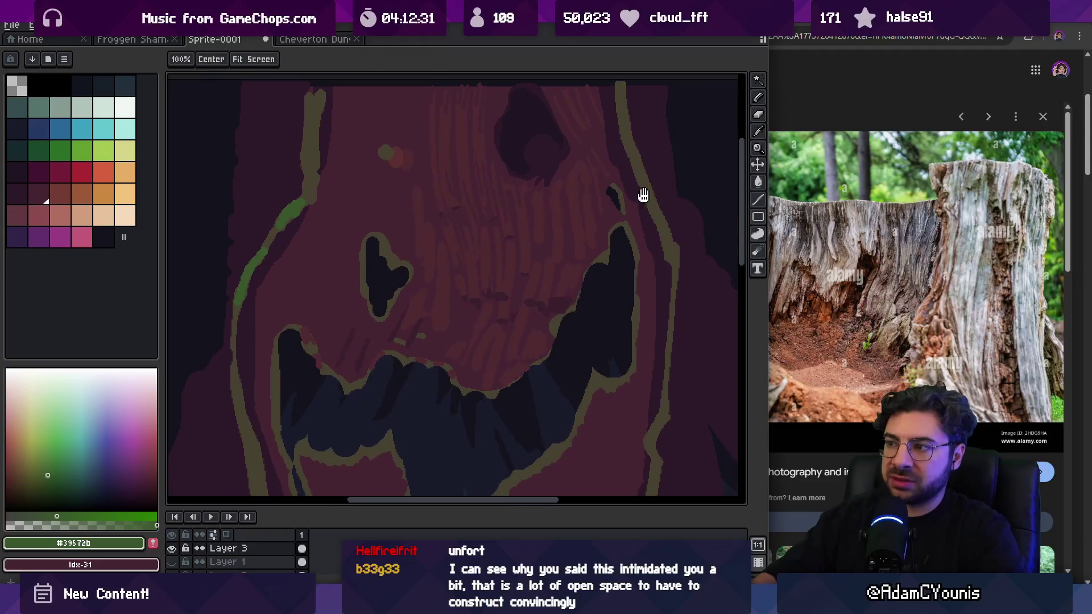
left_click_drag(625, 151, 651, 206)
scroll(608, 190, "down", 5)
scroll(626, 202, "up", 2)
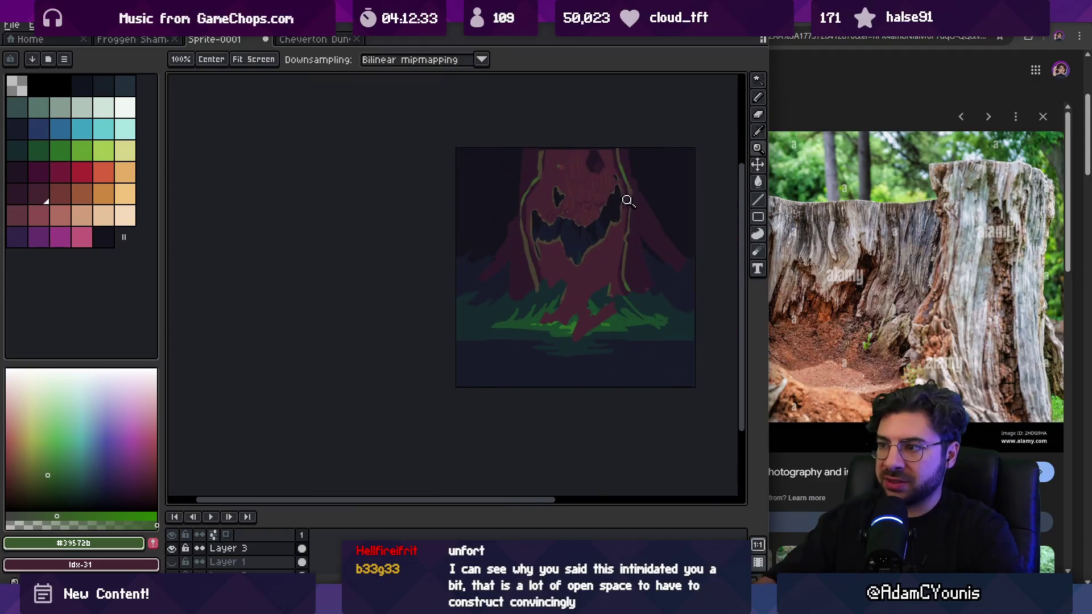
scroll(519, 285, "up", 2)
scroll(563, 257, "up", 3)
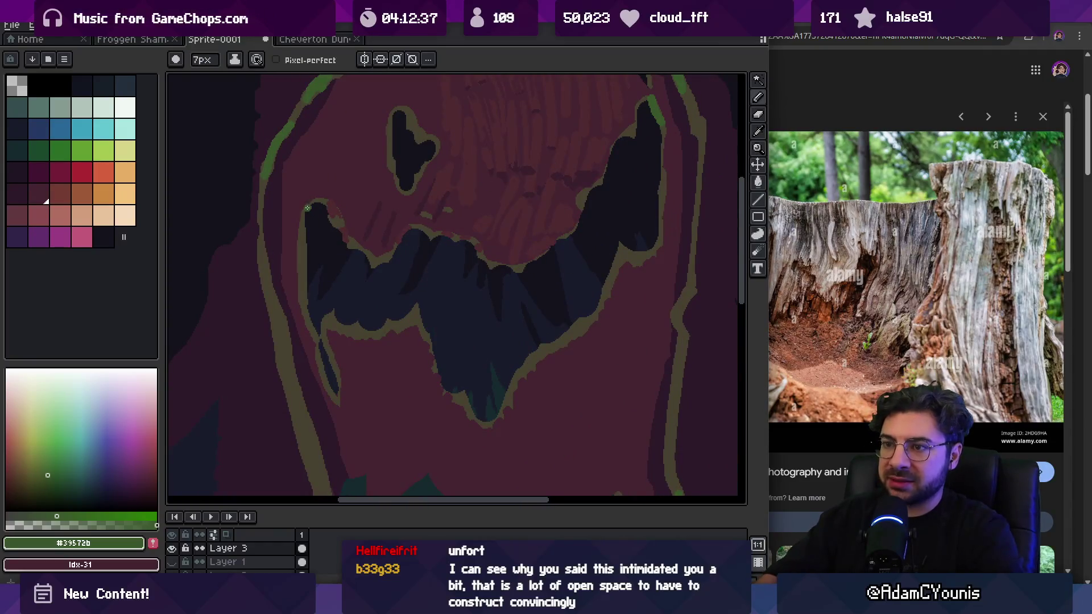
Step: Zoom out to review the mossy outlines around the whole tree face
key("z")
scroll(455, 196, "down", 3)
scroll(510, 194, "down", 3)
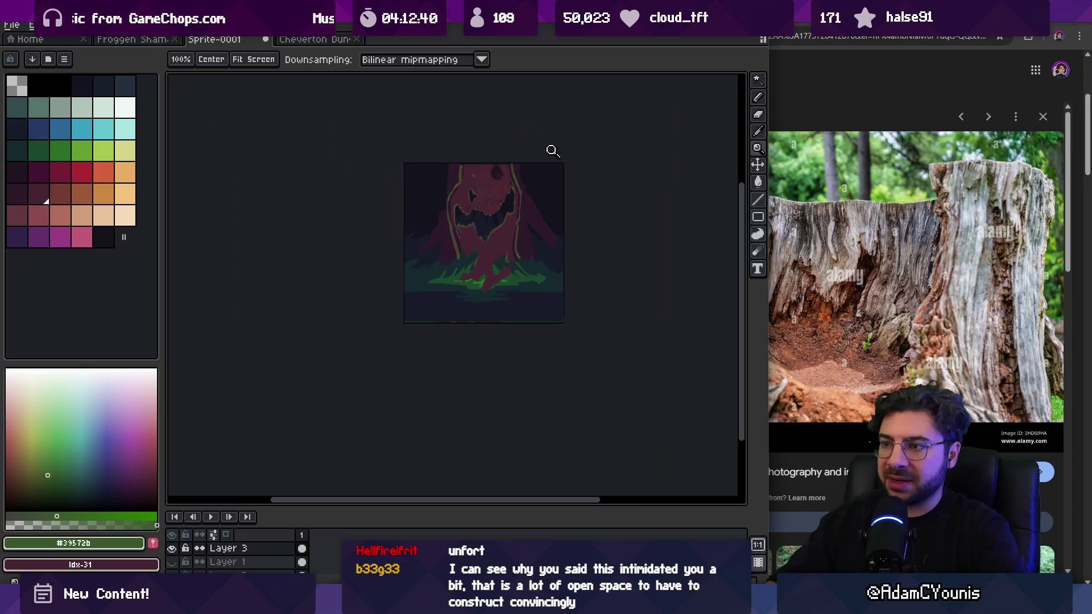
scroll(529, 182, "up", 1)
scroll(489, 196, "up", 3)
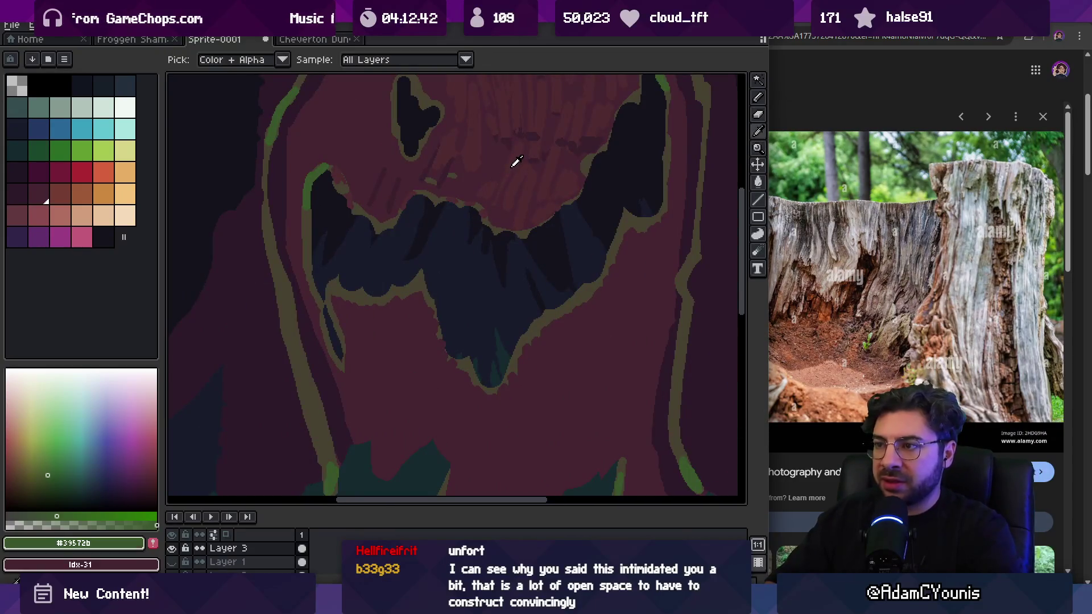
Step: Eyedrop the lighter and darker trunk maroons and draw the first vertical grain streak below the mouth
left_click(514, 161, "alt")
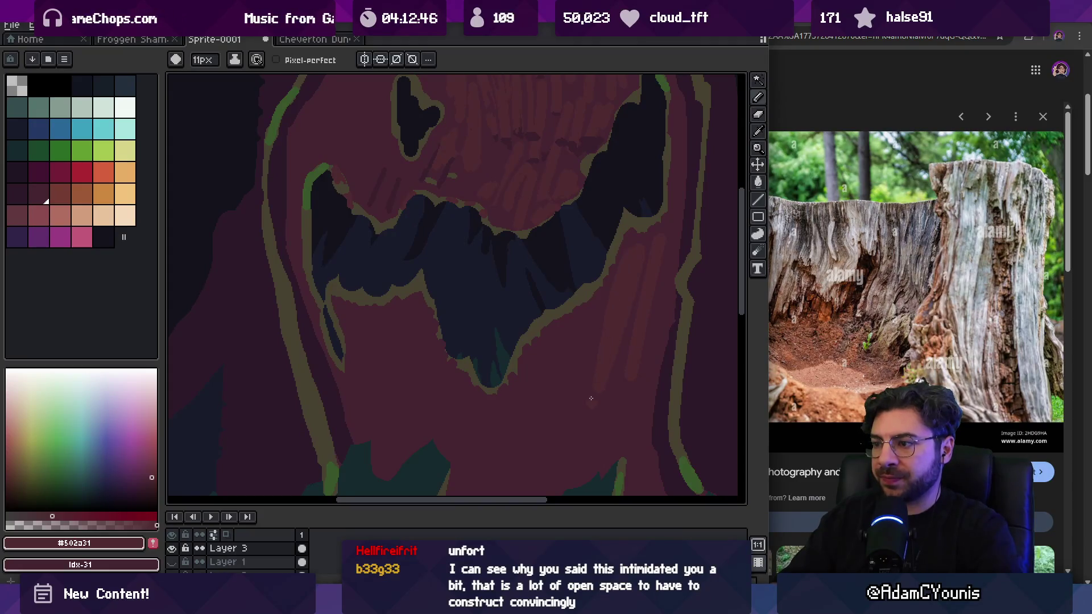
left_click_drag(559, 364, 566, 292)
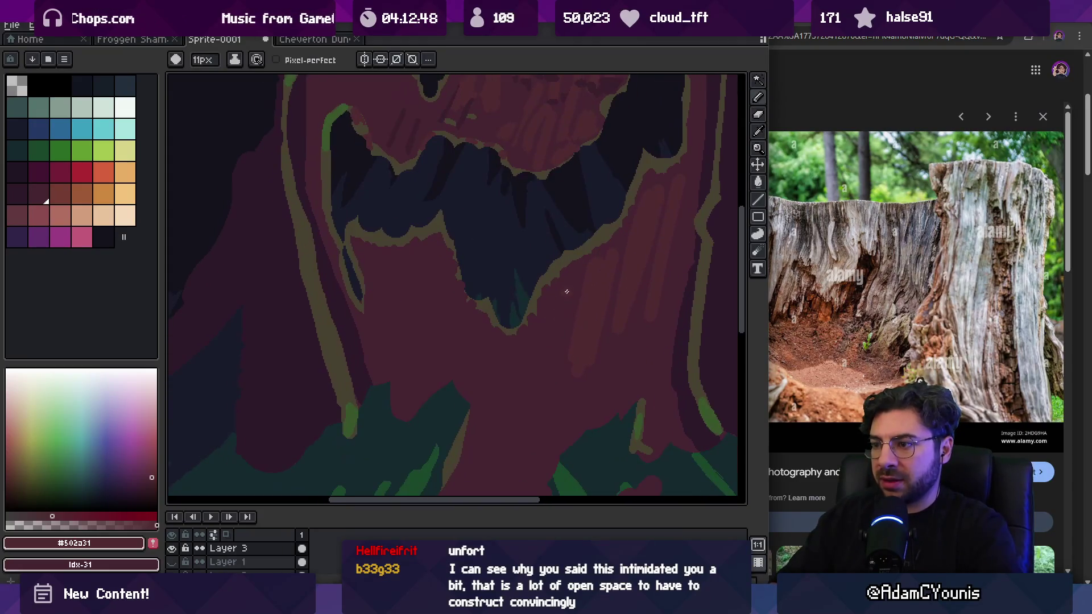
left_click(580, 376, "alt")
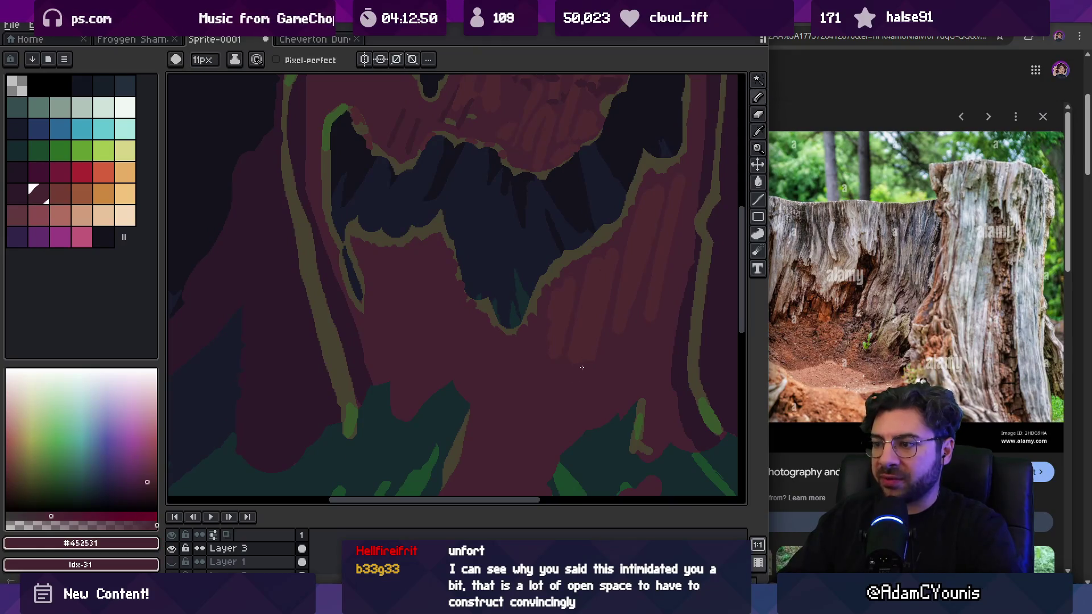
left_click(595, 325, "alt")
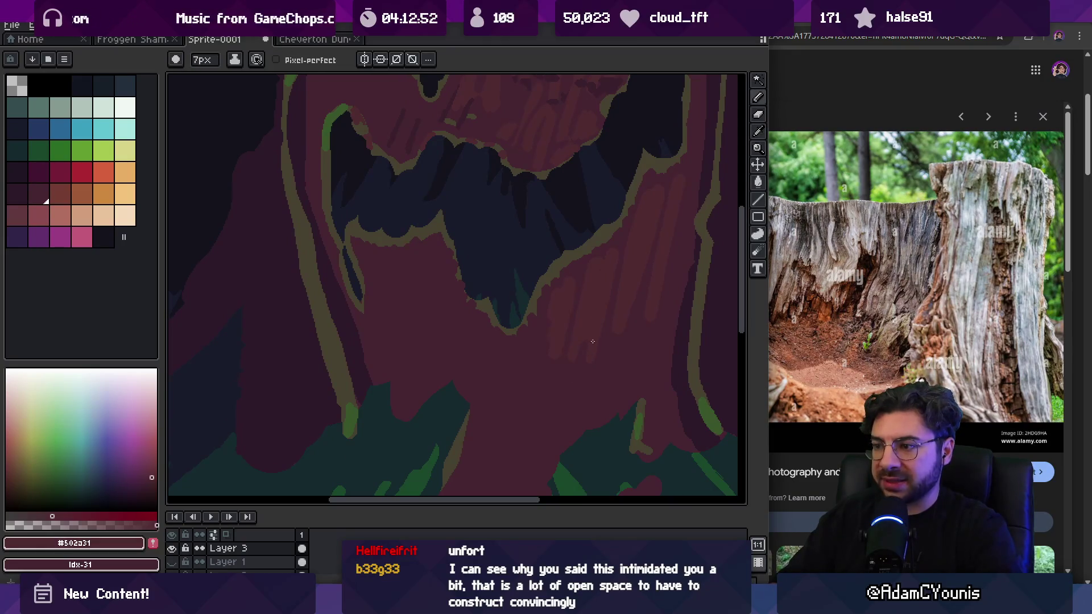
left_click(585, 324, "alt")
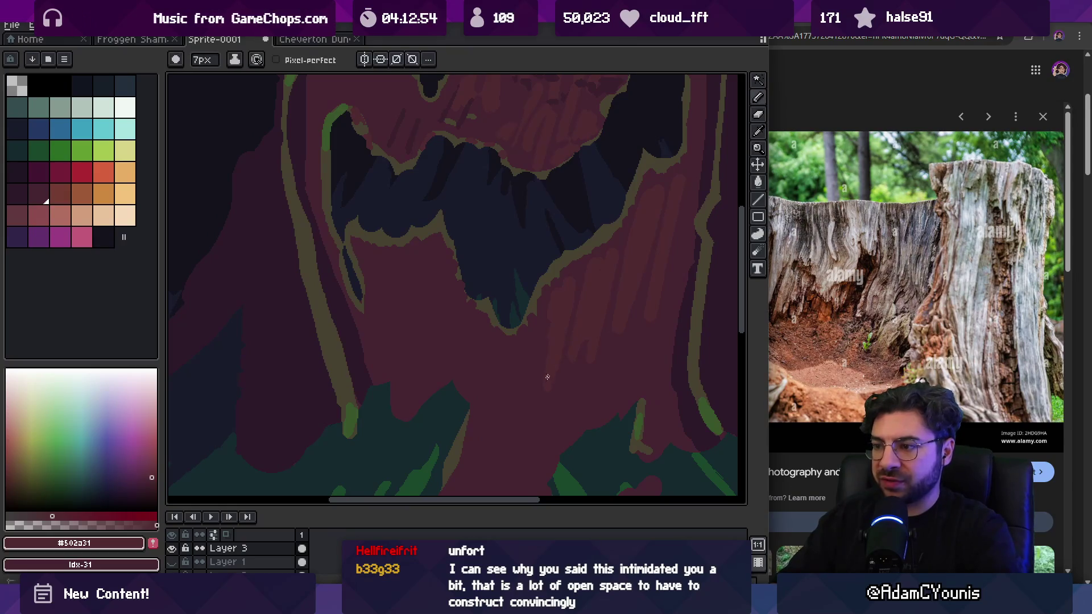
left_click(514, 346, "alt")
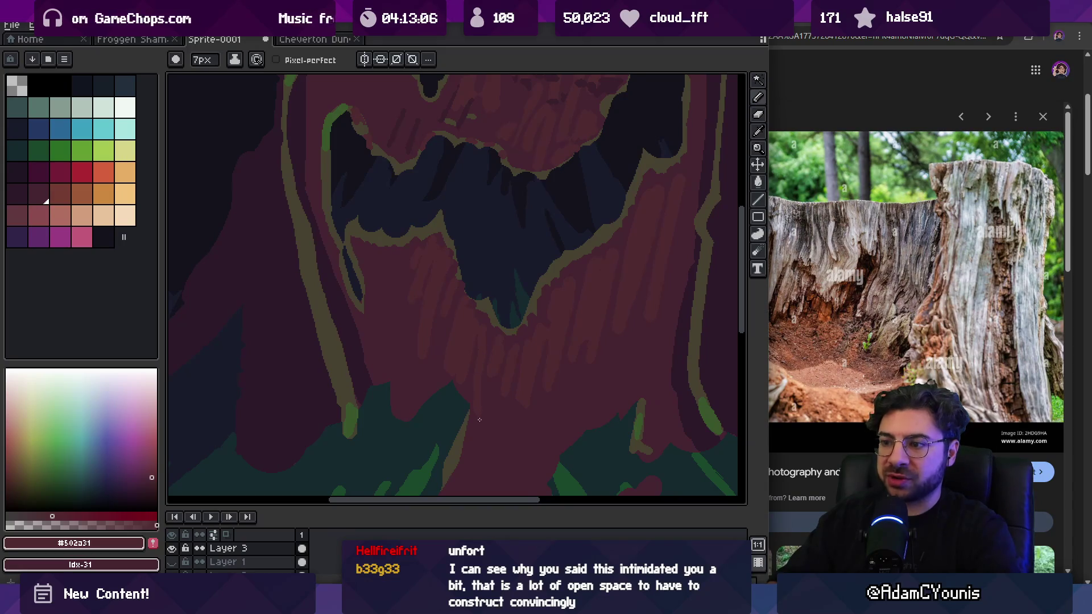
Step: Check the whole sprite, then paint a longer maroon grain streak across the trunk
scroll(511, 369, "down", 5)
key("z")
scroll(546, 343, "up", 1)
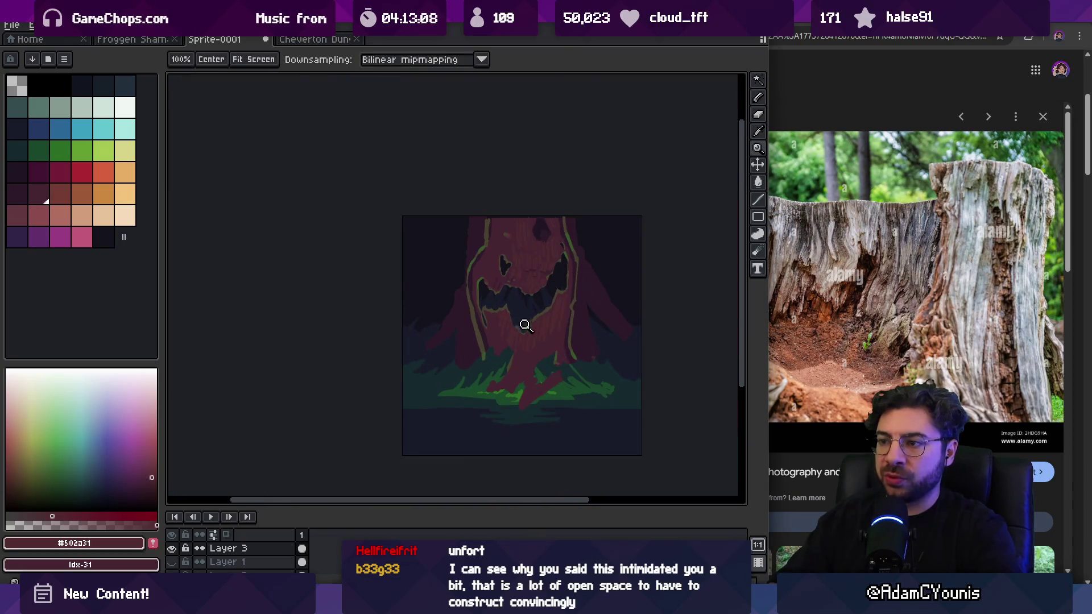
scroll(525, 325, "up", 3)
key("b")
left_click(459, 309, "alt")
left_click(464, 297, "alt")
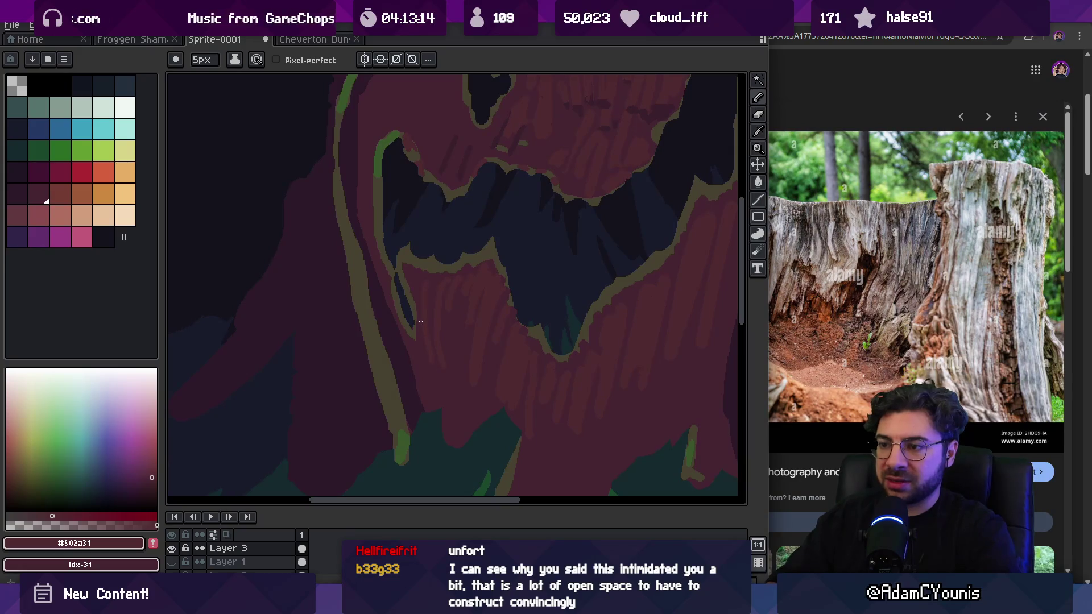
left_click_drag(721, 302, 590, 252)
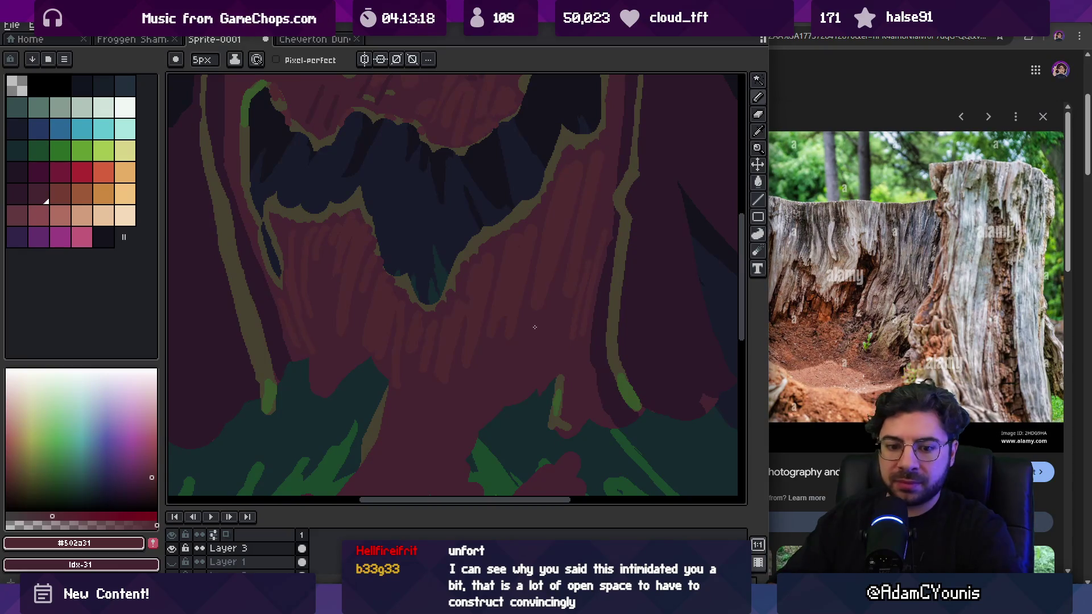
Step: Alternate lighter and darker maroons to add more vertical bark-grain streaks across the upper-middle trunk
key("z")
scroll(545, 317, "down", 3)
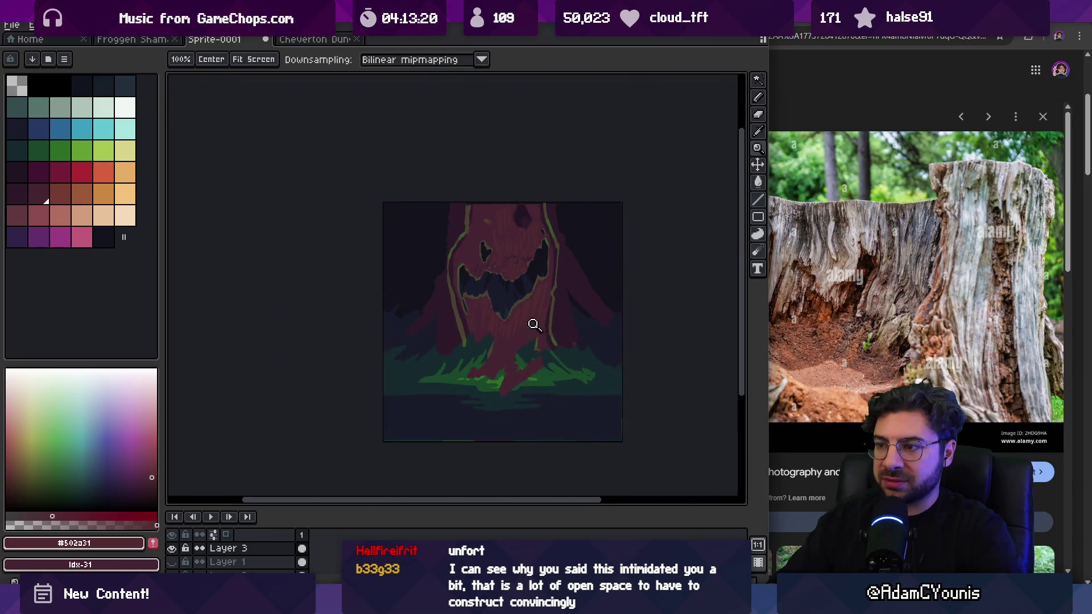
scroll(538, 322, "up", 3)
left_click(564, 195, "alt")
key("b")
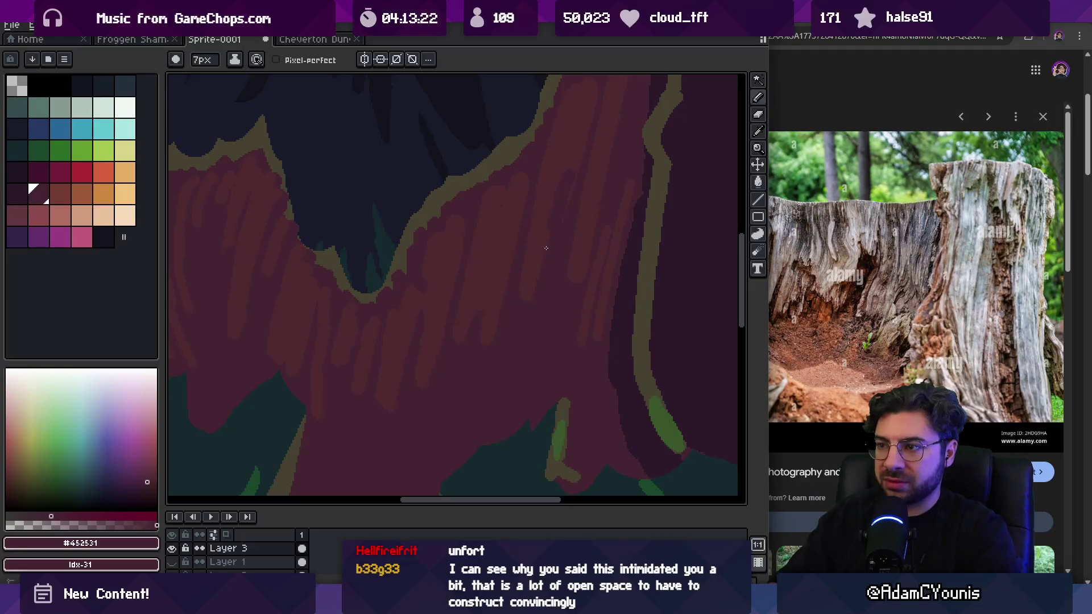
left_click(574, 151, "alt")
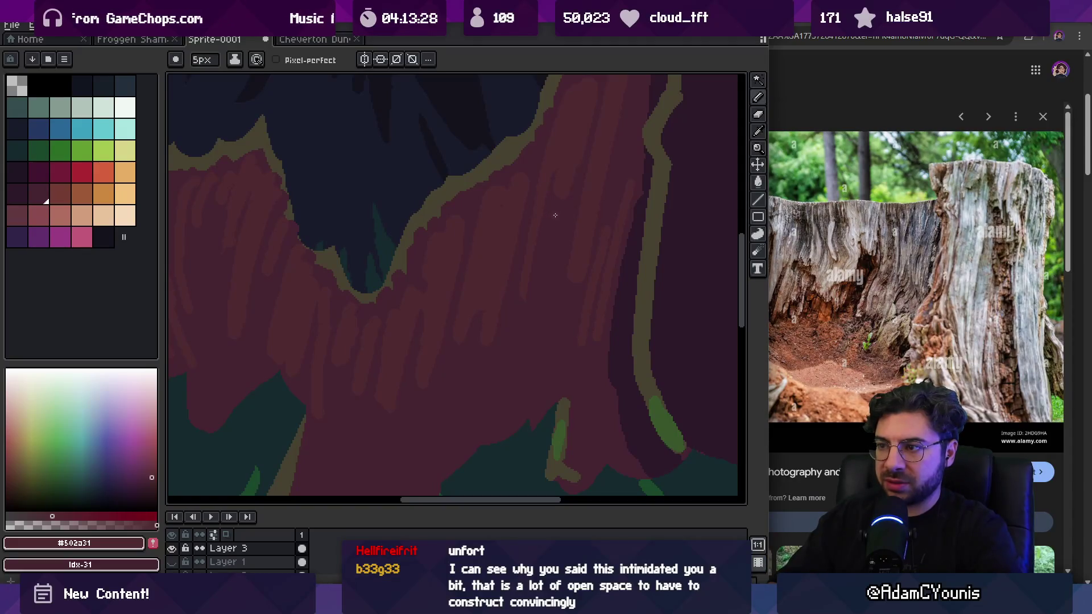
left_click(513, 274, "alt")
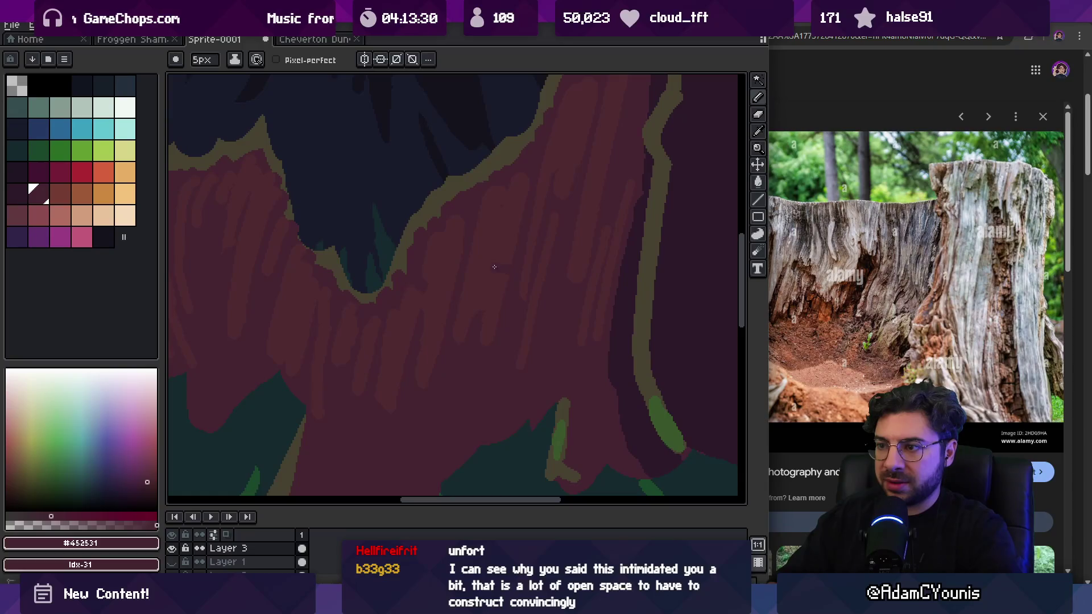
left_click(503, 212, "alt")
left_click(499, 269, "alt")
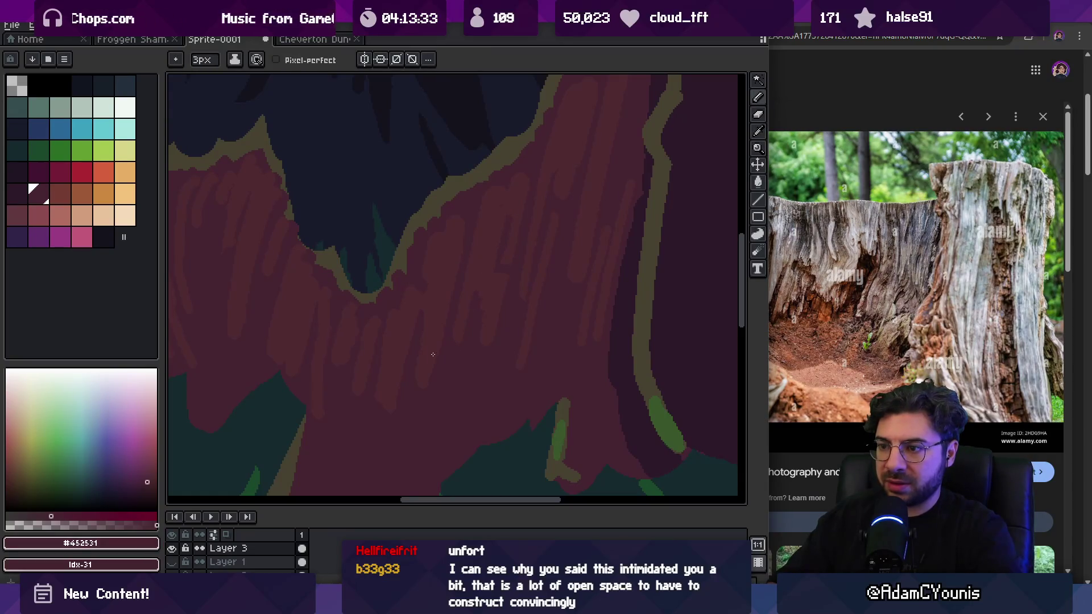
left_click(438, 325, "alt")
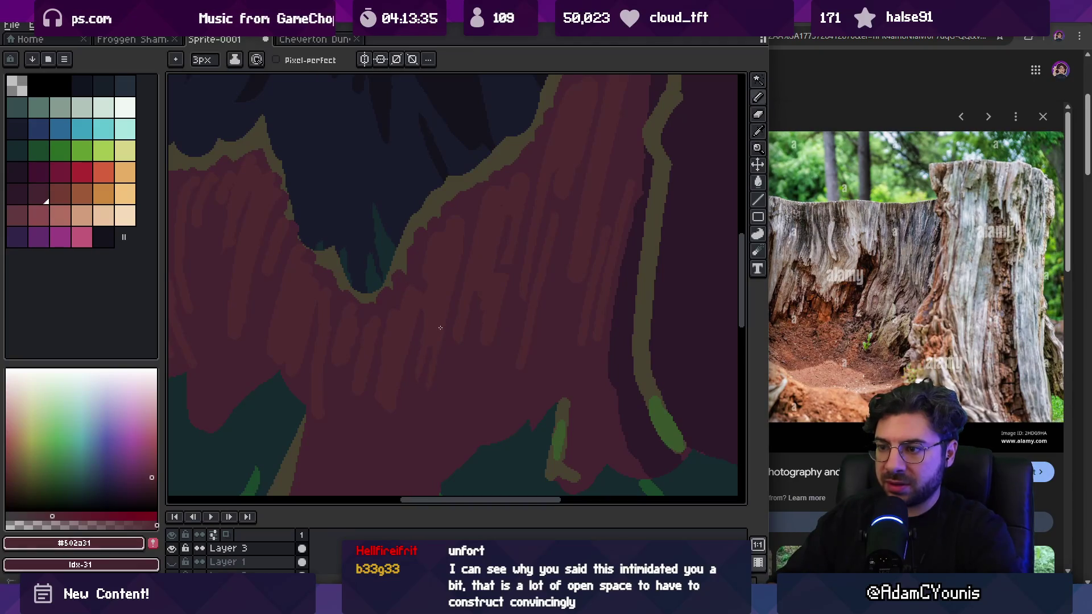
left_click(409, 380, "alt")
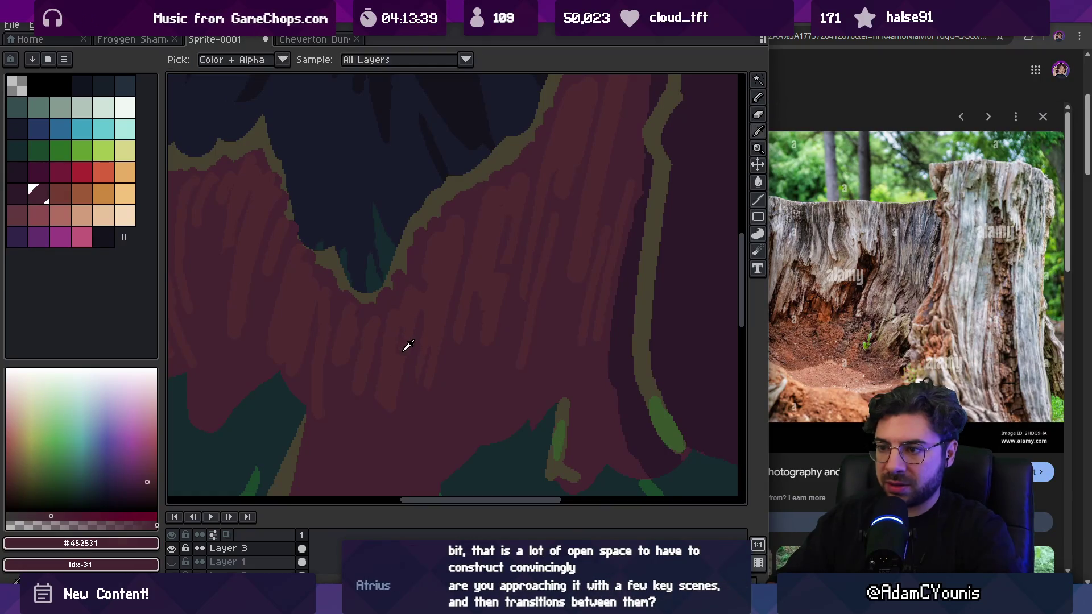
Step: Flatten all layers from the layer's context menu
scroll(415, 324, "down", 5)
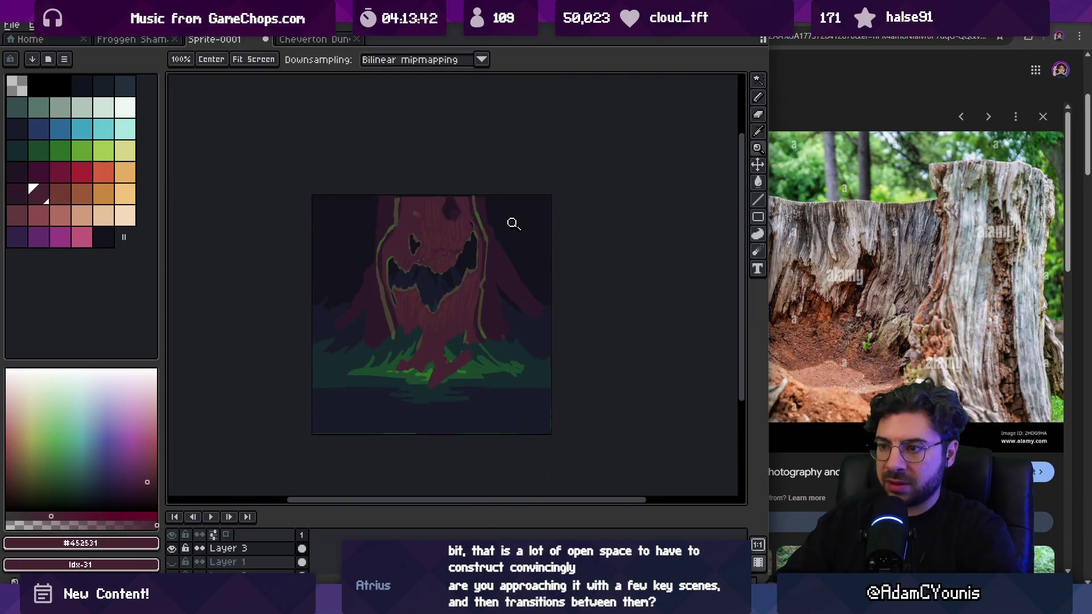
scroll(447, 296, "up", 2)
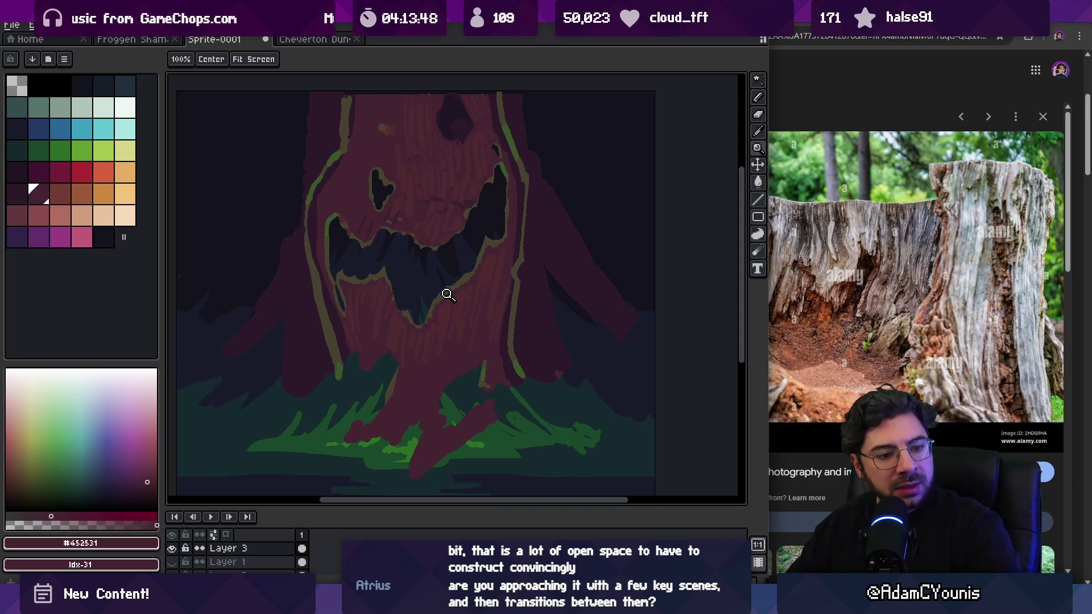
scroll(439, 263, "down", 4)
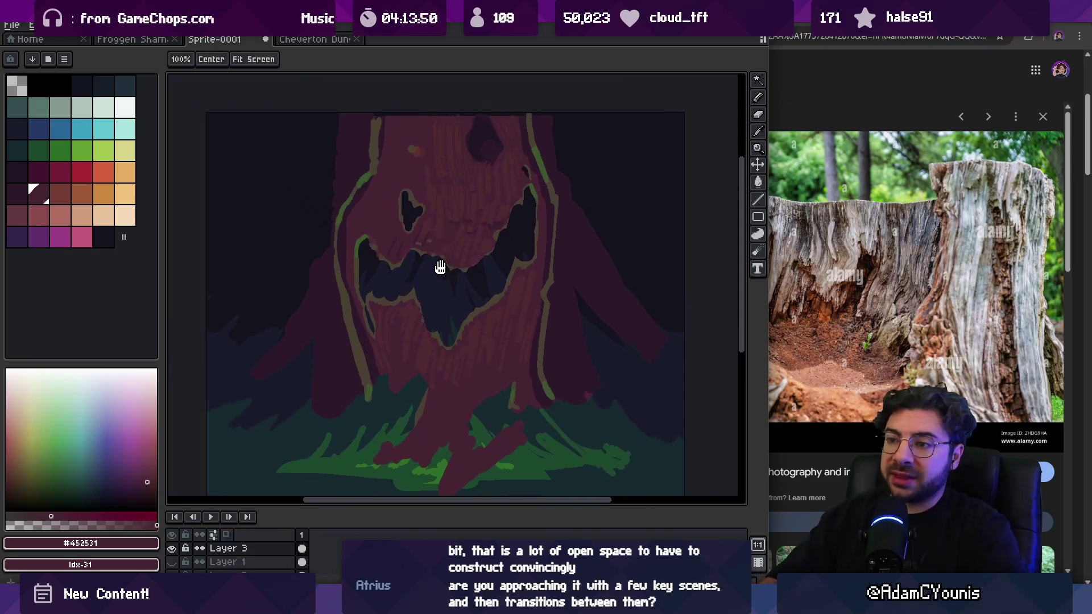
scroll(472, 254, "up", 2)
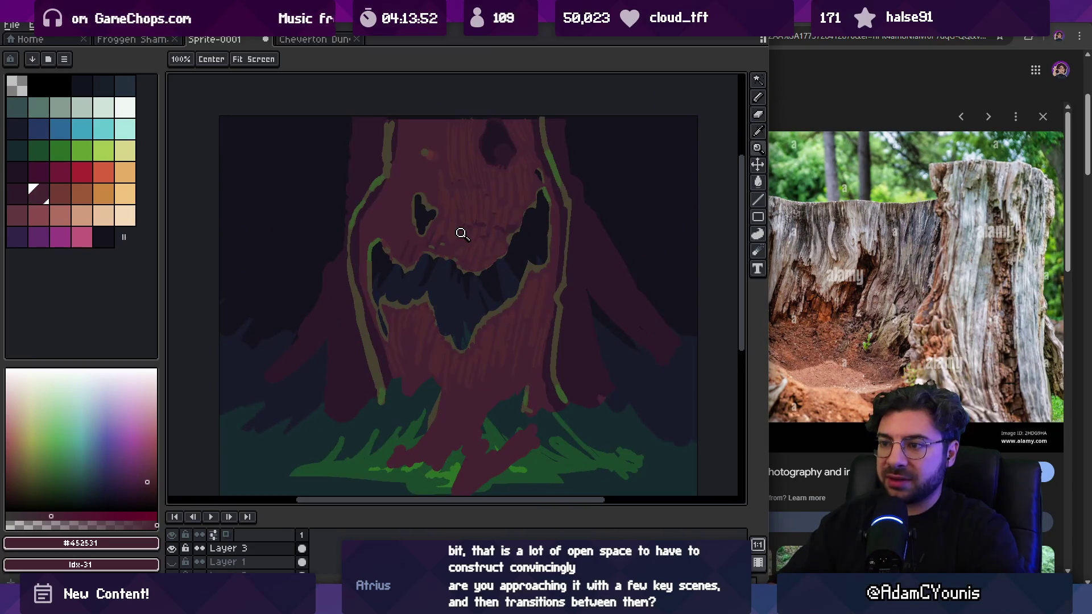
right_click(279, 549)
left_click(285, 576)
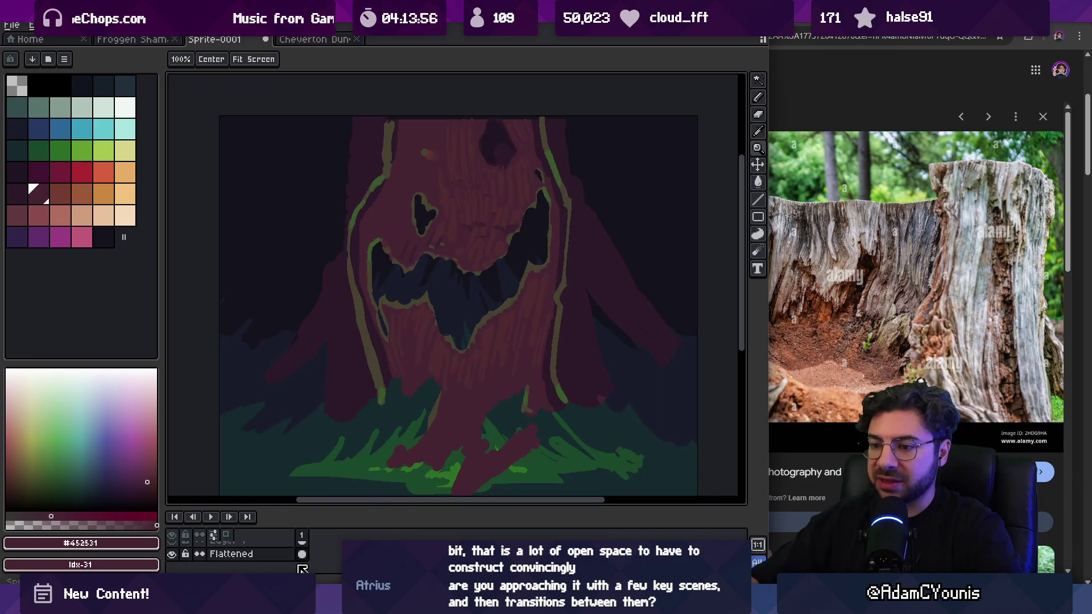
Step: Undo the flatten to restore separate layers and bring up the Figma Boss Fights page
key("ctrl+z")
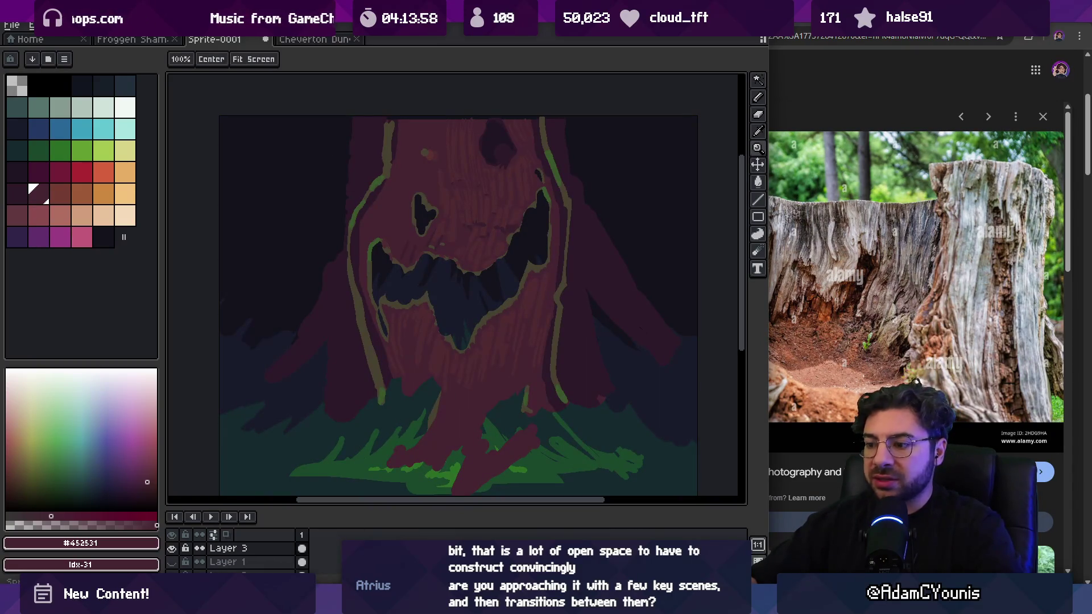
key("alt+Tab")
scroll(583, 313, "down", 3)
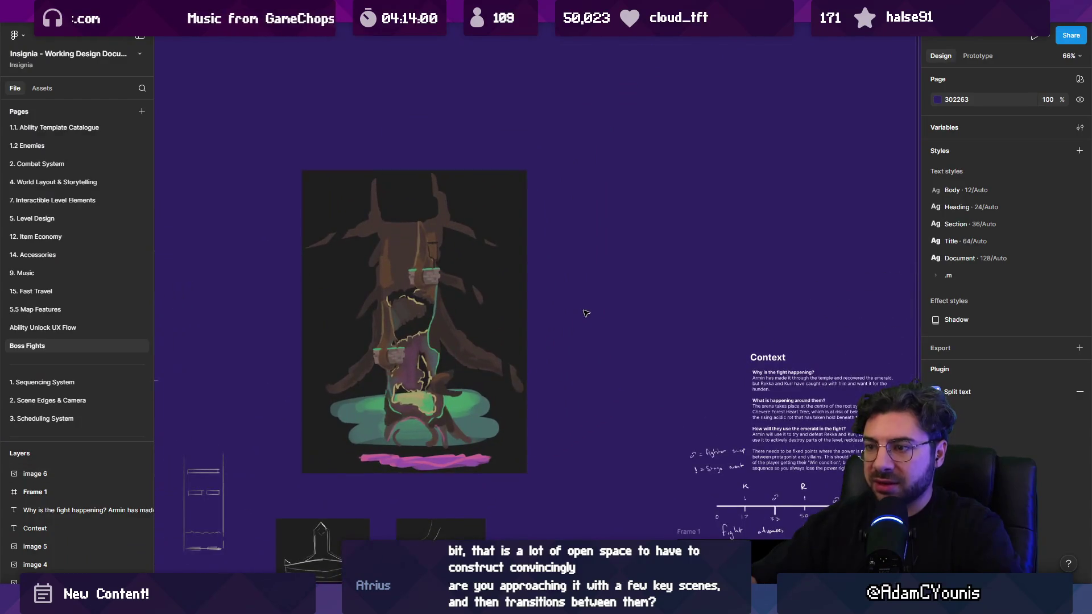
Step: Paste the tree-stump art to the right of the concept painting and scale it to 334×386
key("ctrl+v")
left_click_drag(576, 318, 697, 284)
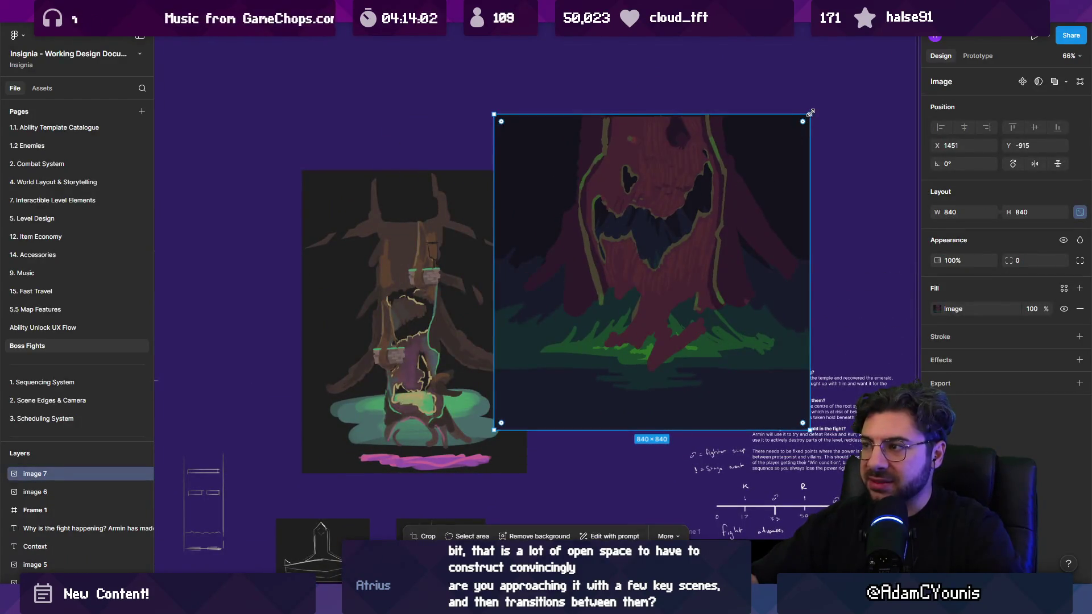
mouse_move(810, 112)
left_mouse_down()
mouse_move(591, 267)
mouse_move(638, 328)
mouse_move(631, 362)
left_mouse_up()
Step: Zoom and pan across both tree images to compare them, then zoom out to the whole board
scroll(394, 385, "up", 5)
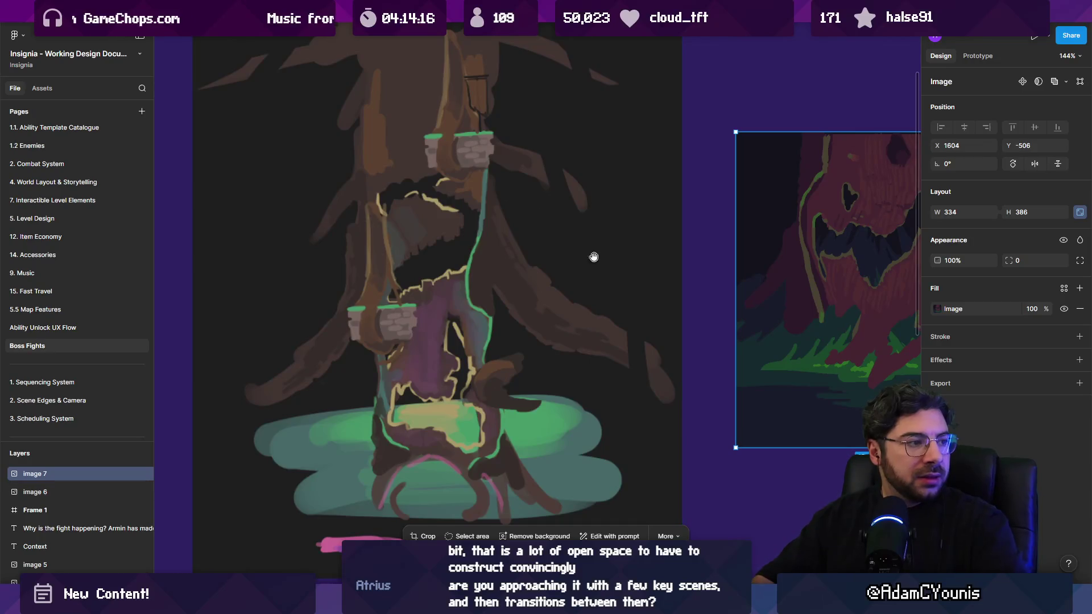
scroll(592, 253, "right", 4)
scroll(592, 254, "down", 1)
scroll(605, 244, "down", 3)
scroll(561, 291, "up", 4)
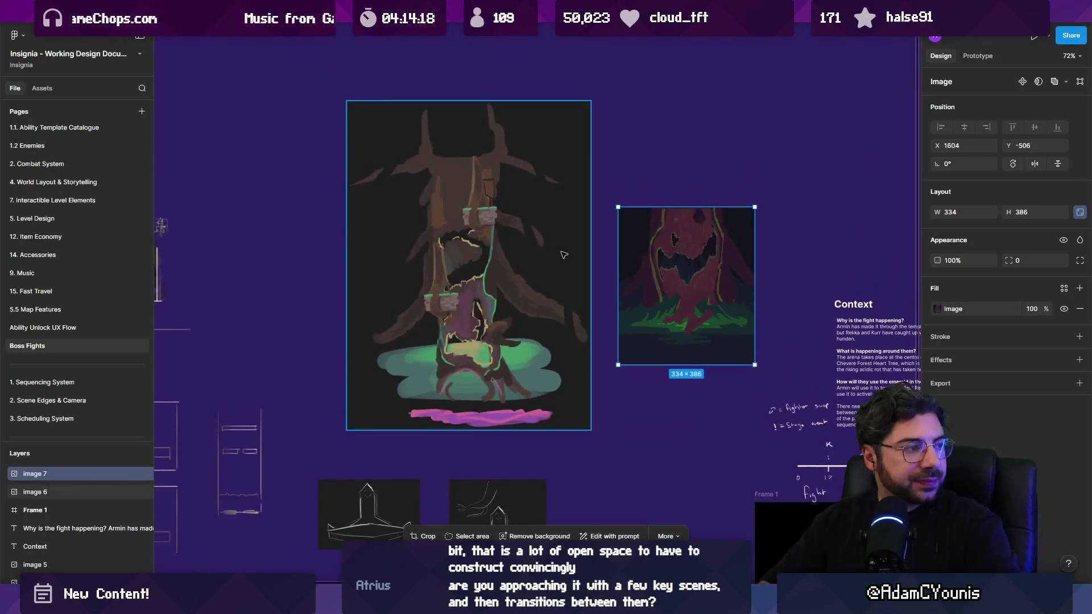
scroll(560, 291, "right", 4)
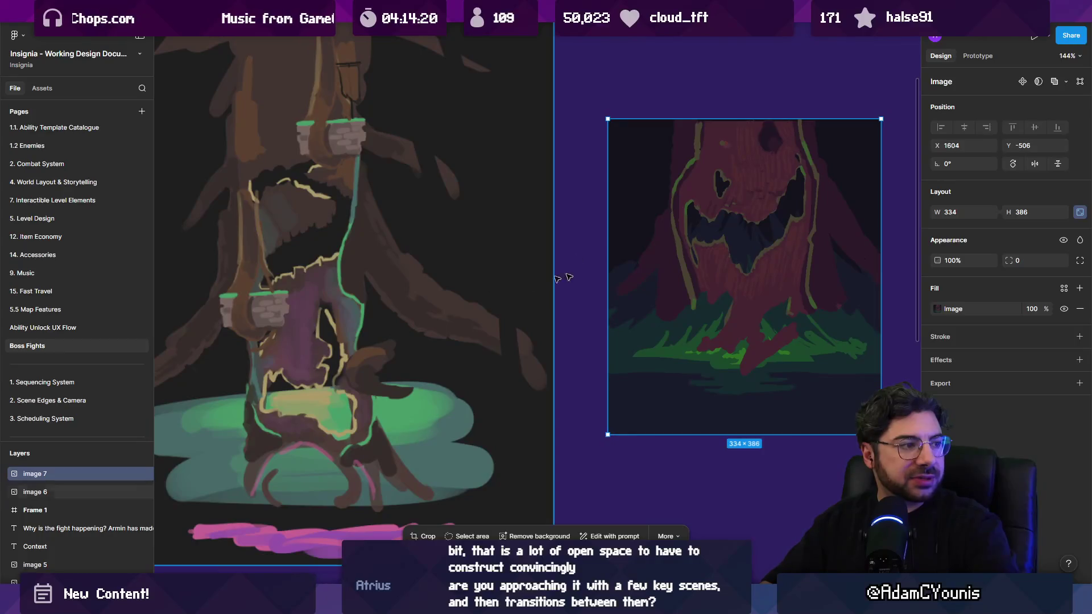
scroll(638, 275, "left", 4)
scroll(639, 275, "up", 1)
left_click_drag(664, 315, 459, 299)
scroll(689, 236, "up", 5)
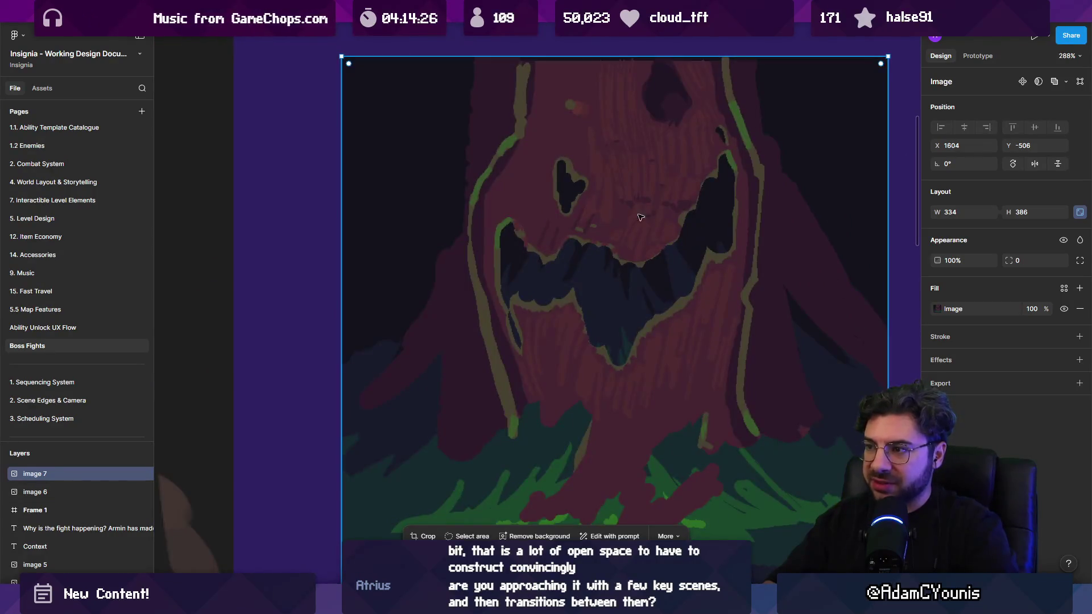
scroll(657, 239, "up", 10)
scroll(655, 246, "down", 15)
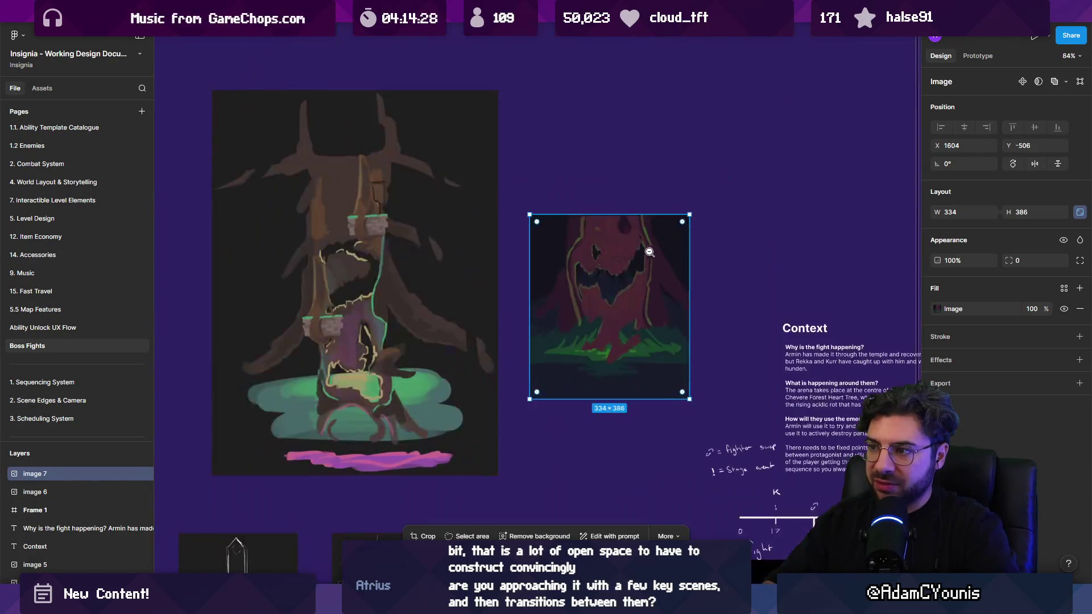
scroll(591, 241, "up", 3)
left_click_drag(591, 241, 580, 245)
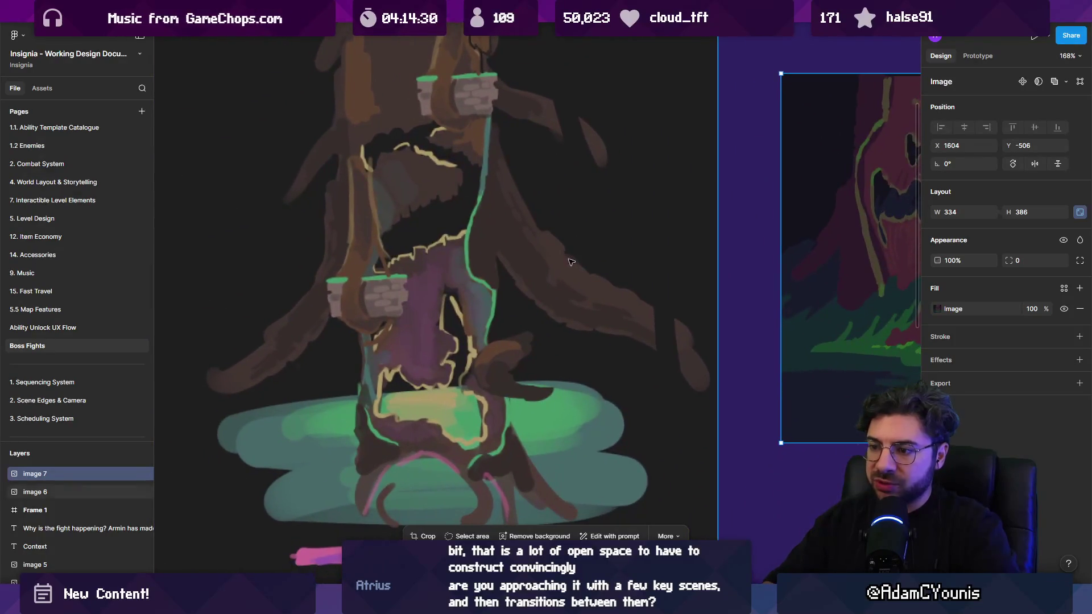
scroll(524, 307, "down", 3)
left_click_drag(524, 307, 523, 333)
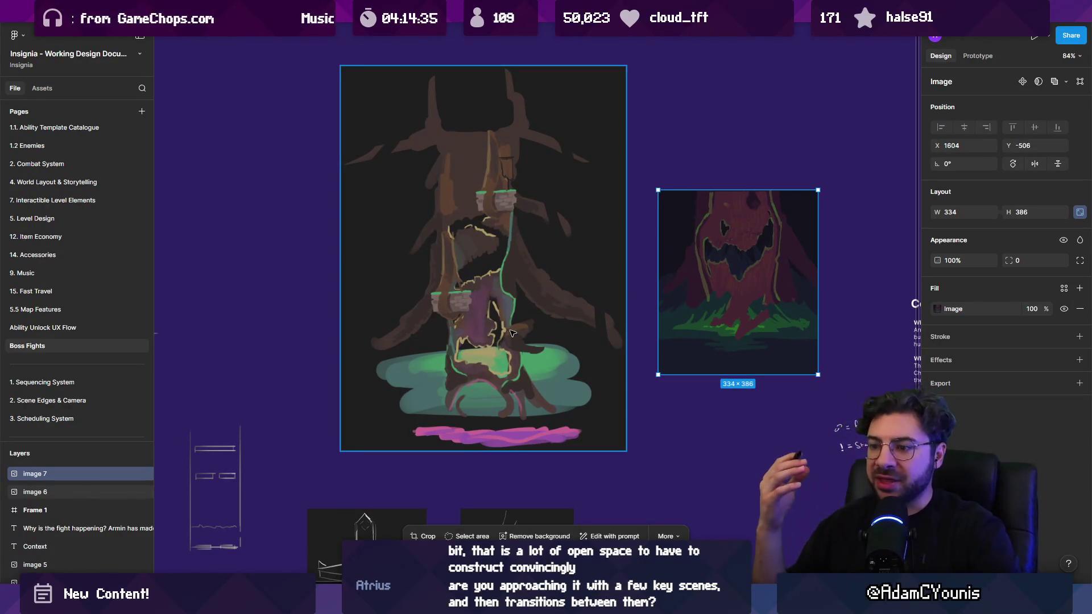
key("minus")
key("minus")
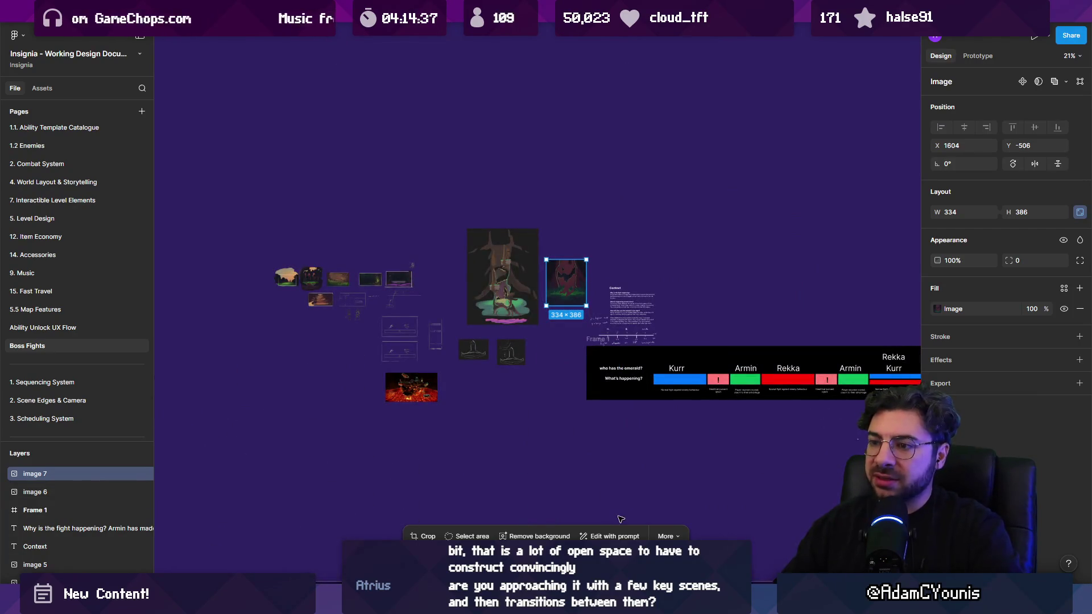
Step: Pan across the boss-fight timeline and zoom in on the board to review it
left_click_drag(620, 519, 288, 423)
scroll(463, 284, "up", 3)
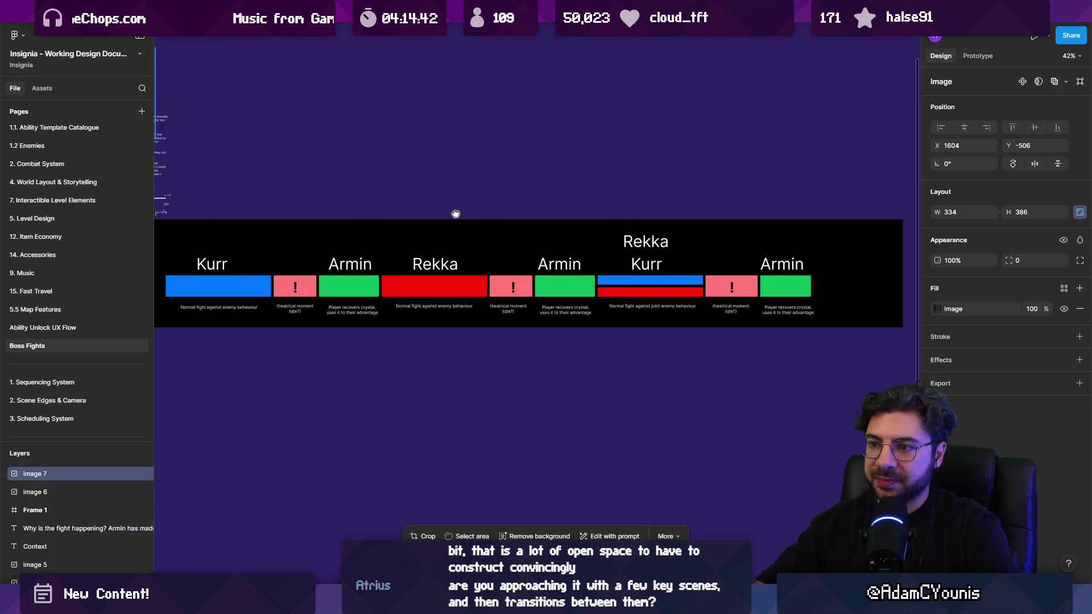
left_click_drag(455, 214, 515, 229)
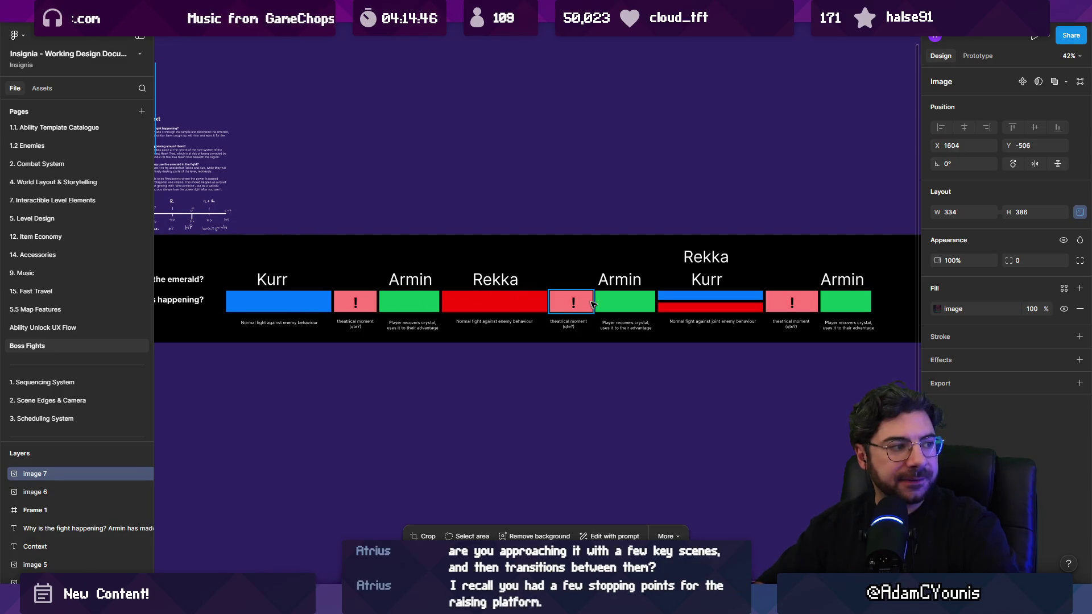
left_click(533, 204)
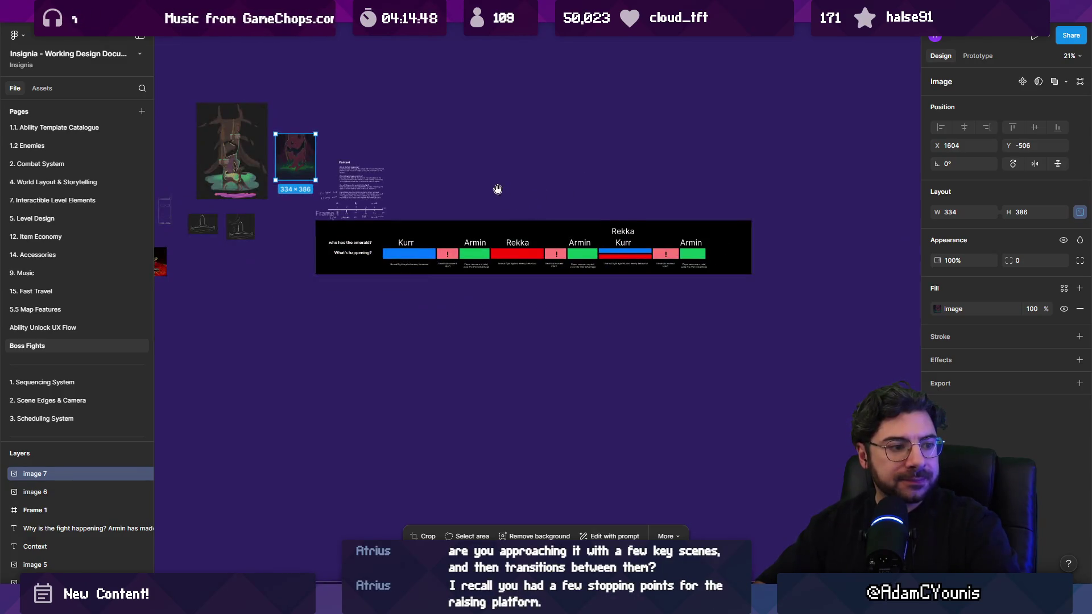
scroll(526, 290, "up", 10)
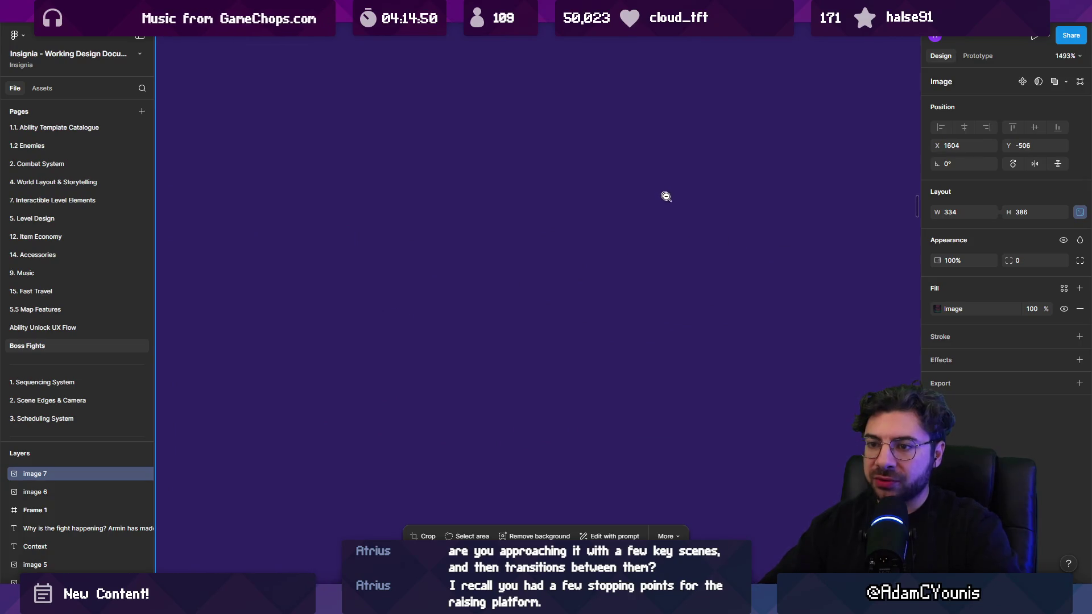
scroll(658, 207, "down", 5)
scroll(636, 212, "down", 5)
scroll(629, 212, "down", 5)
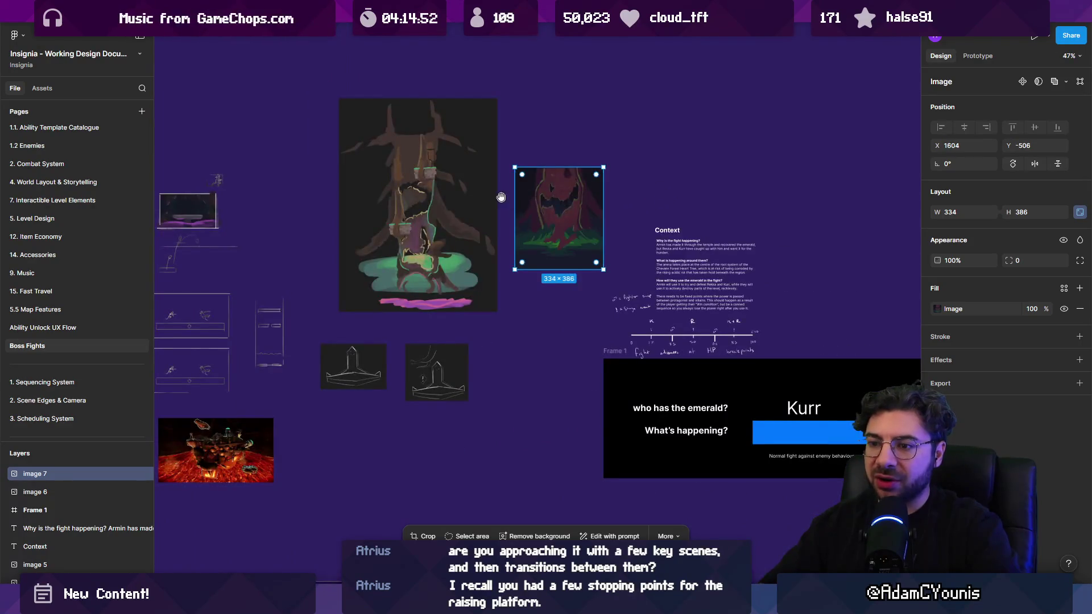
scroll(500, 196, "left", 5)
scroll(501, 197, "up", 2)
scroll(496, 299, "right", 8)
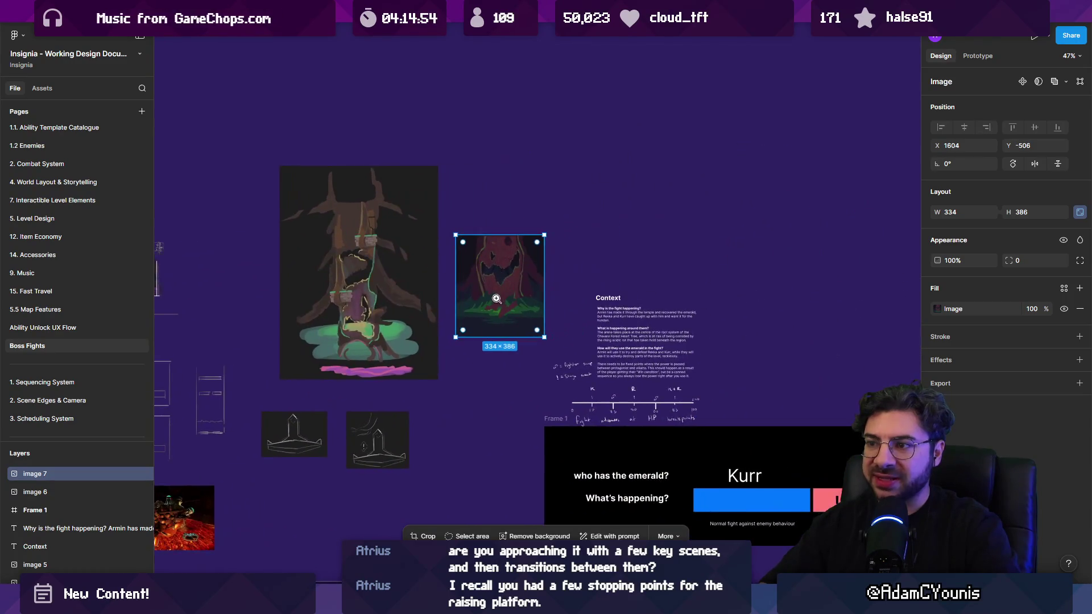
Step: Inspect the pixel-art tree stump up close, then run Unity's Cheverton Dungeon Boss Room in play mode
left_click(497, 298)
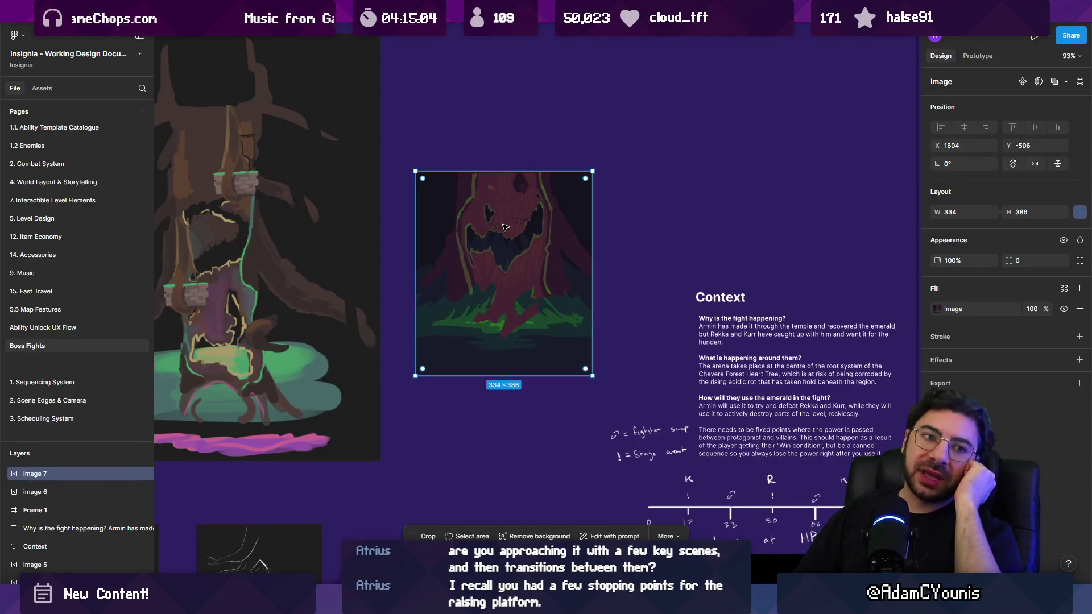
scroll(505, 228, "down", 7)
scroll(455, 250, "right", 10)
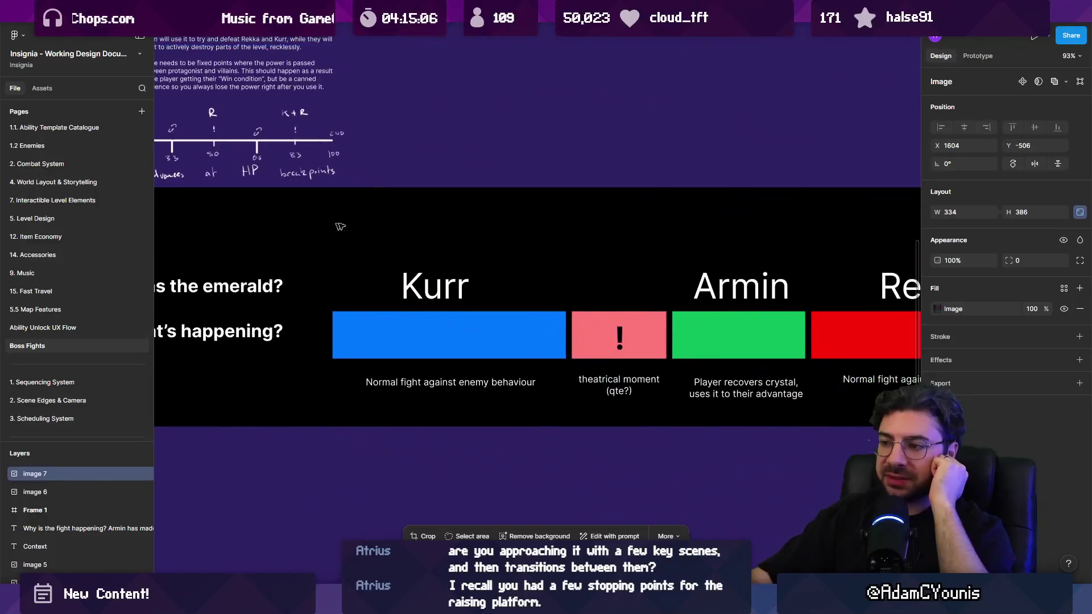
scroll(450, 254, "down", 5)
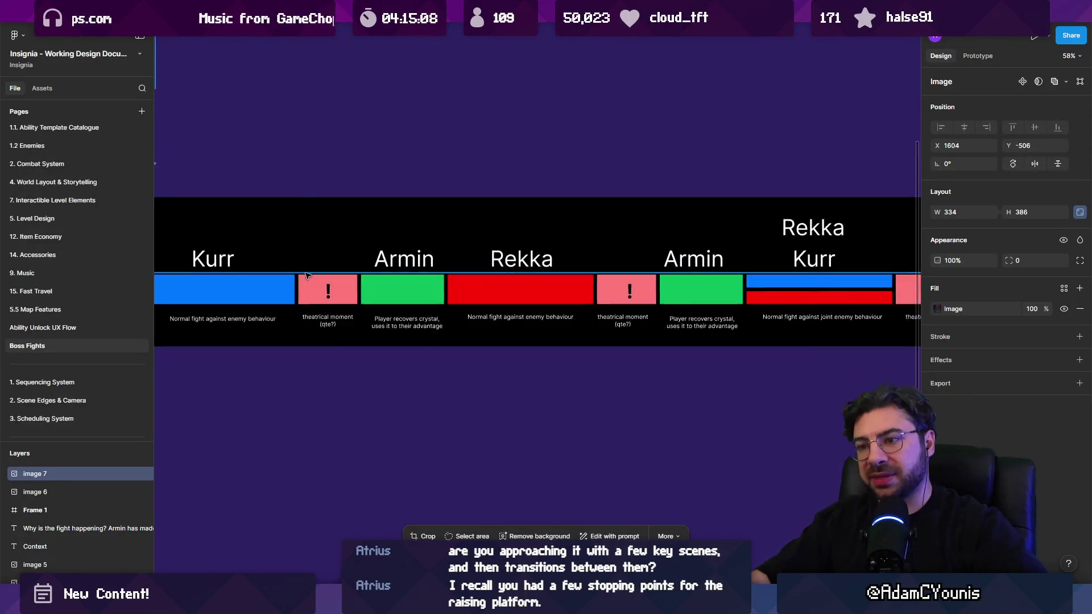
scroll(399, 278, "down", 3)
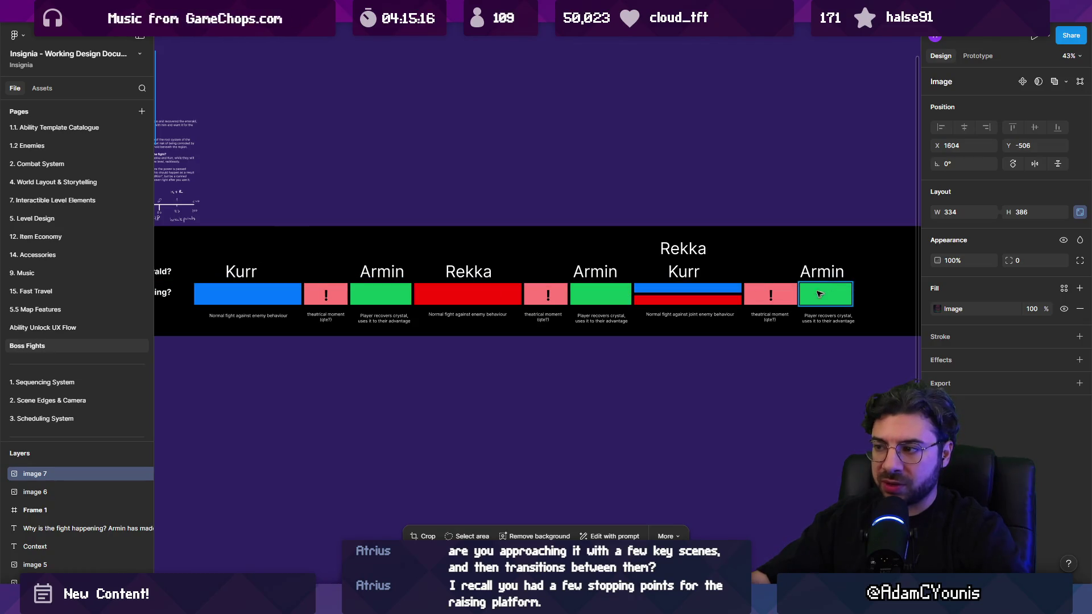
scroll(748, 294, "down", 3)
scroll(485, 304, "up", 8)
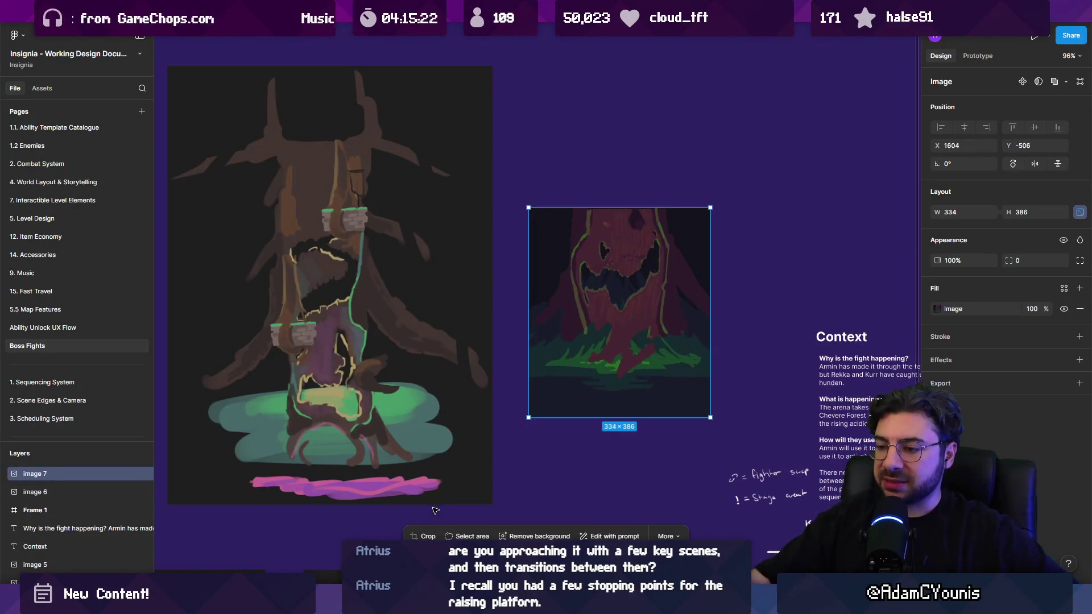
key("alt+Tab")
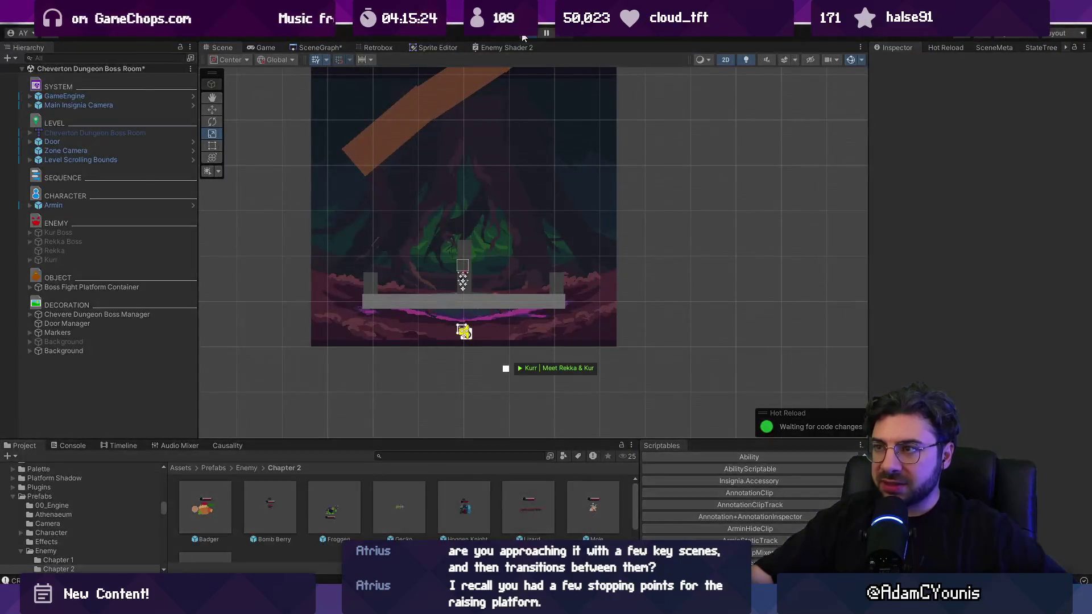
left_click(524, 35)
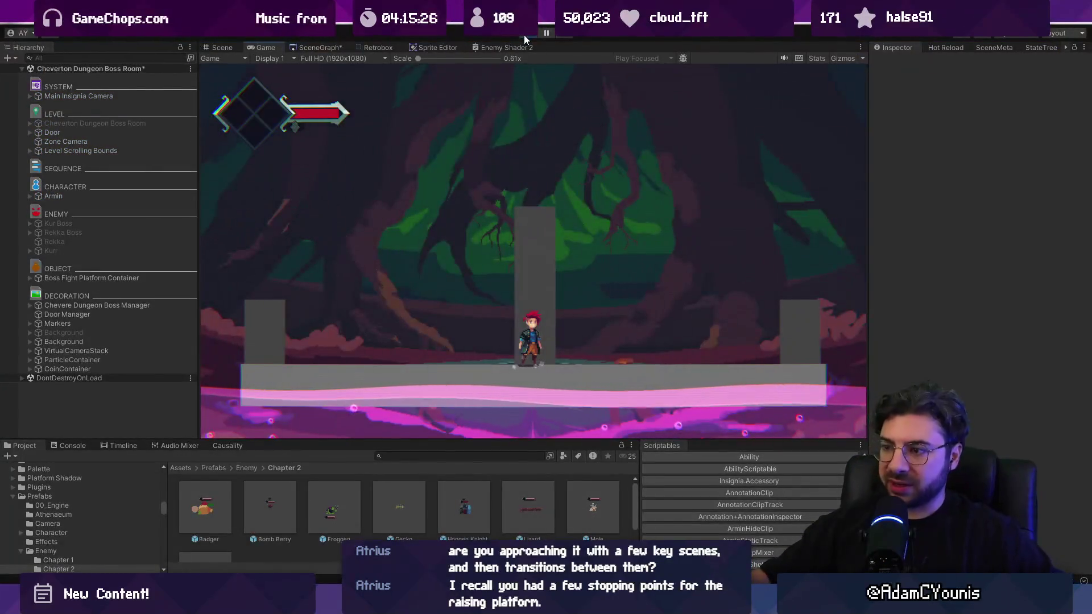
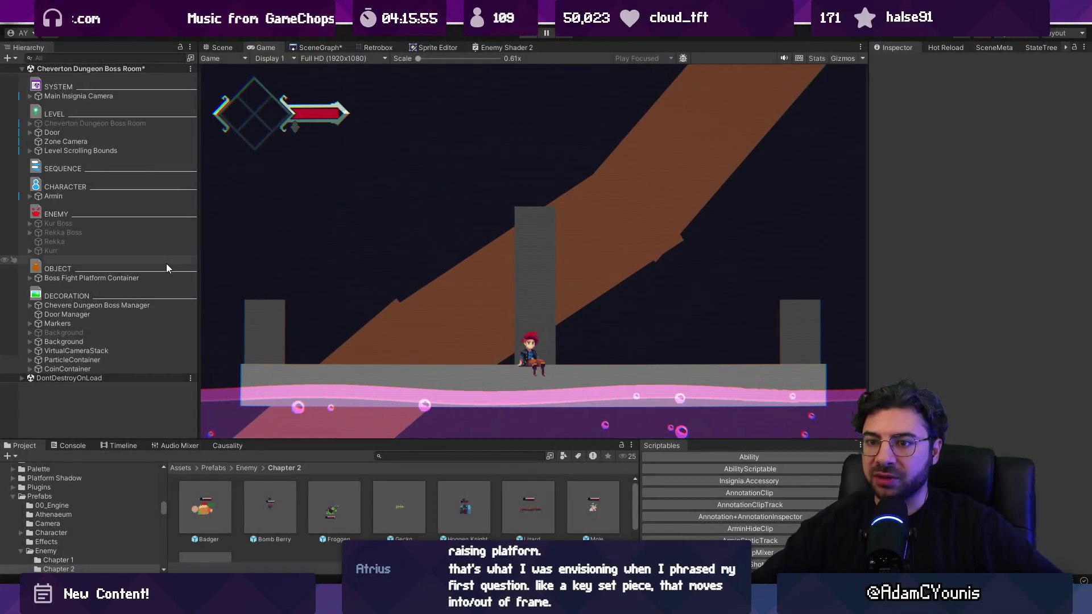
Step: Stop the playtest, expand Boss Fight Platform Container and Chevere Dungeon Boss Manager, and select Background End
key("ctrl+p")
left_click(136, 287)
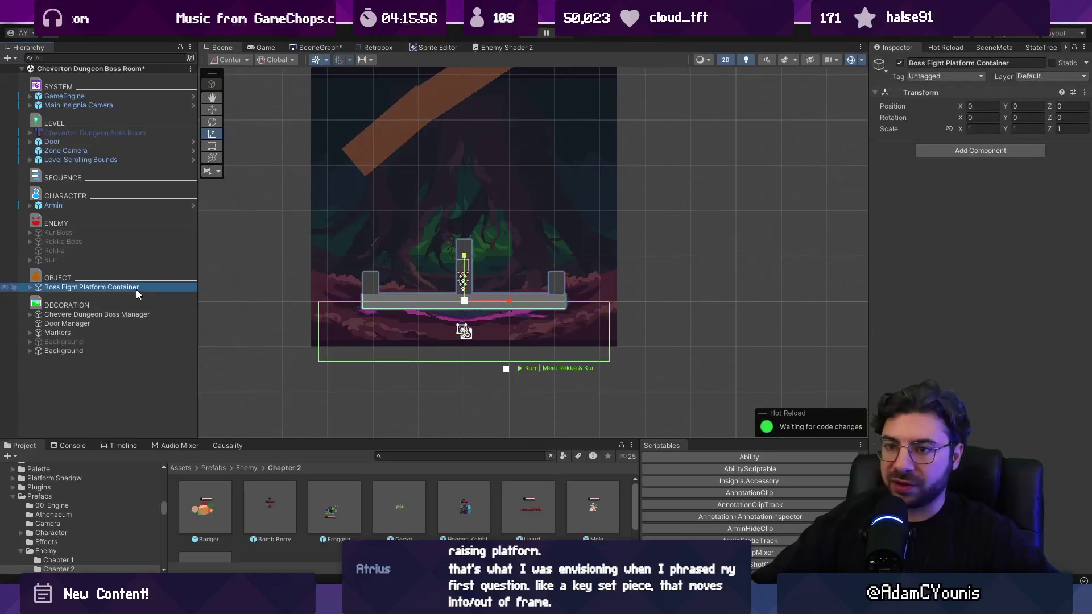
left_click(30, 288)
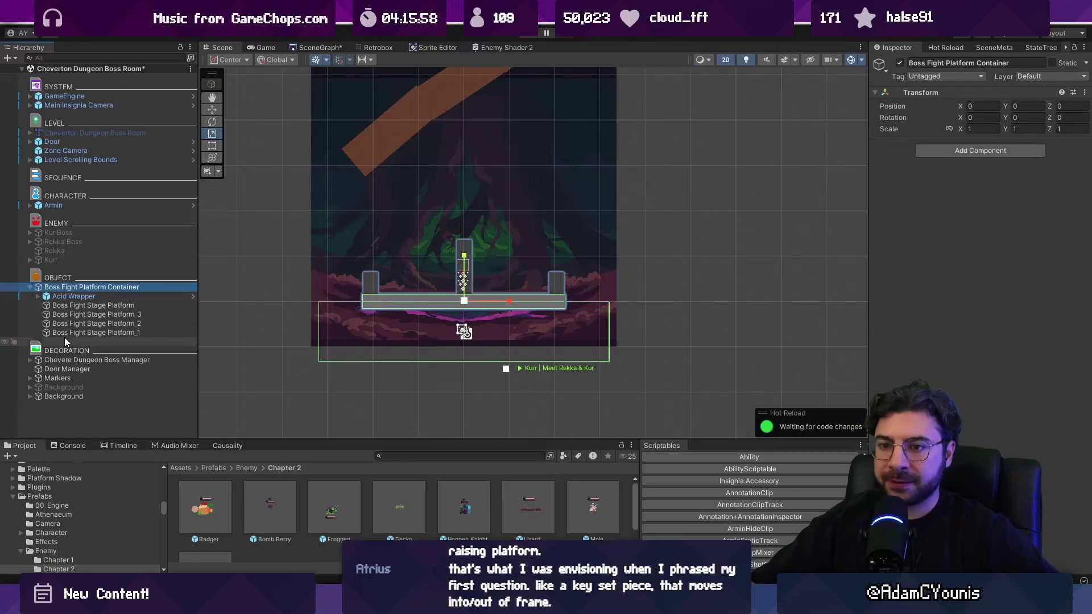
left_click(34, 361)
left_click(29, 359)
left_click(66, 369)
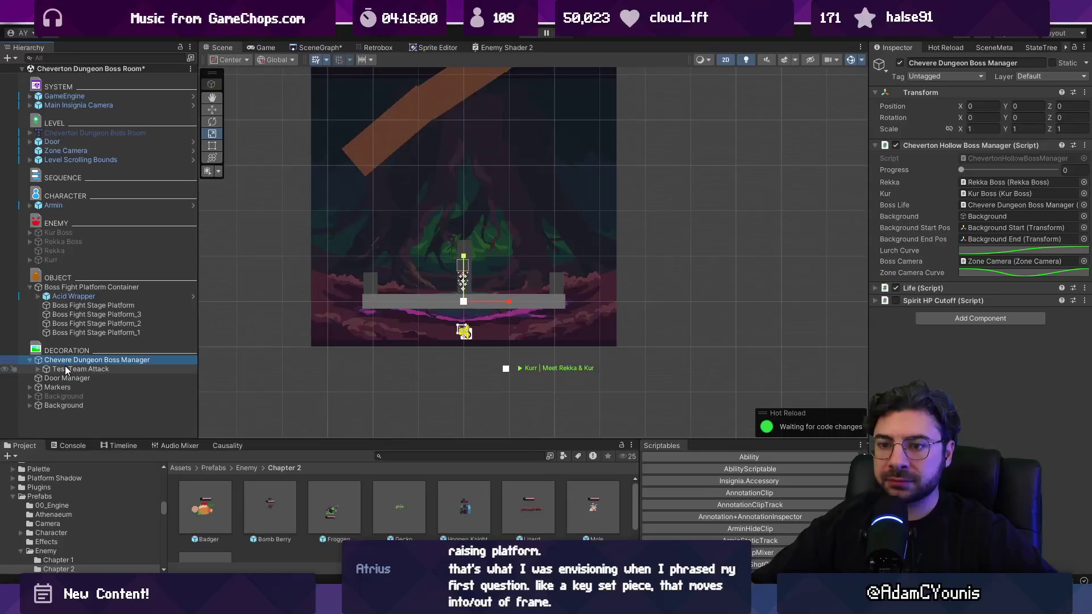
left_click(54, 360)
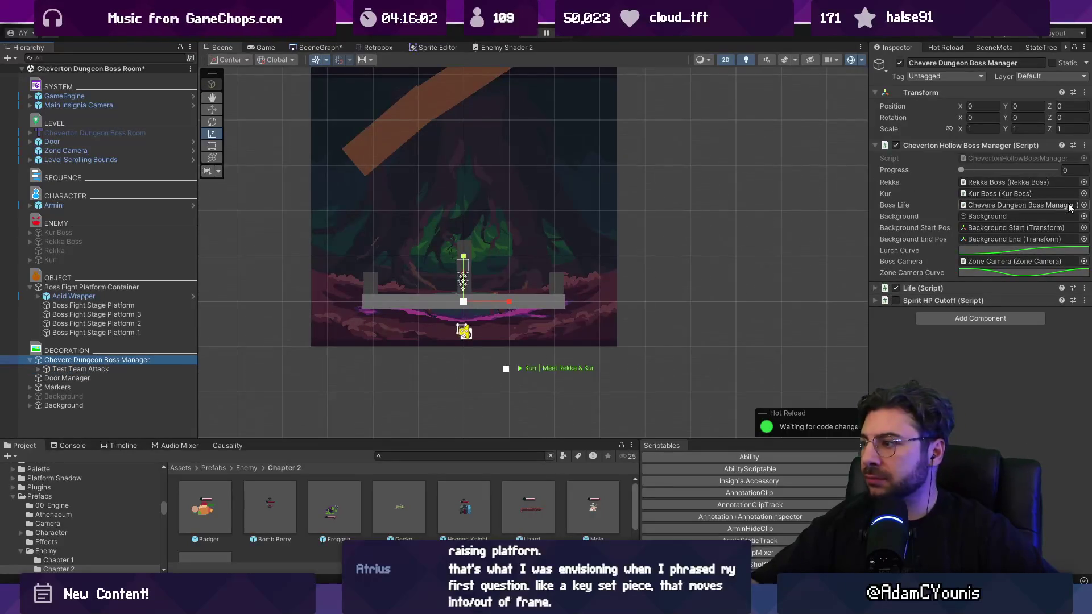
left_click(997, 238)
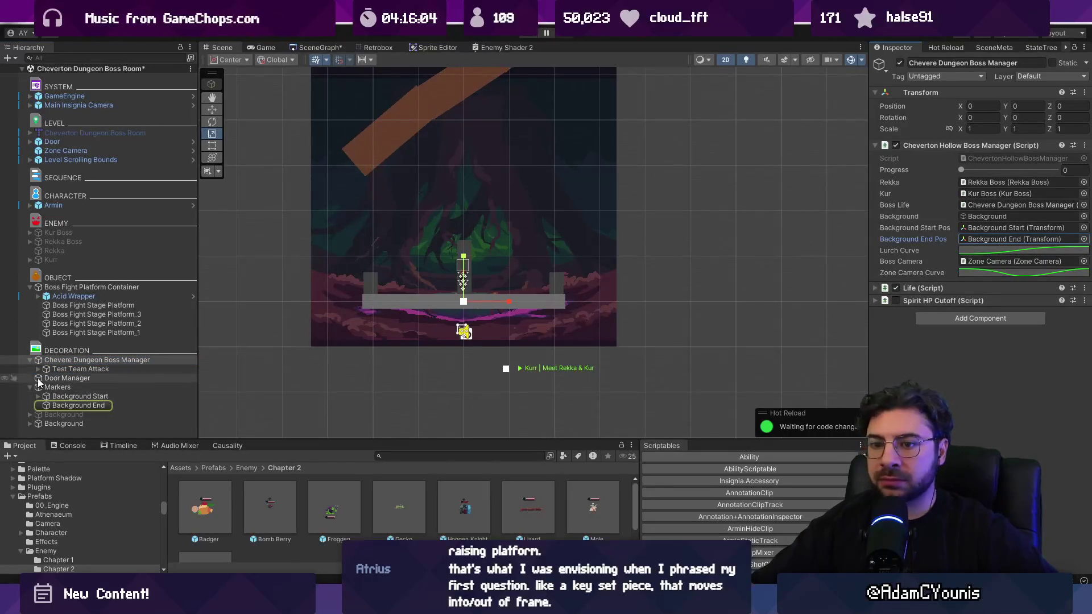
left_click(77, 405)
Step: Frame the Background End marker in the Scene view and run the boss room maximized
scroll(486, 260, "down", 5)
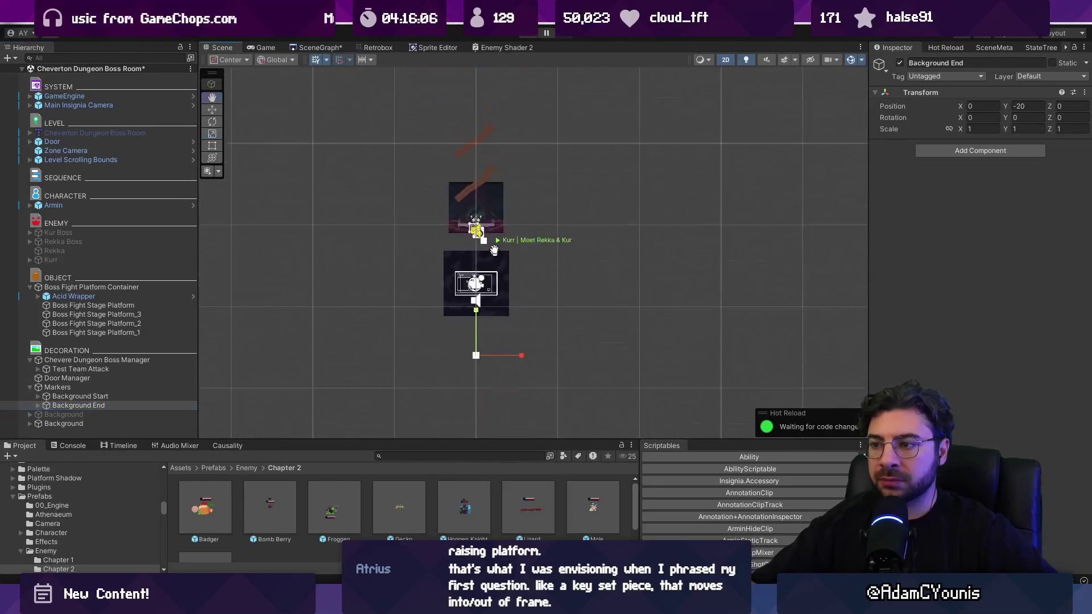
left_click_drag(494, 250, 497, 164)
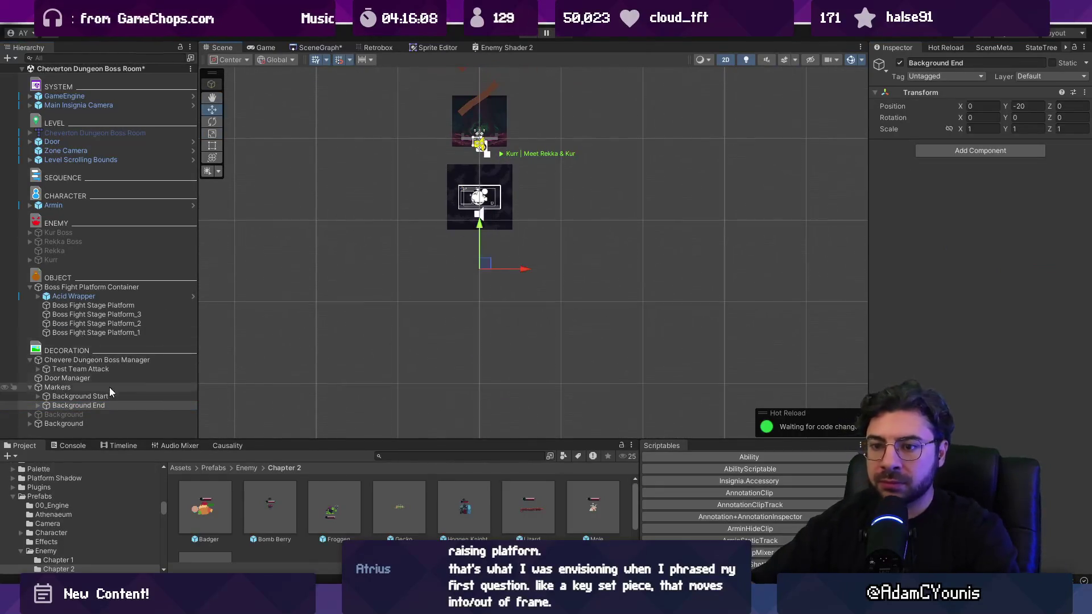
left_click(130, 406)
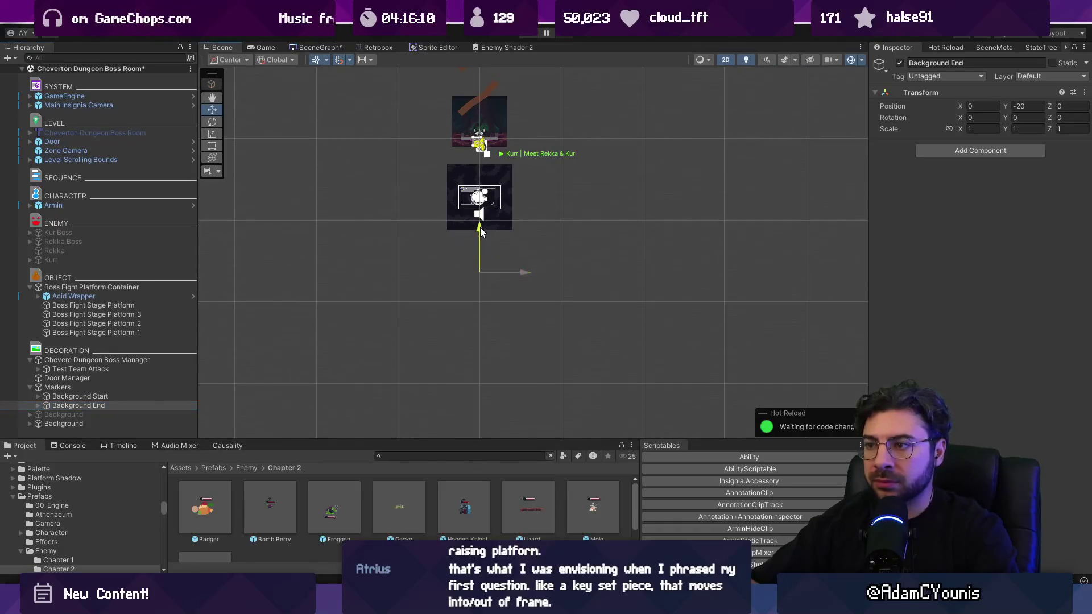
left_click(529, 35)
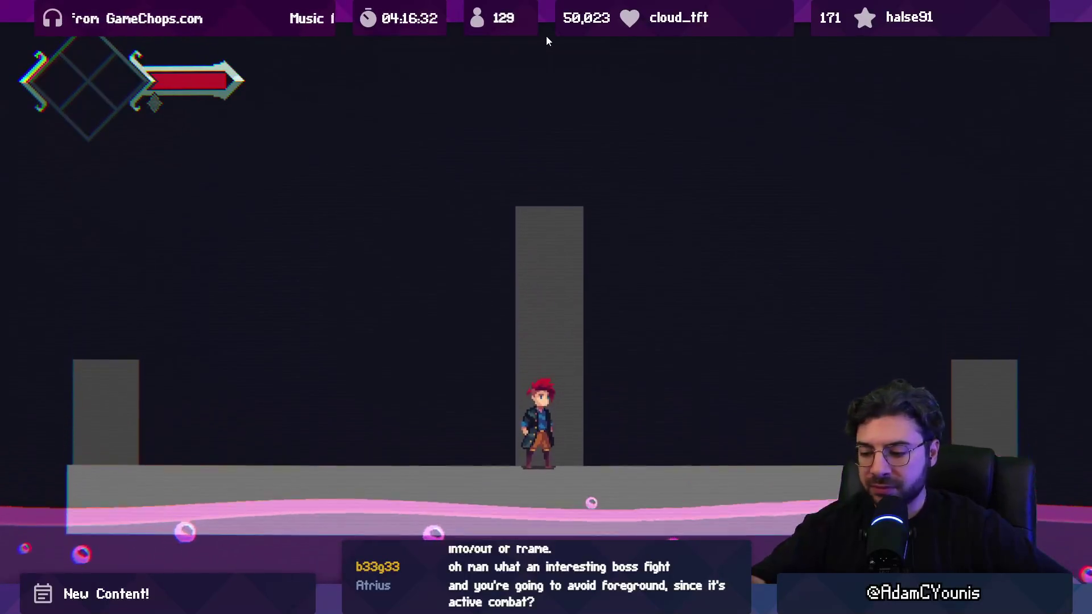
Step: Exit Play and drag the Background End marker down to Position Y -29.9325
key("ctrl+p")
left_click(208, 45)
scroll(415, 136, "down", 3)
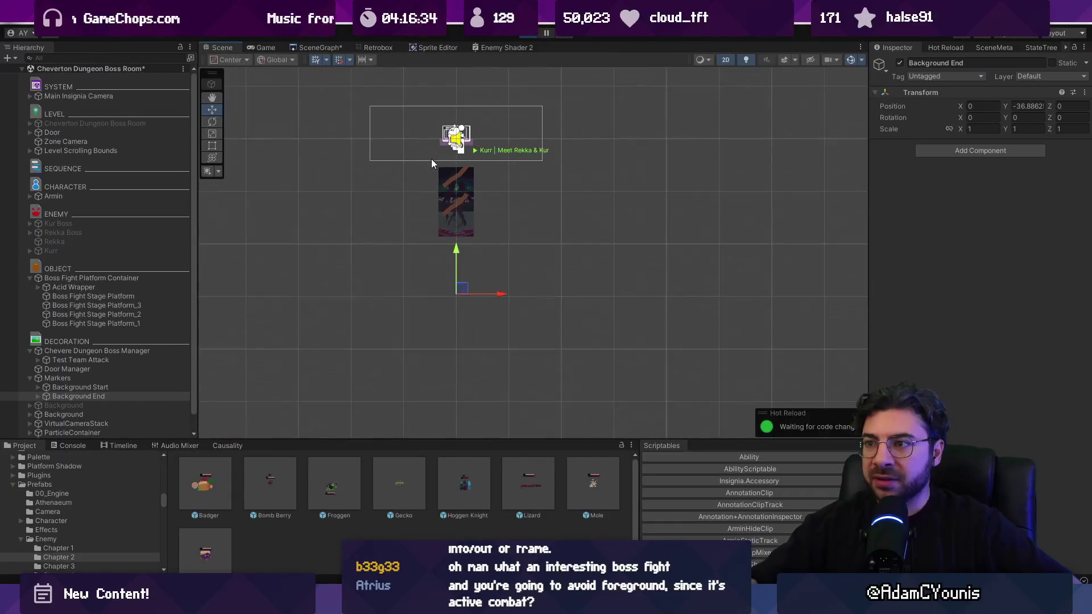
scroll(449, 170, "up", 2)
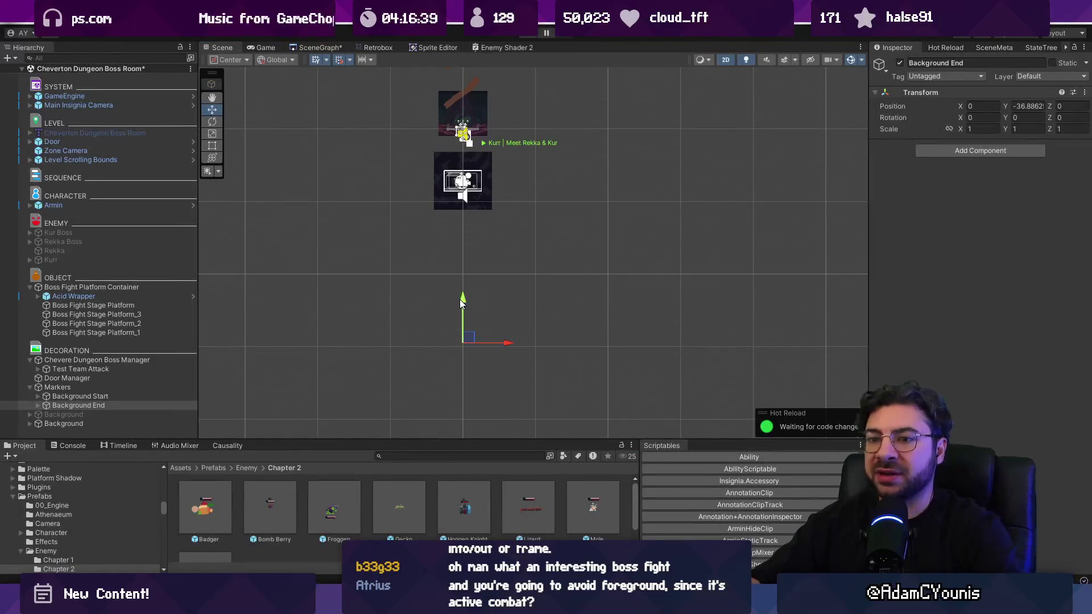
left_click_drag(460, 252, 462, 258)
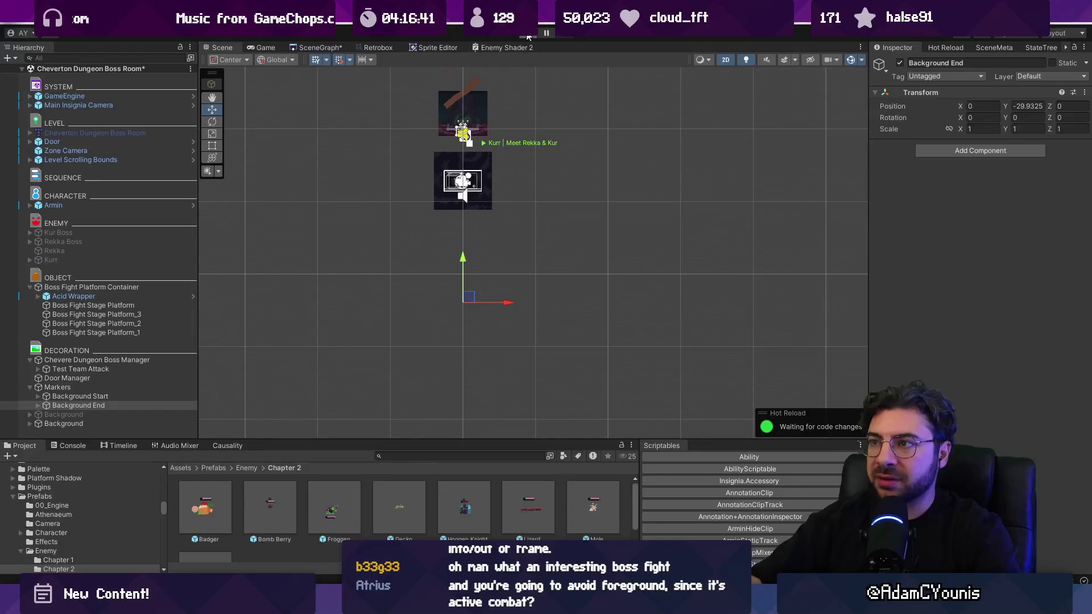
Step: Playtest the boss room with the lowered marker, stop it, and glance at the tree-boss sprite
left_click(528, 36)
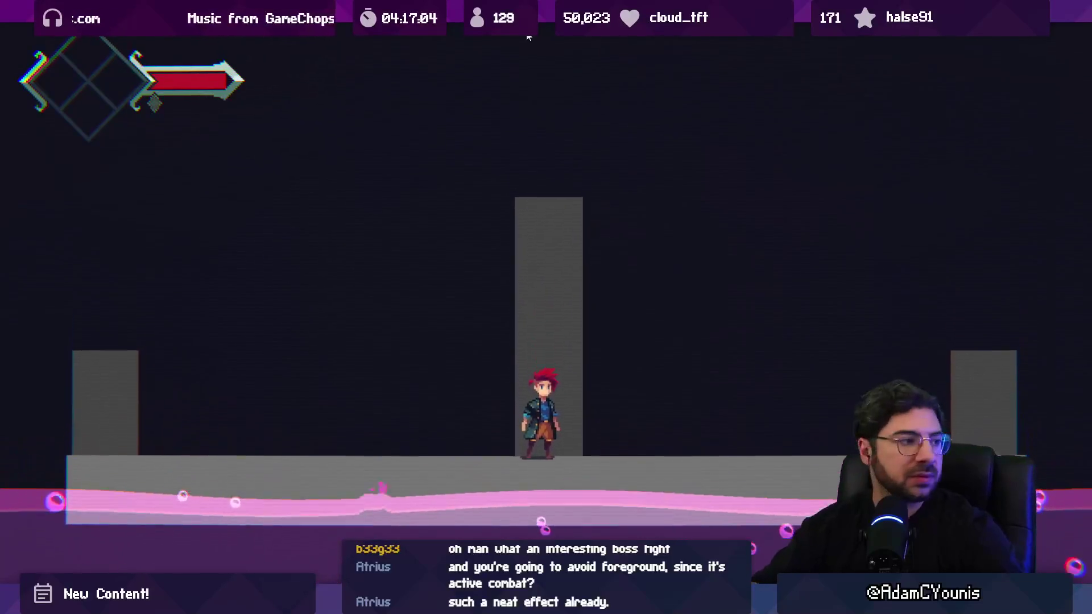
key("F11")
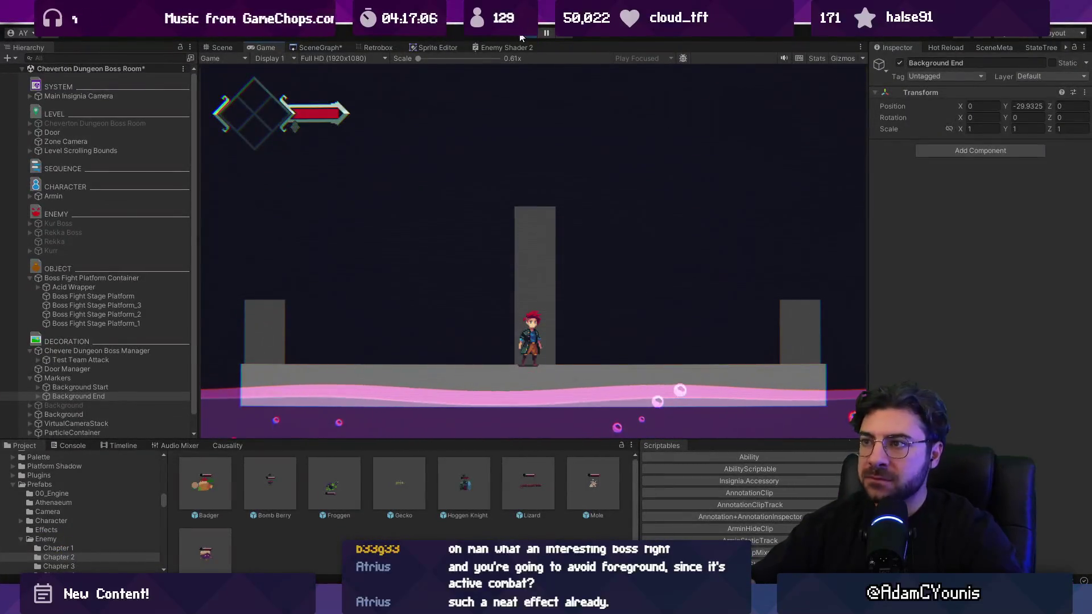
left_click(527, 36)
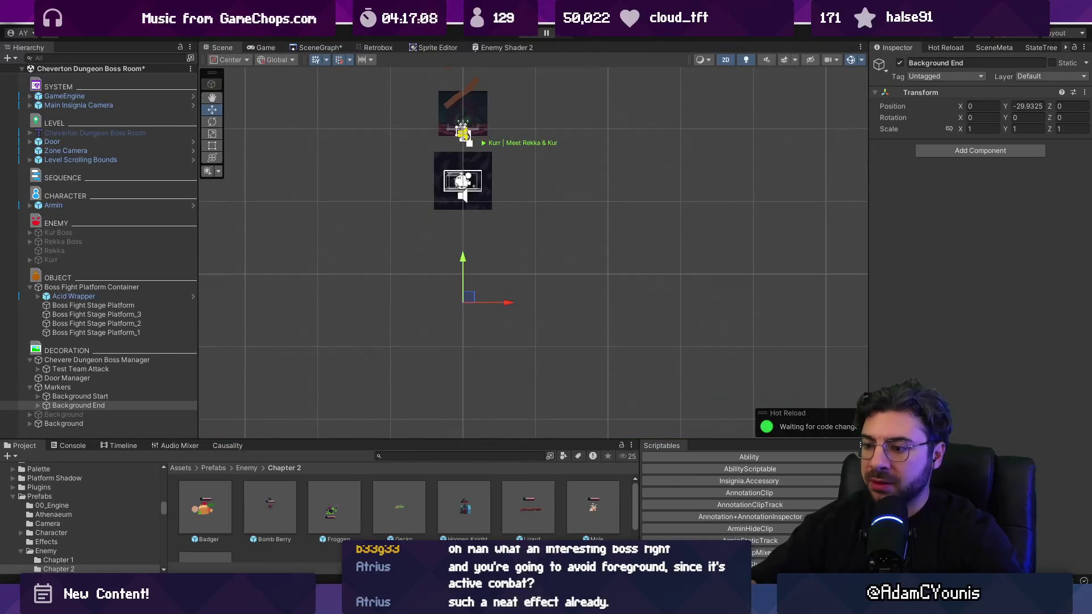
key("alt+Tab")
scroll(576, 378, "down", 2)
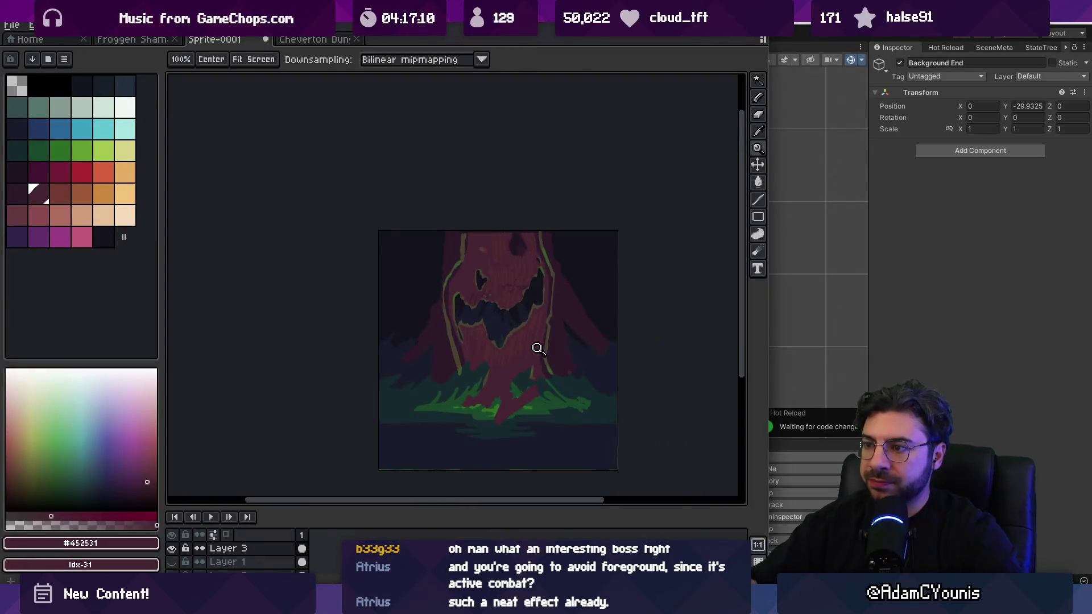
scroll(514, 327, "up", 3)
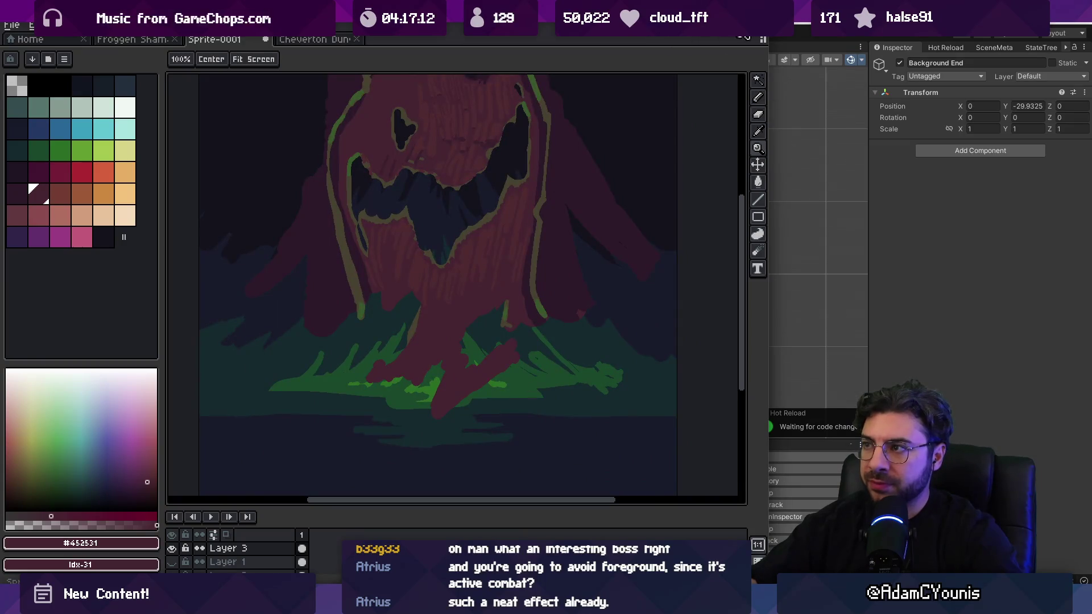
left_click(797, 25)
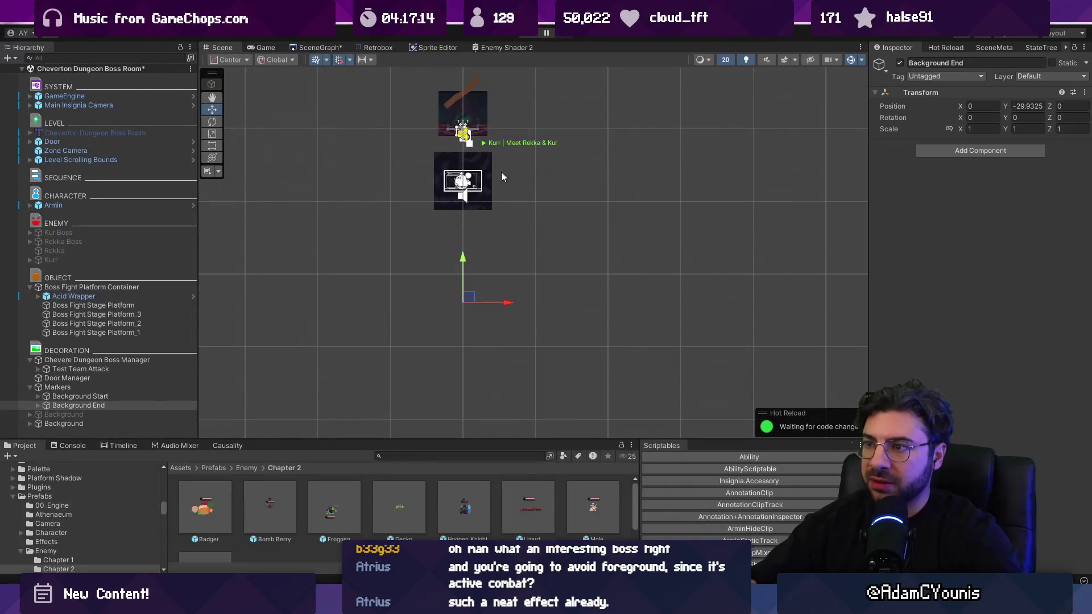
scroll(502, 177, "up", 2)
Step: Find and open the Cheverton Environment Concepts moodboard in Leonardo through system search
mouse_move(483, 606)
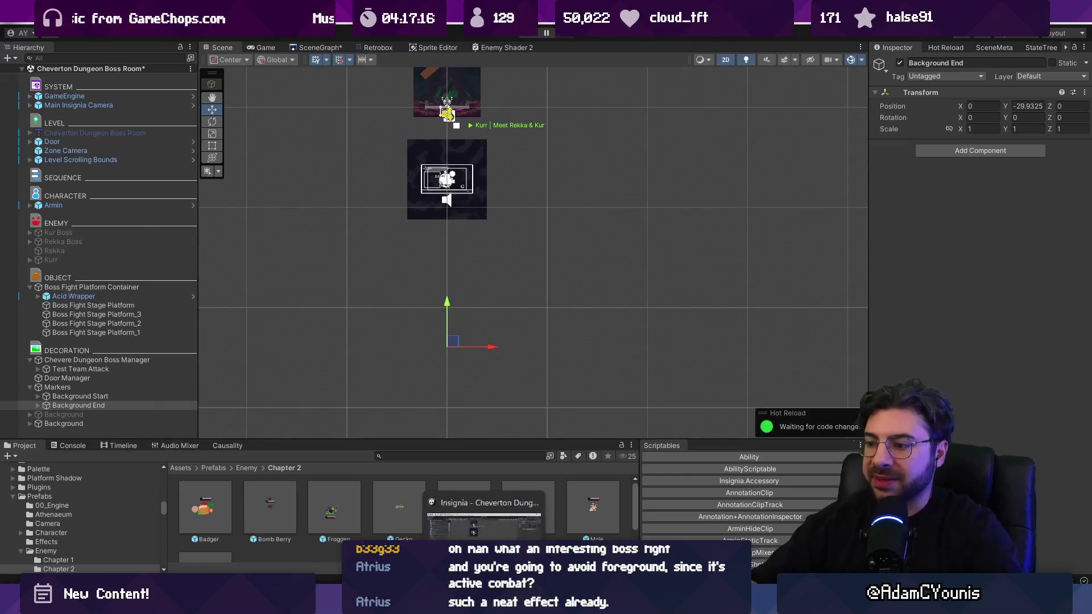
key("super")
type("leo")
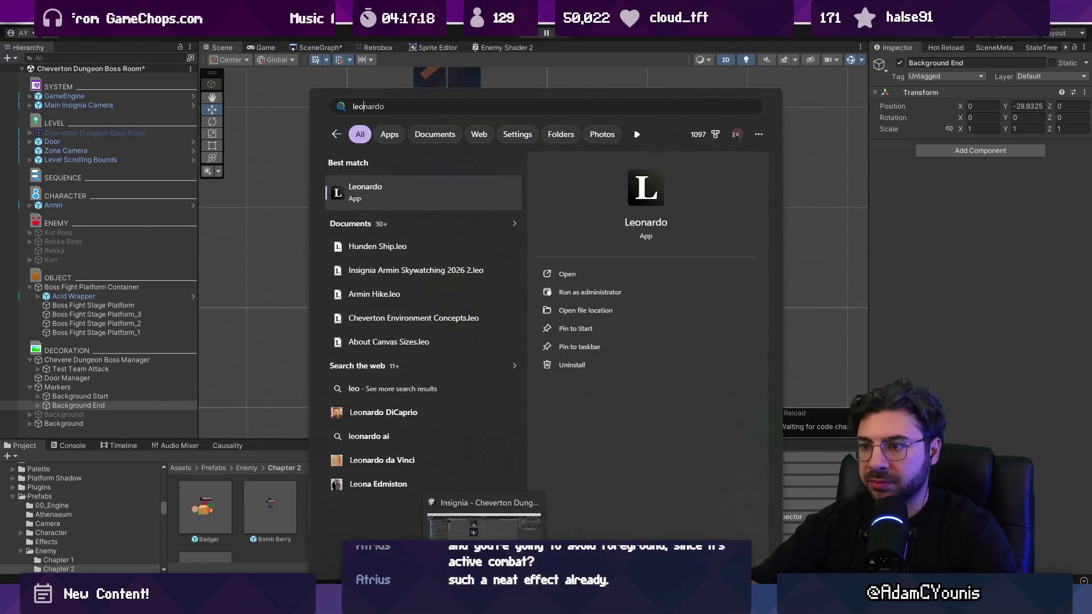
key("Down")
key("Down")
key("Down")
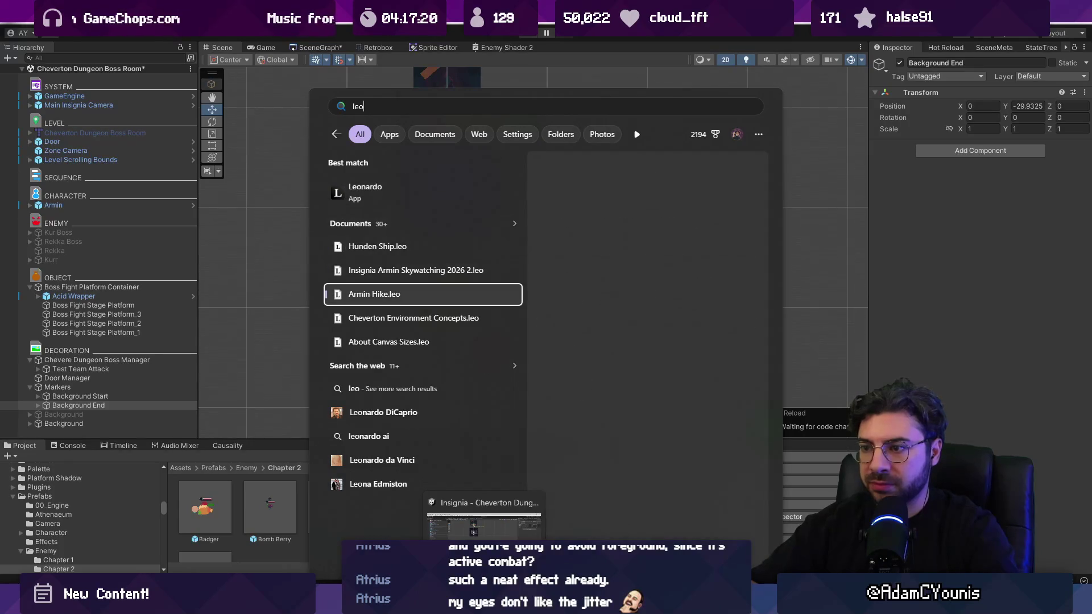
key("Return")
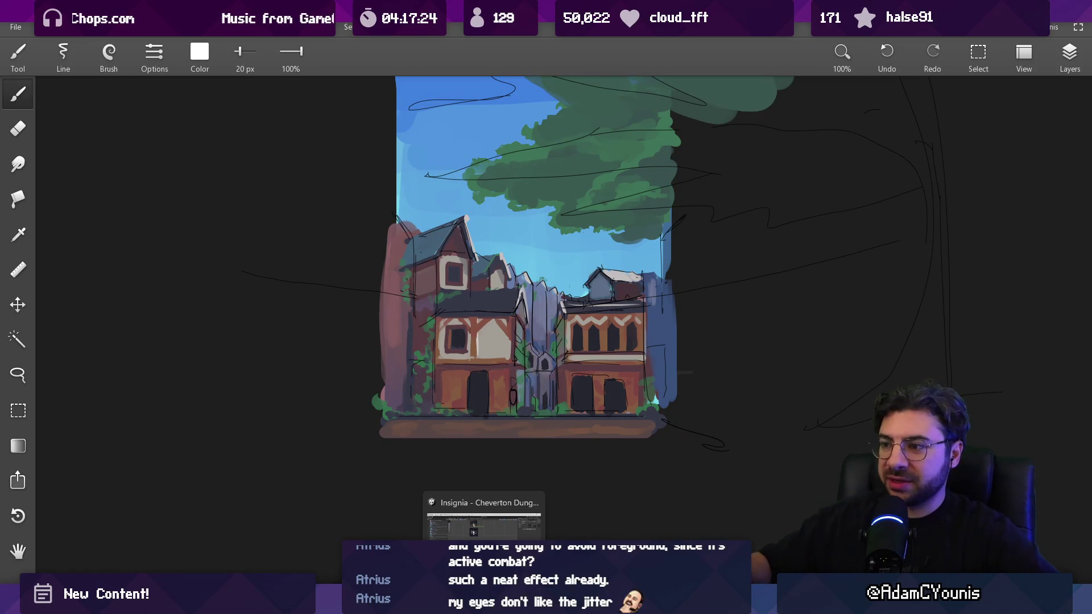
Step: Zoom around the 6.25% canvas and pan to the forest reference images
scroll(569, 195, "down", 5)
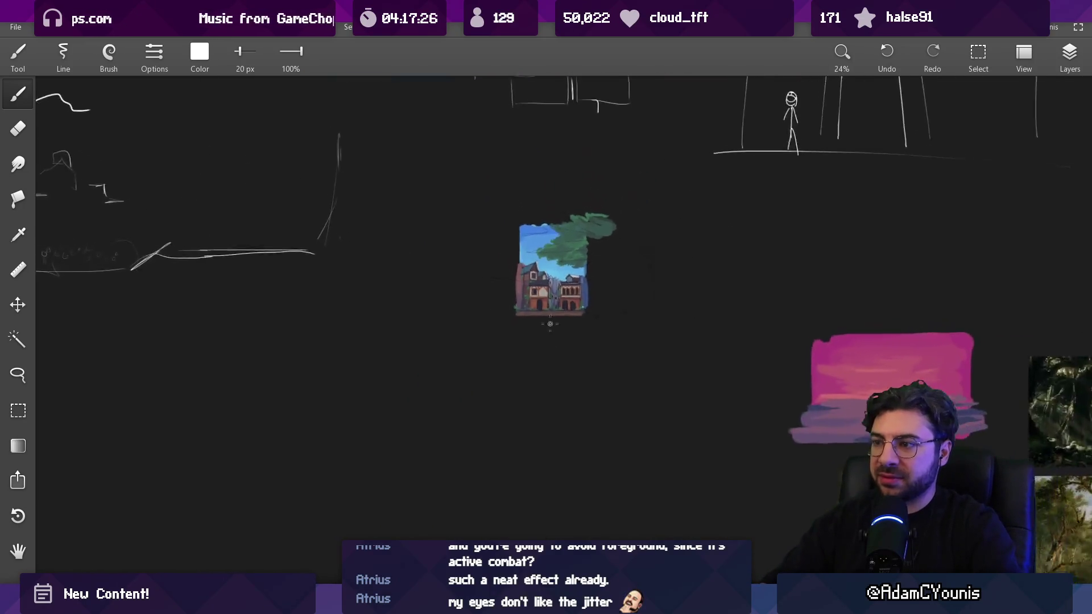
scroll(541, 246, "up", 6)
scroll(541, 246, "up", 1)
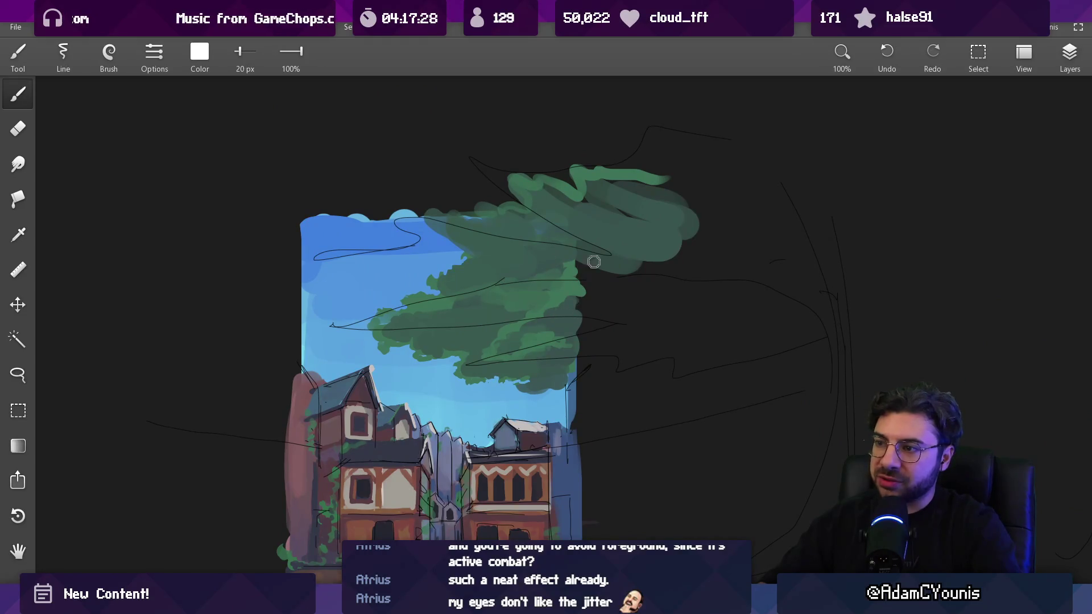
scroll(607, 221, "down", 10)
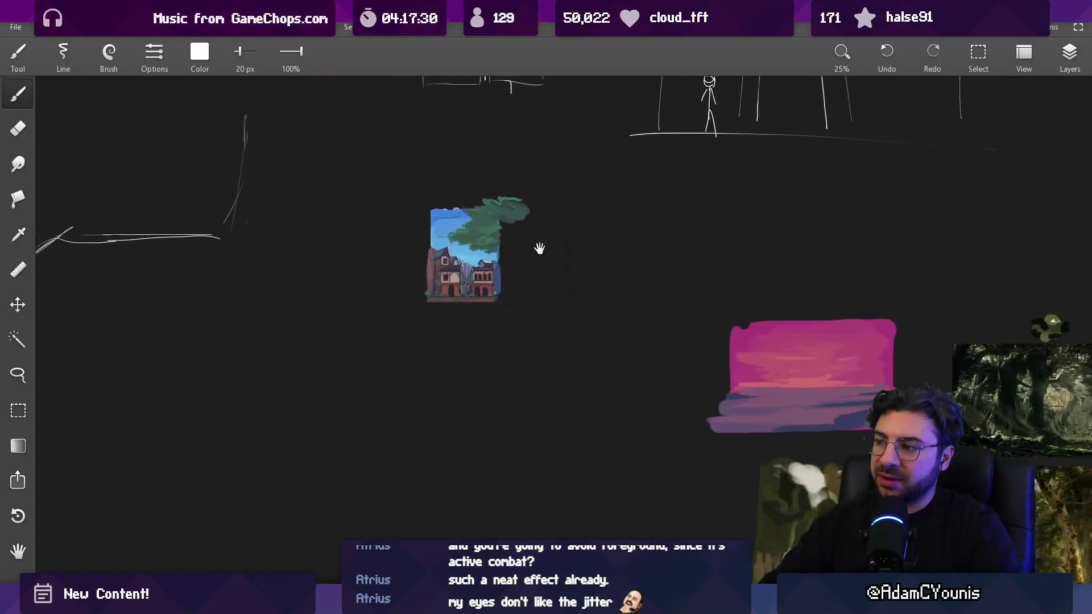
scroll(675, 299, "down", 4)
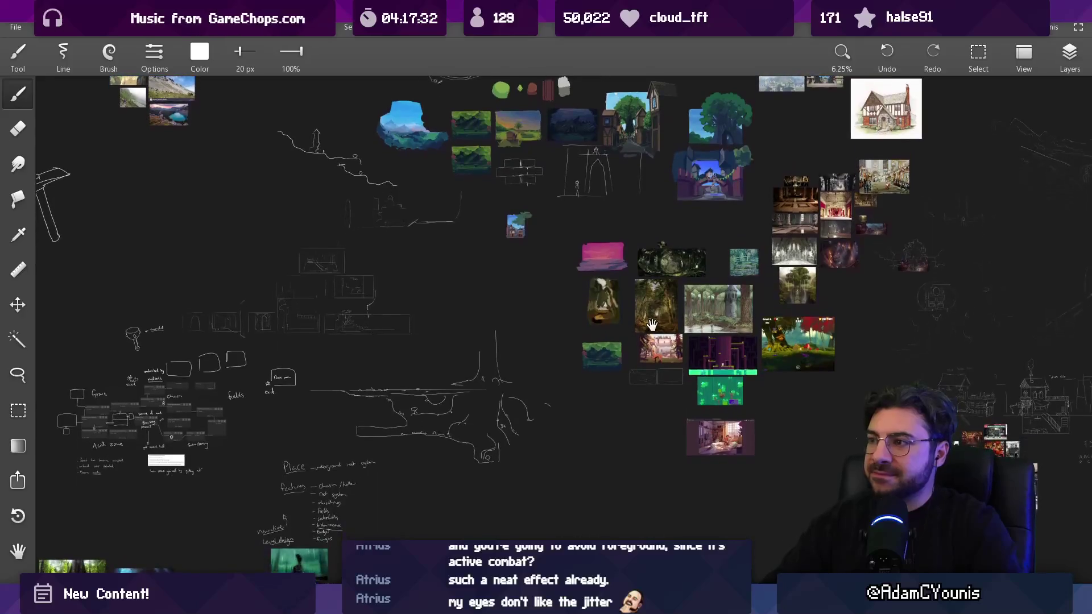
scroll(664, 321, "down", 6)
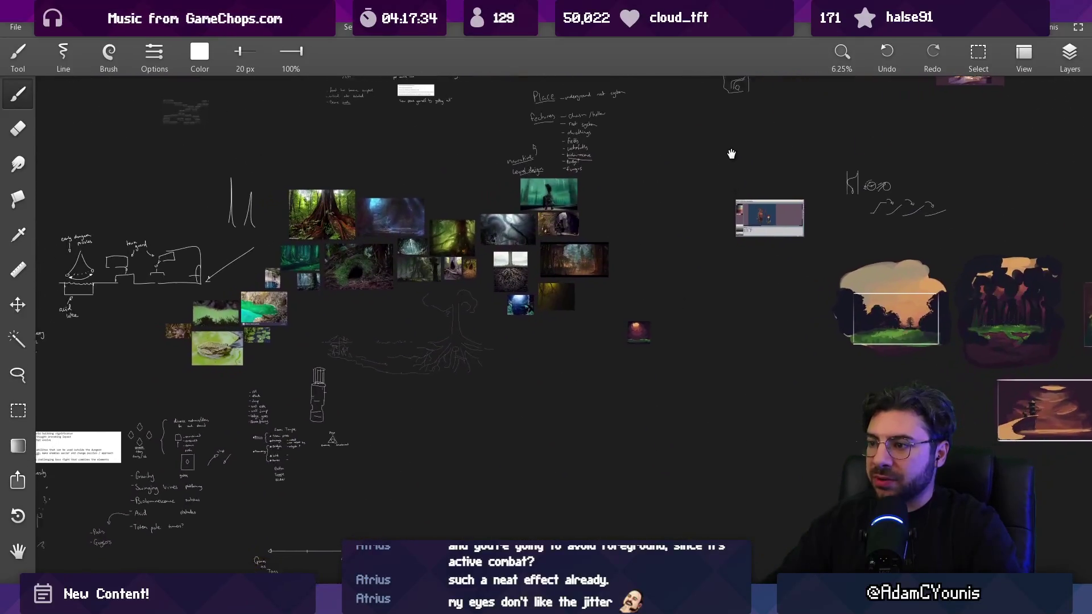
scroll(580, 322, "up", 5)
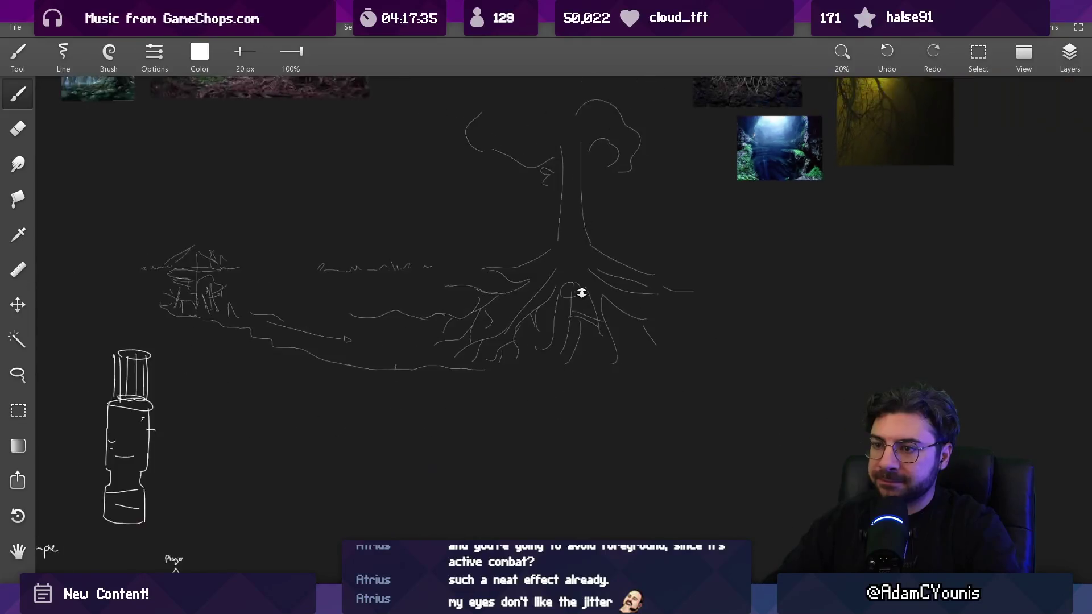
left_click_drag(580, 292, 654, 460)
Step: Pan on toward the forest paintings and level-layout sketches, briefly opening and closing the File menu
scroll(695, 349, "down", 3)
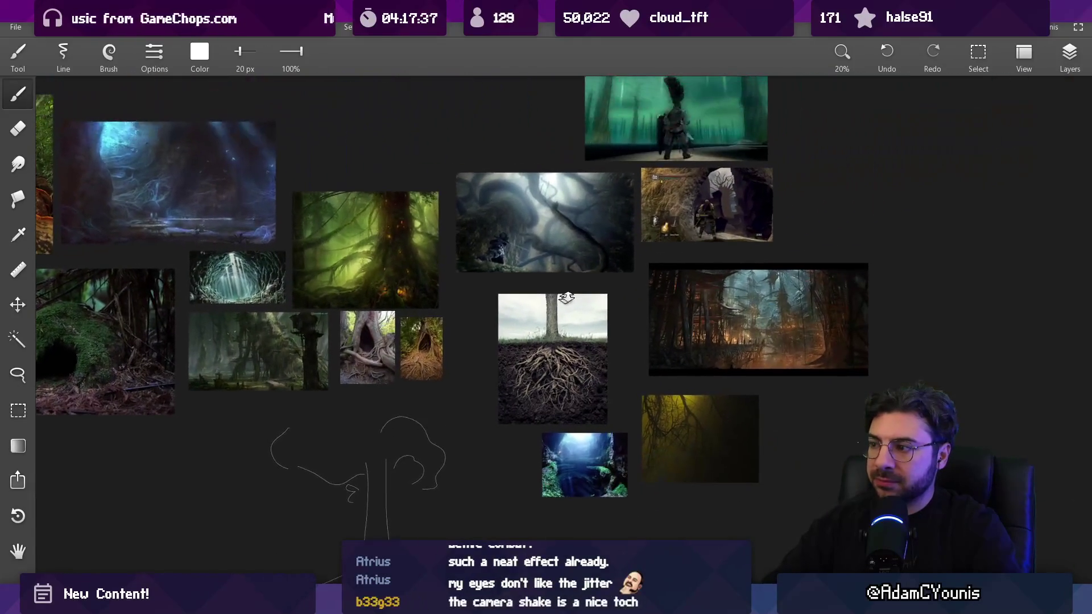
scroll(562, 356, "down", 2)
mouse_move(606, 347)
left_mouse_down()
mouse_move(754, 273)
mouse_move(439, 305)
mouse_move(503, 298)
mouse_move(312, 379)
mouse_move(485, 310)
mouse_move(493, 218)
left_mouse_up()
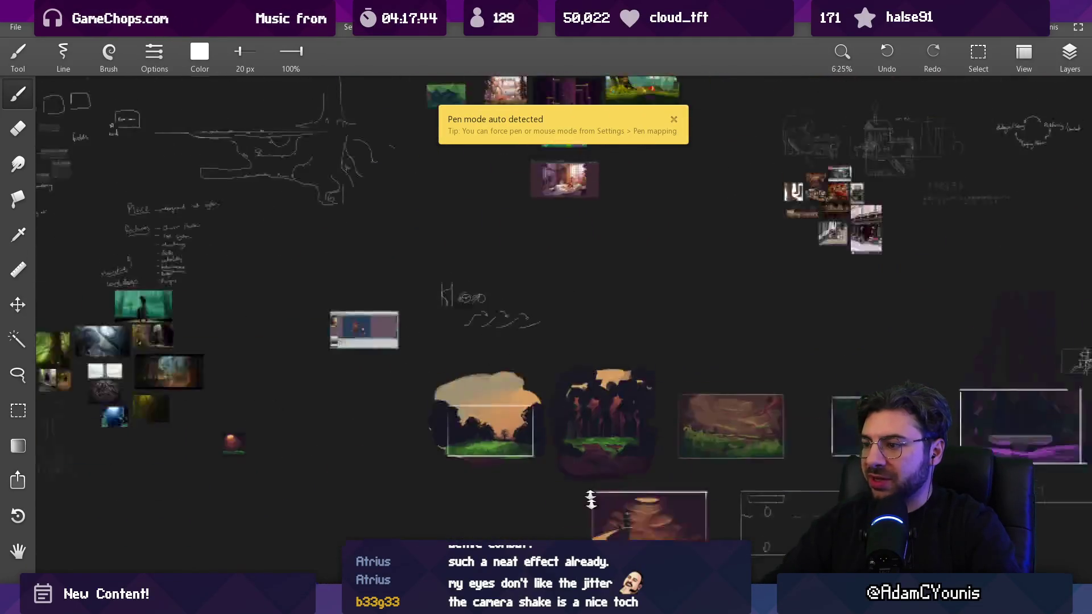
mouse_move(729, 358)
left_mouse_down()
mouse_move(489, 284)
mouse_move(402, 182)
mouse_move(390, 114)
left_mouse_up()
left_click_drag(617, 163, 531, 253)
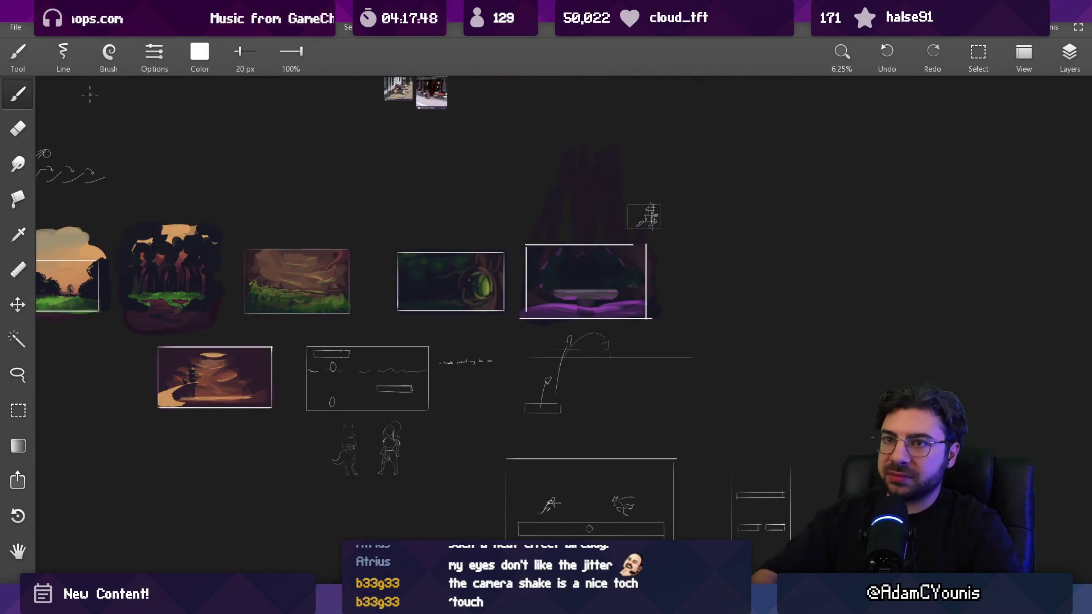
left_click(15, 27)
mouse_move(32, 50)
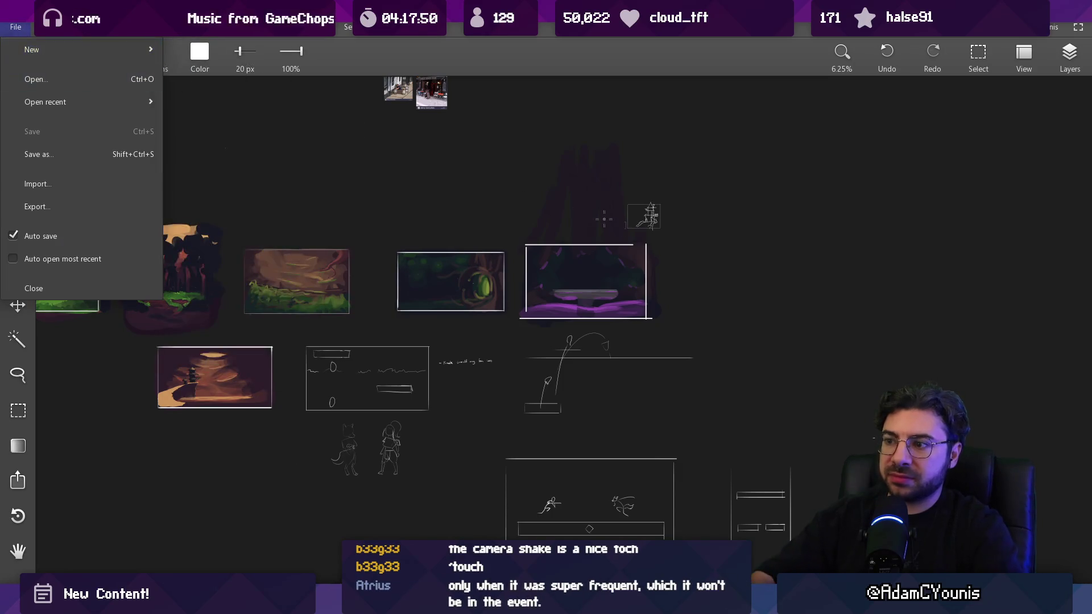
left_click(659, 276)
left_click_drag(664, 280, 650, 285)
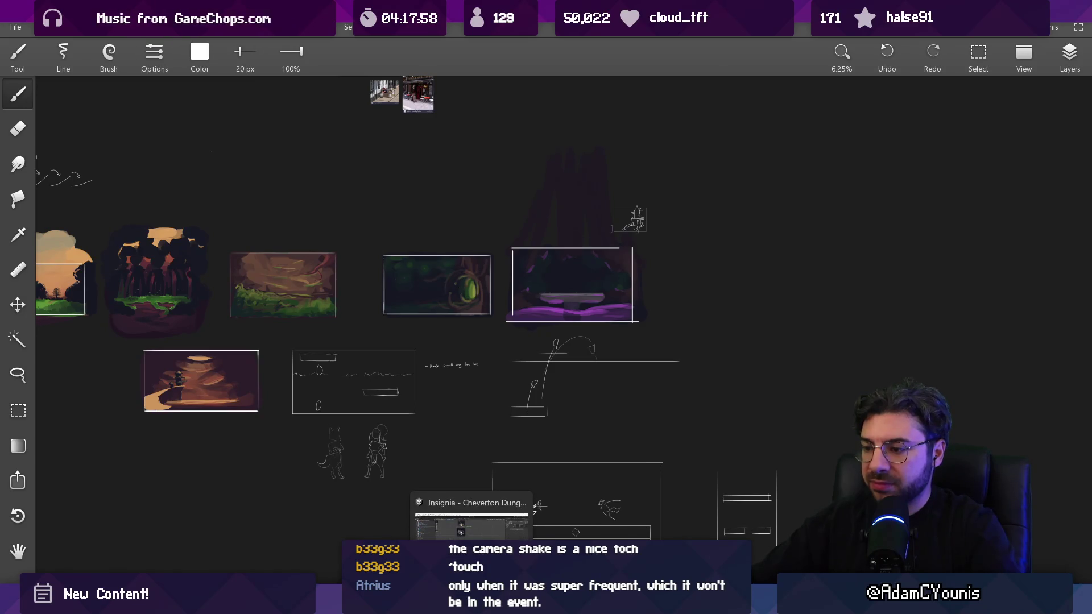
Step: Paste the tree-boss painting from Figma and scale it up right of the purple arena image
left_click(471, 602)
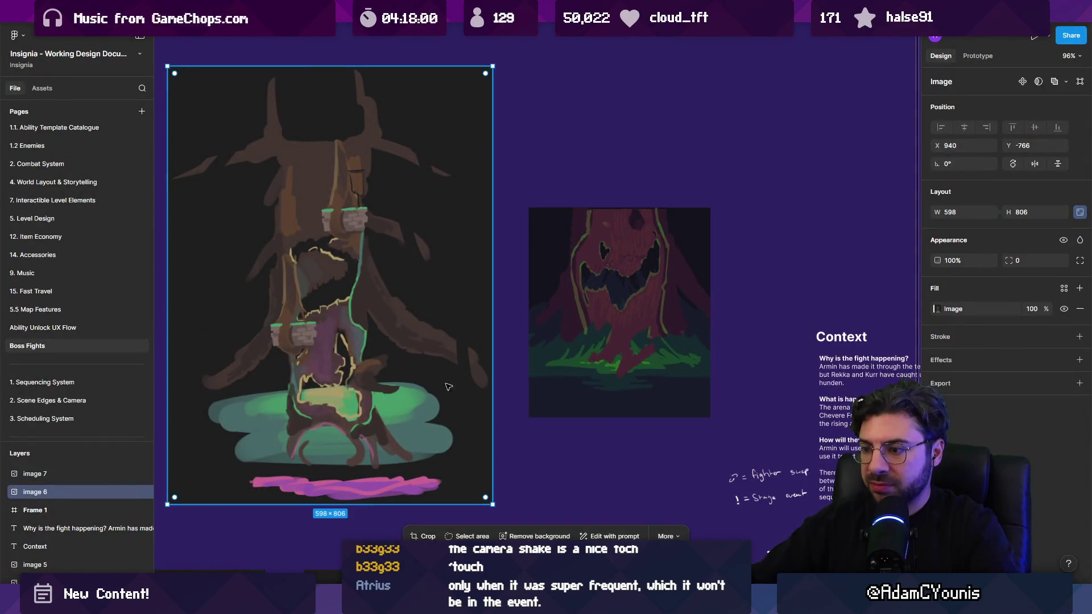
key("alt+Tab")
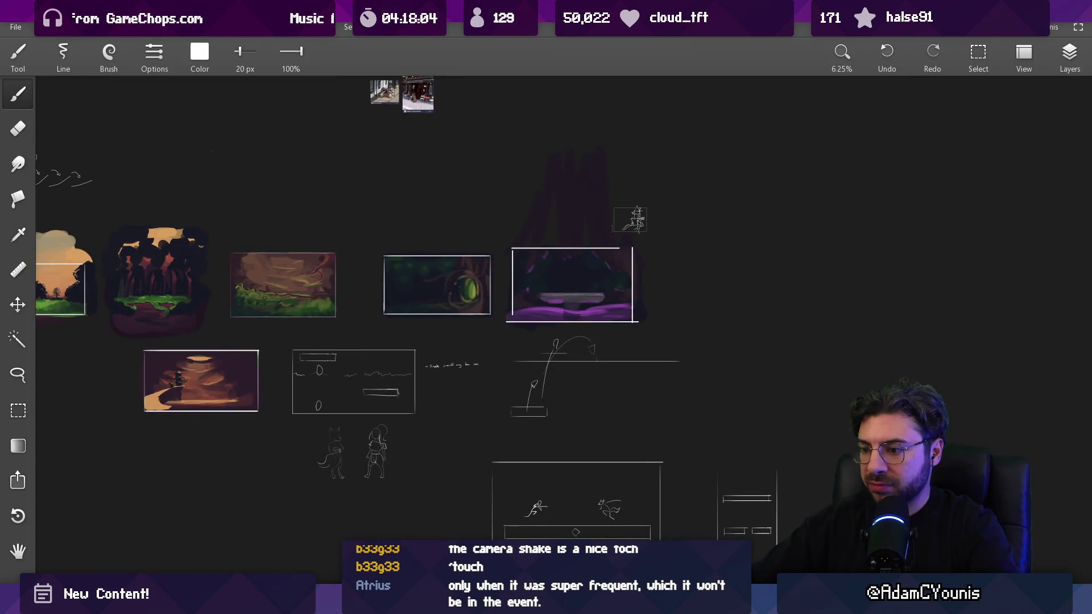
key("alt+Tab")
key("alt+Tab")
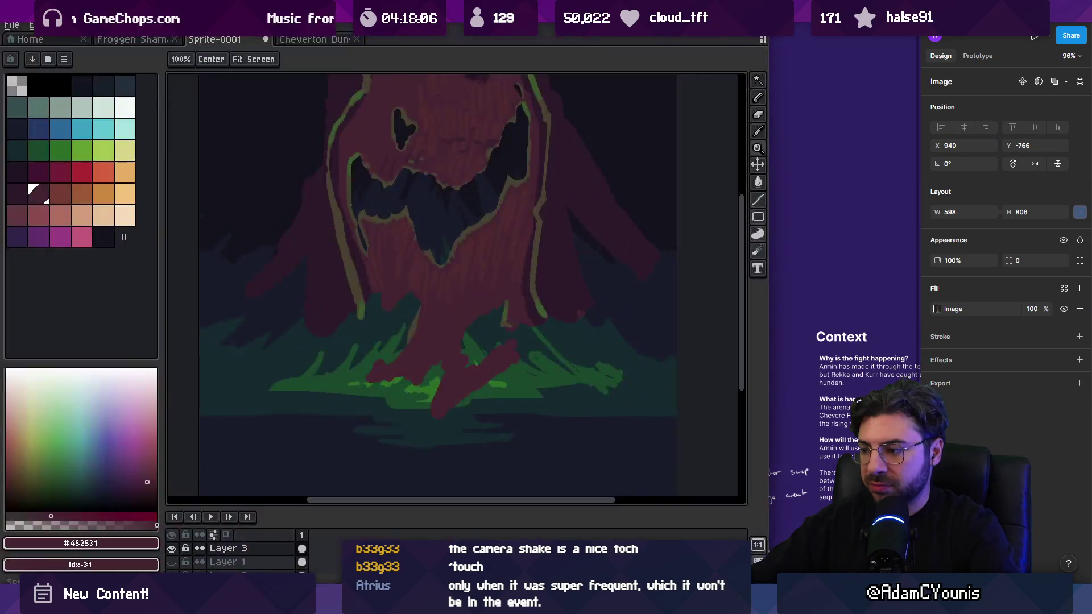
key("ctrl+v")
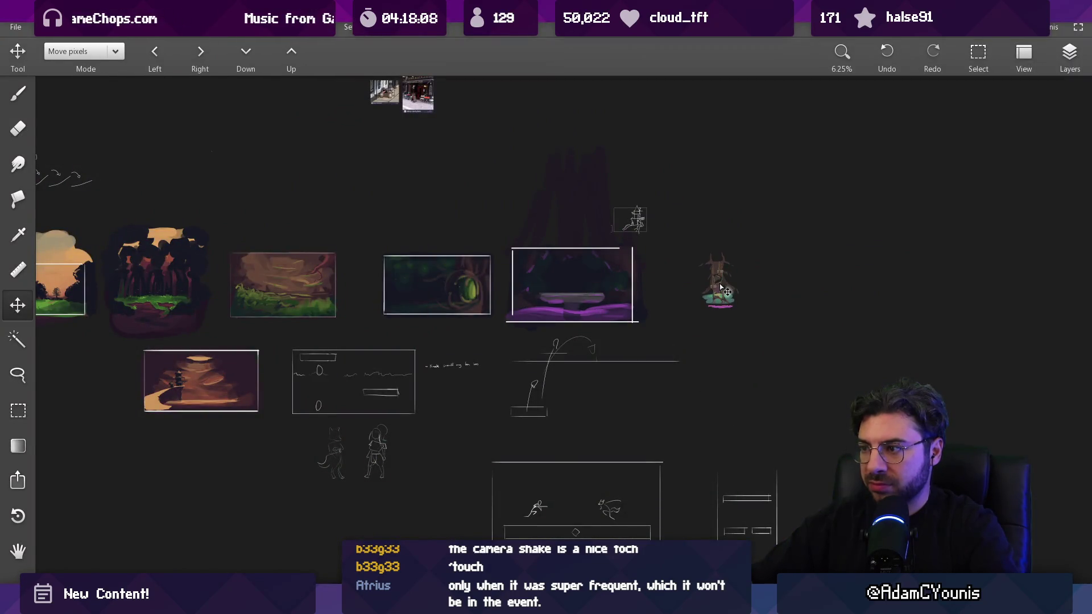
left_click(722, 289)
left_click_drag(740, 245, 808, 183)
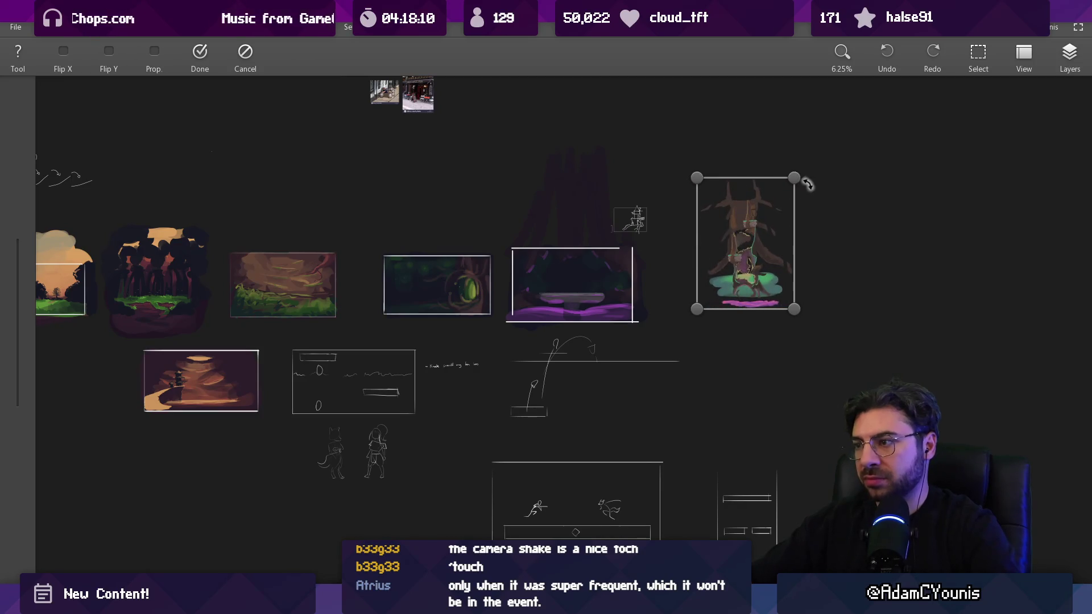
key("Return")
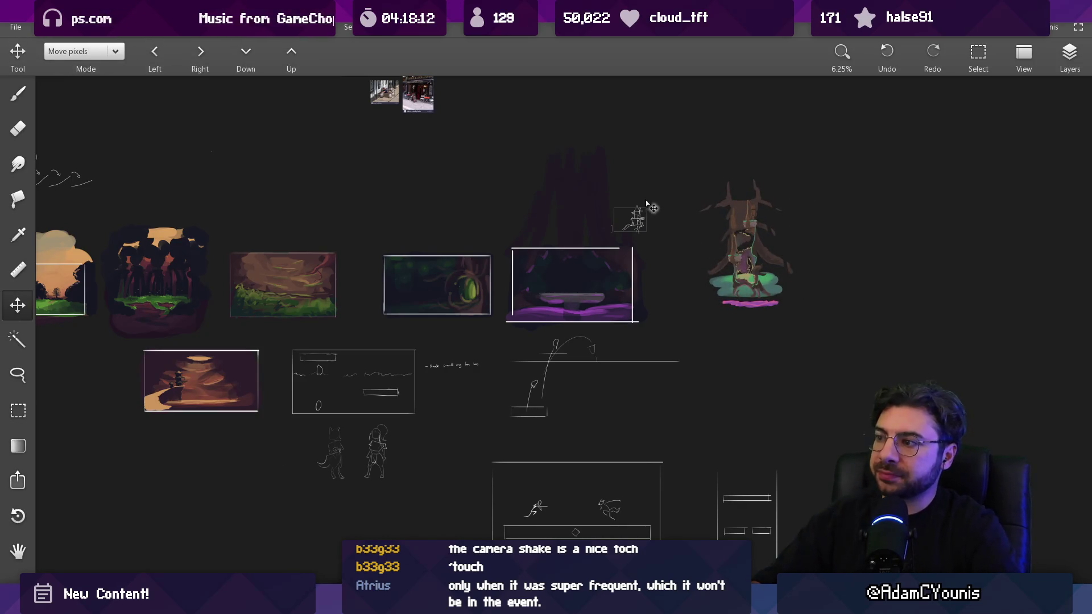
scroll(724, 240, "up", 8)
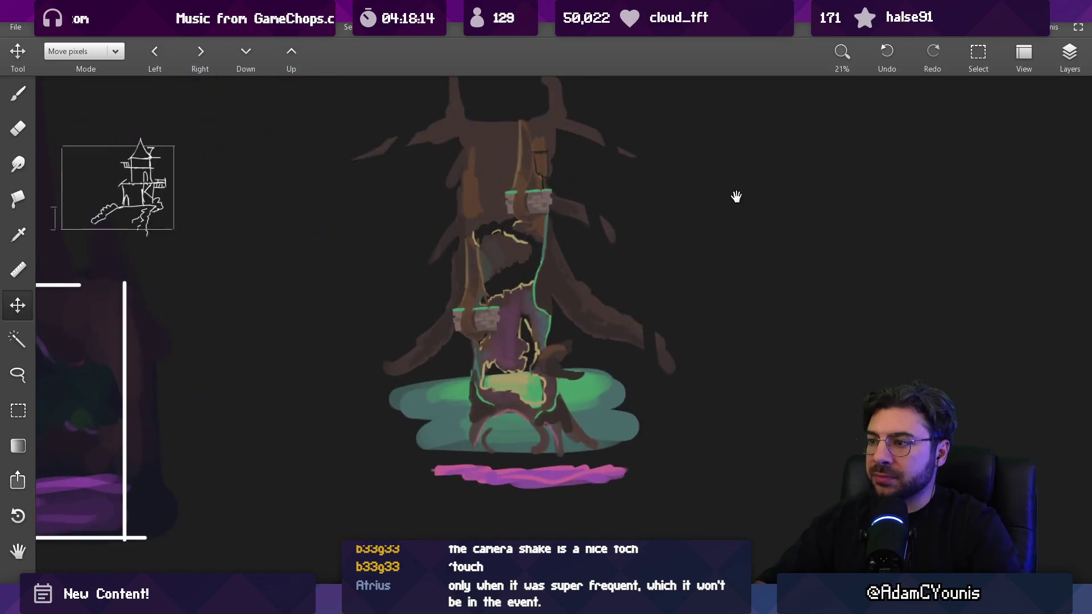
Step: Handwrite '3 set pieces' with the white brush beside the tree painting
key("b")
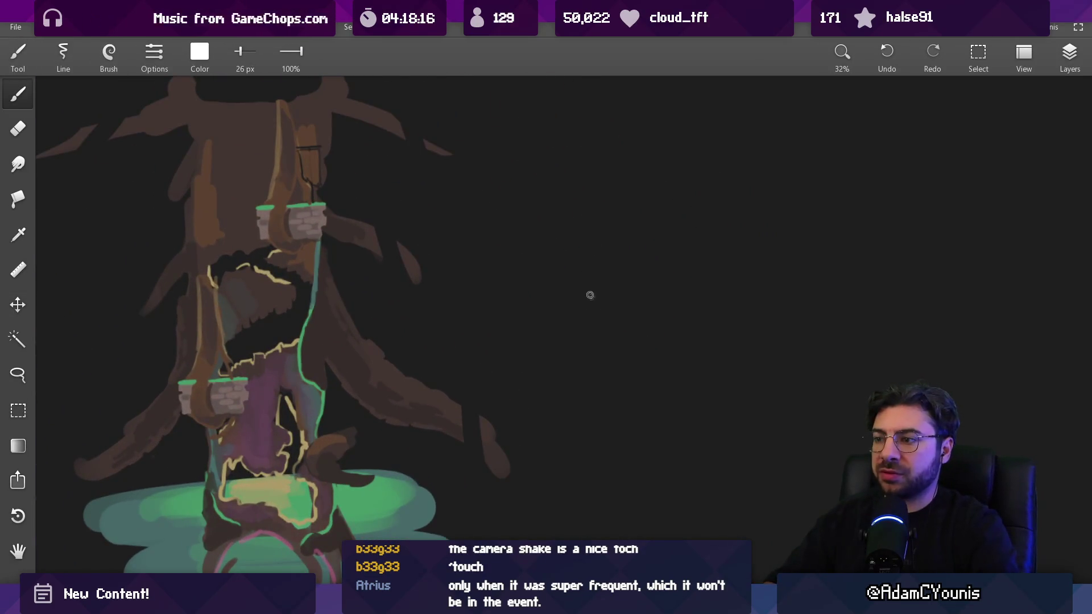
scroll(589, 295, "up", 3)
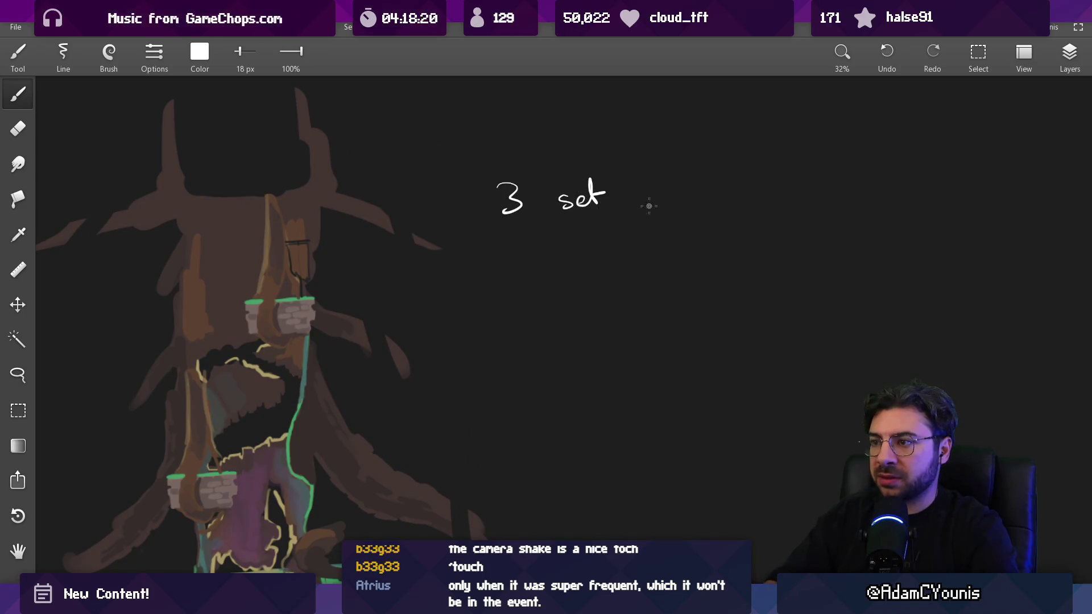
left_click_drag(693, 193, 717, 193)
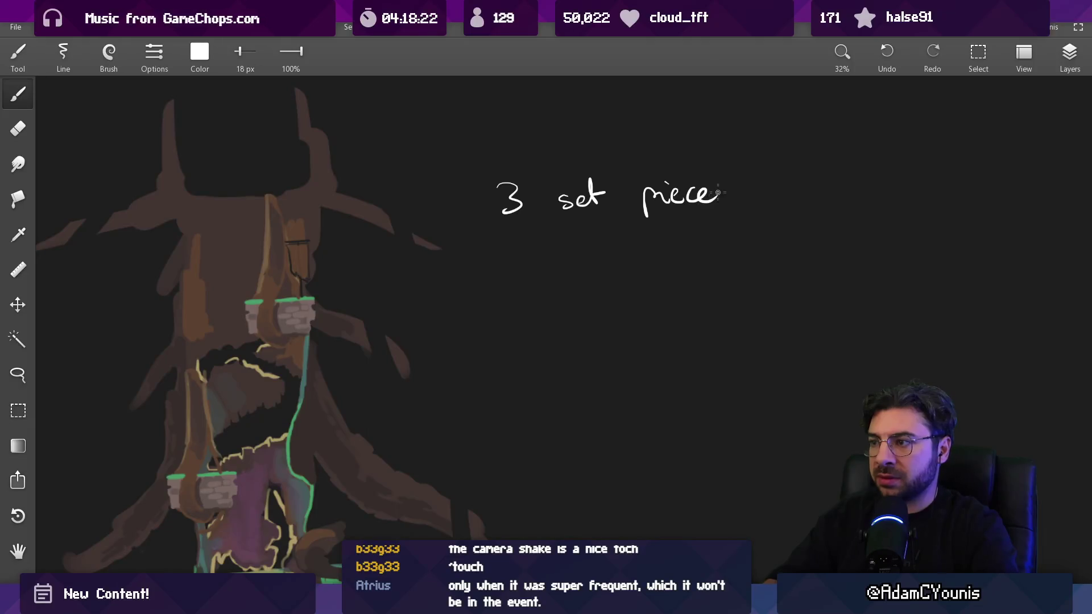
scroll(681, 203, "up", 5)
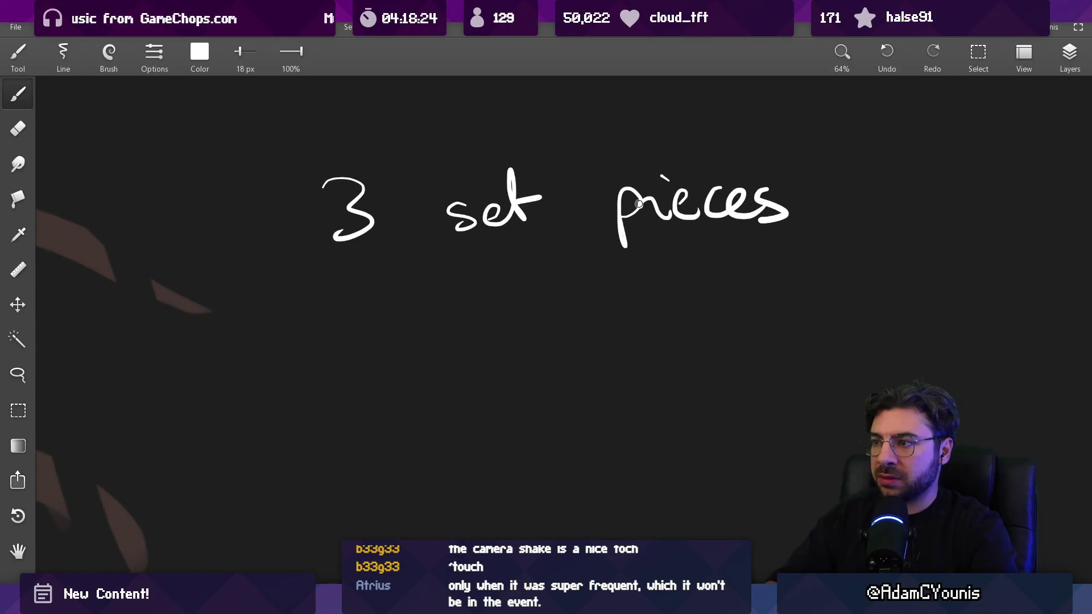
scroll(637, 228, "down", 5)
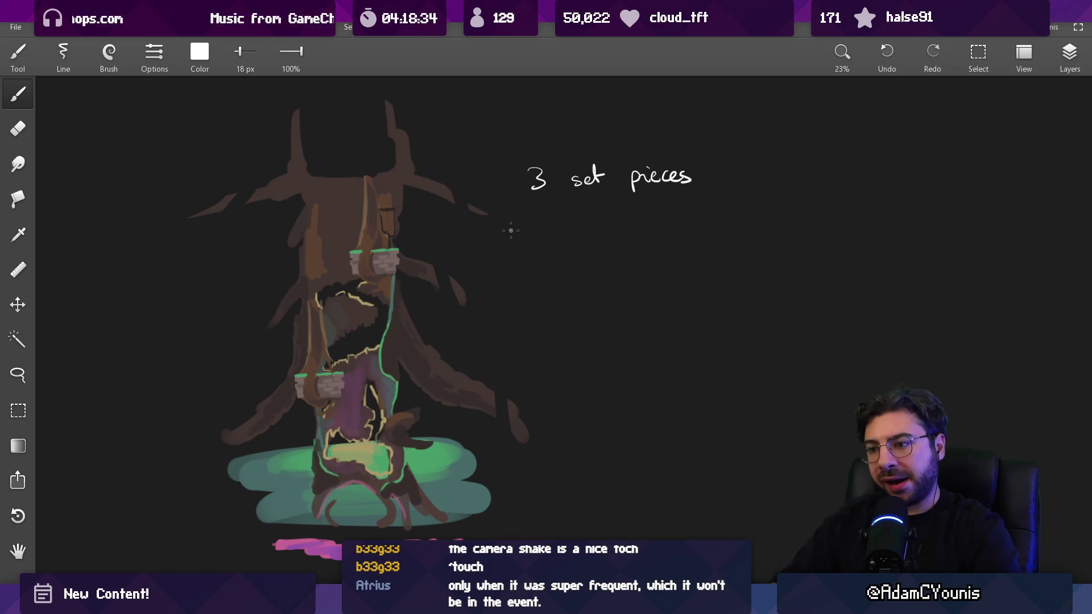
scroll(510, 230, "up", 3)
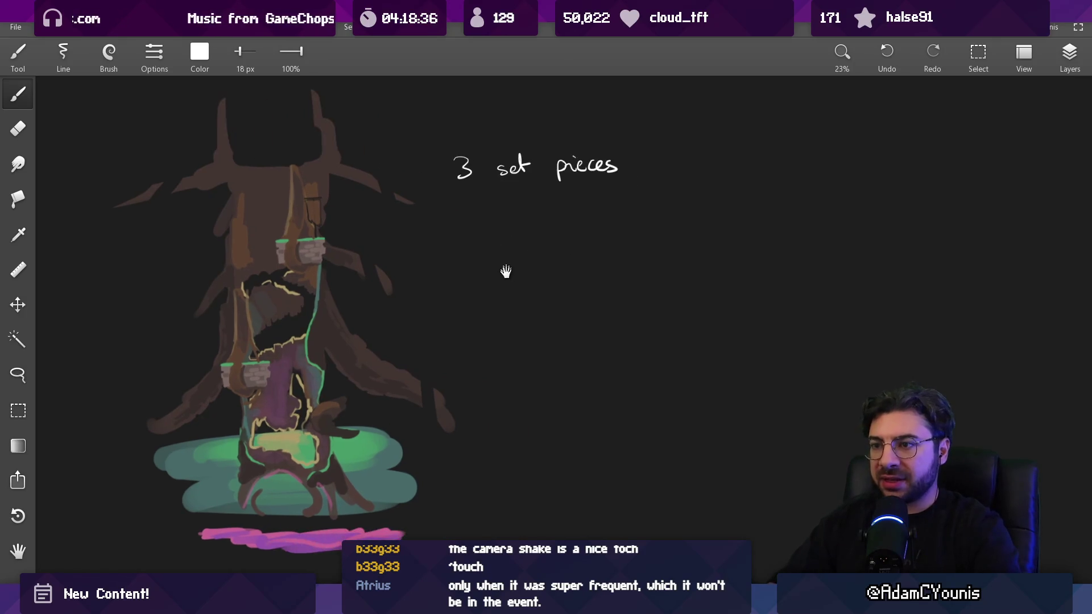
Step: With a thicker brush, outline a white L-shaped block below the note
key("bracketright")
key("bracketright")
mouse_move(480, 295)
left_mouse_down()
mouse_move(458, 275)
mouse_move(427, 306)
left_mouse_up()
mouse_move(424, 259)
left_mouse_down()
mouse_move(523, 309)
mouse_move(424, 310)
mouse_move(429, 273)
mouse_move(446, 284)
mouse_move(455, 260)
left_mouse_up()
Step: Fill the upper white block and trim its edges with a smaller eraser
key("bracketright")
key("bracketright")
key("bracketright")
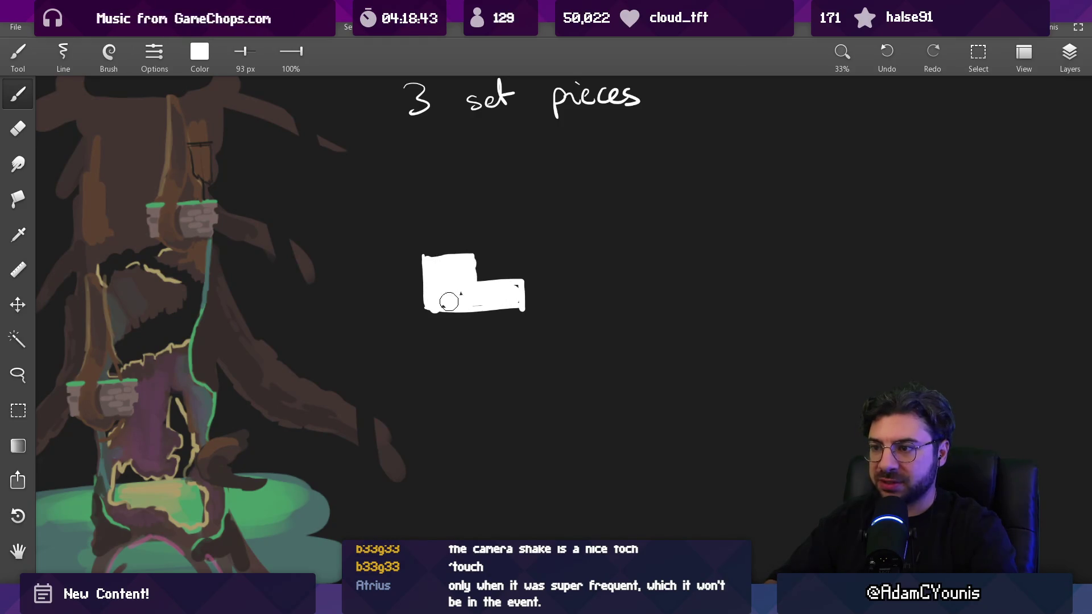
key("e")
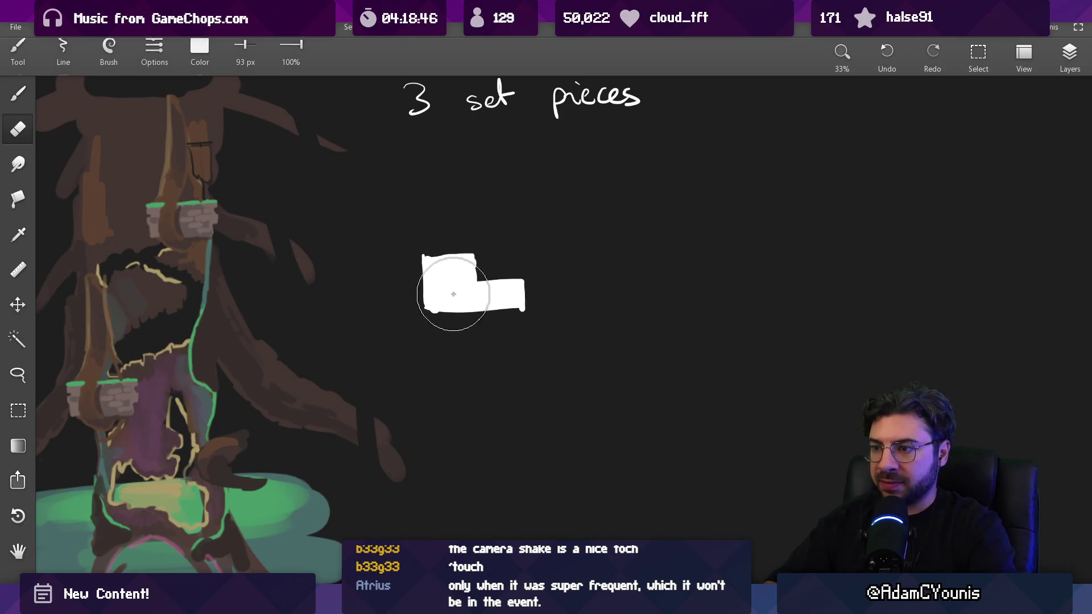
key("bracketleft")
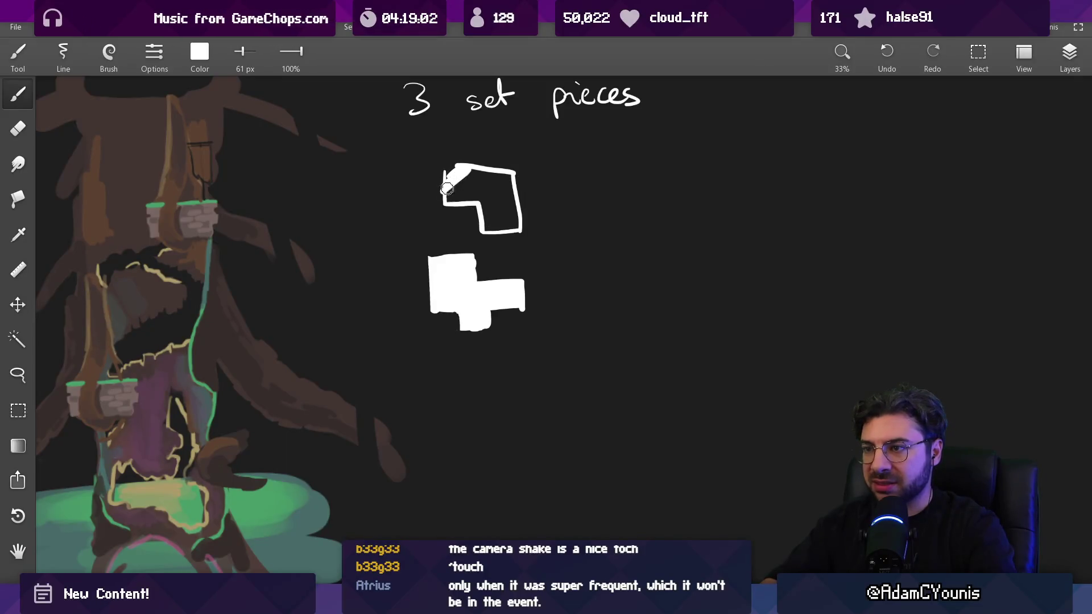
left_click_drag(501, 180, 487, 228)
key("bracketleft")
key("bracketleft")
key("bracketleft")
left_click_drag(500, 187, 455, 202)
Step: Try moving the upper block with the Lasso, undo it, and recentre the shapes
key("l")
mouse_move(427, 159)
left_mouse_down()
mouse_move(531, 173)
mouse_move(504, 245)
left_mouse_up()
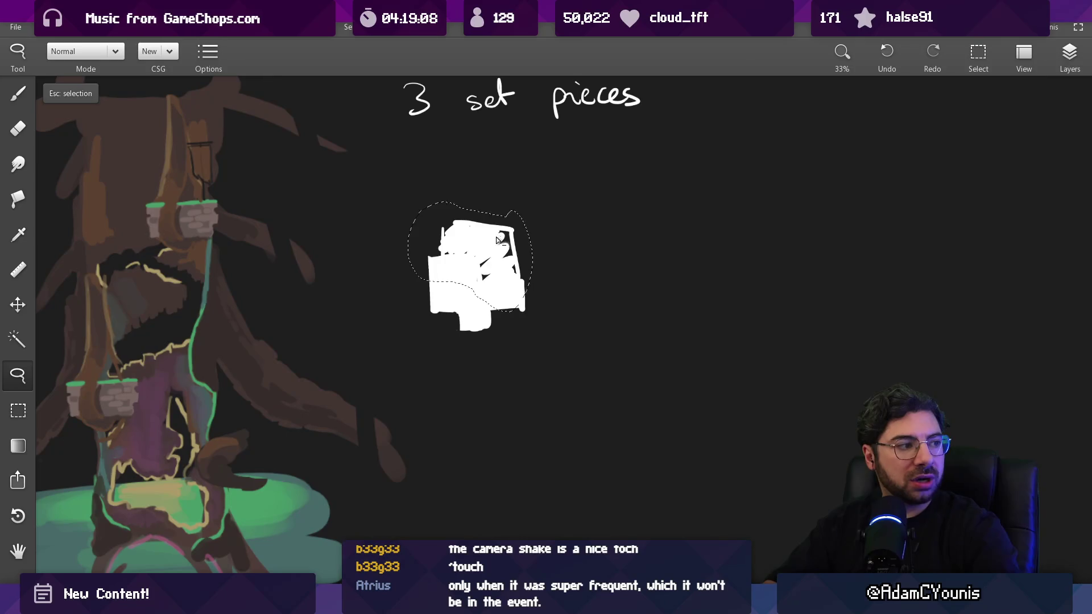
key("ctrl+z")
key("Escape")
key("b")
key("bracketright")
key("bracketright")
key("bracketright")
key("bracketright")
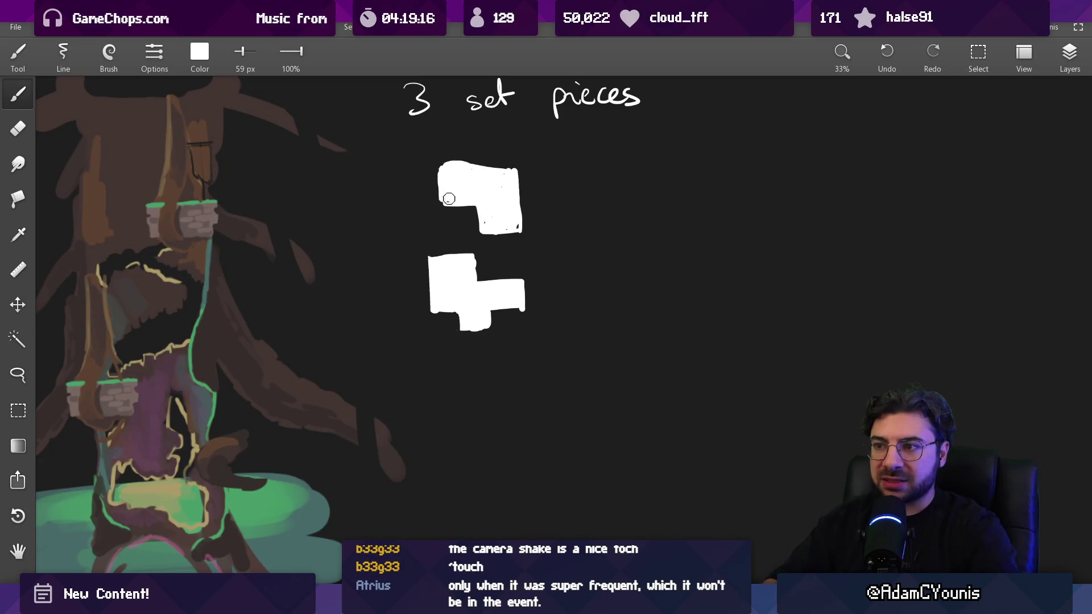
key("e")
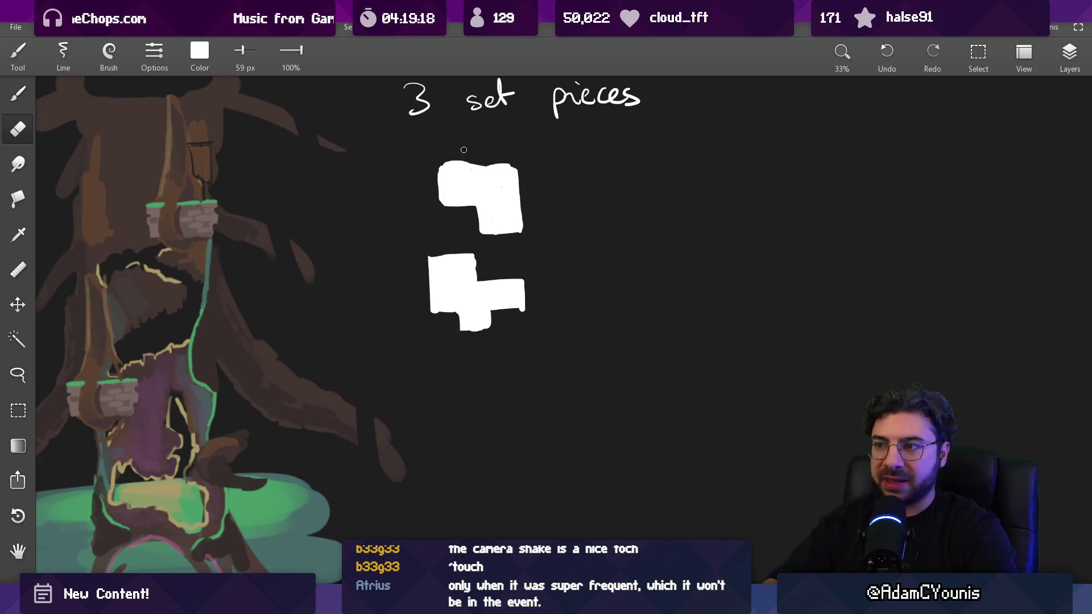
left_click_drag(518, 174, 550, 195)
scroll(550, 195, "down", 2)
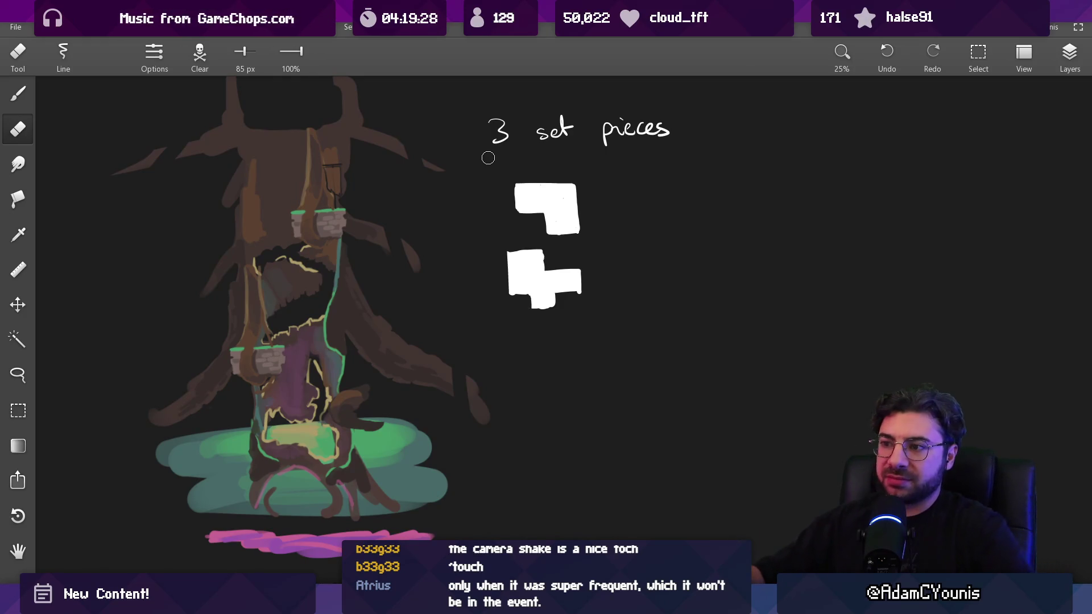
Step: Paint notches into the bottom right edge of the lower white block
scroll(540, 307, "up", 3)
left_click(574, 274)
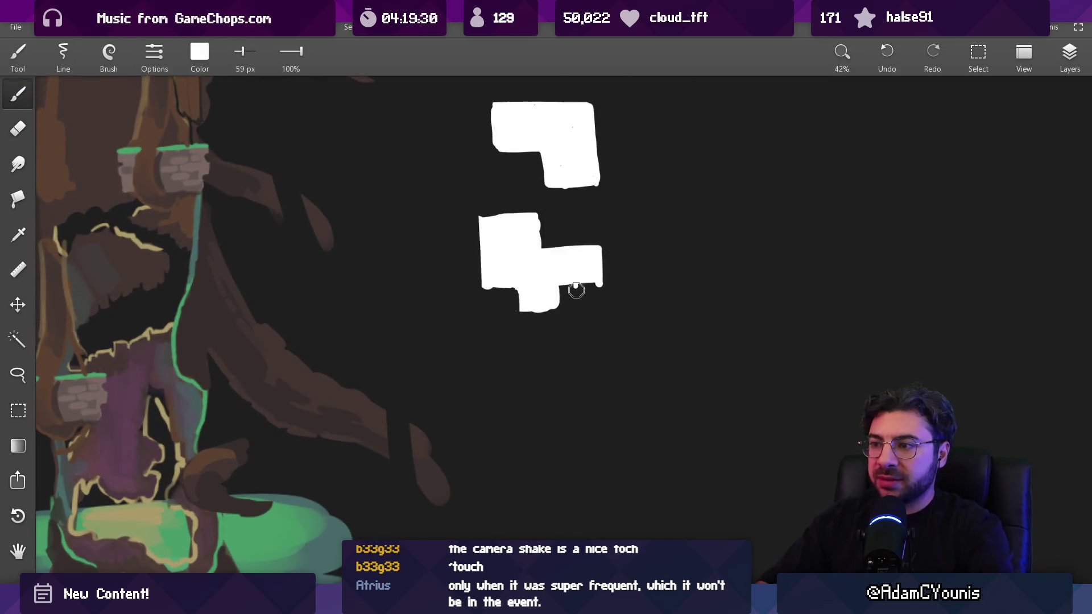
left_click_drag(575, 289, 575, 297)
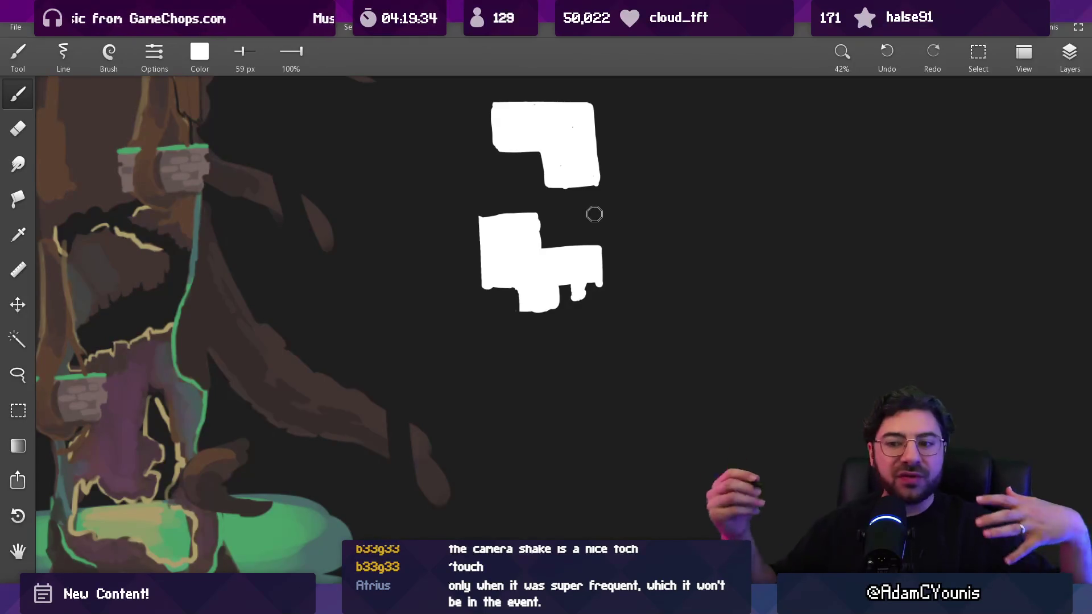
scroll(481, 263, "down", 2)
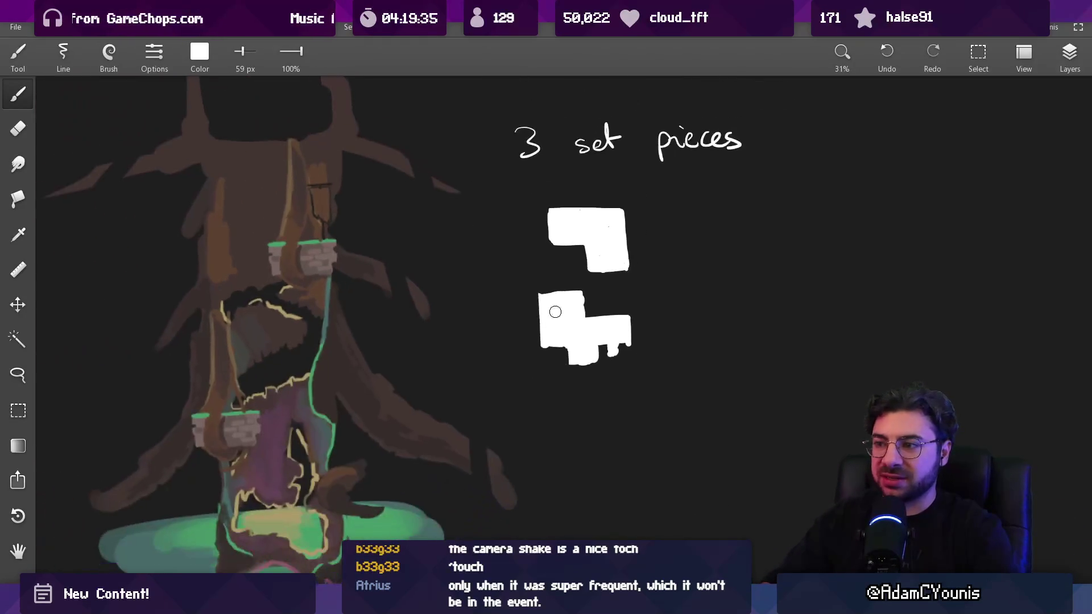
Step: Pan to the tree and note, then draw and undo a test circle on the tree top
mouse_move(555, 312)
left_mouse_down()
mouse_move(619, 237)
mouse_move(665, 229)
mouse_move(638, 235)
left_mouse_up()
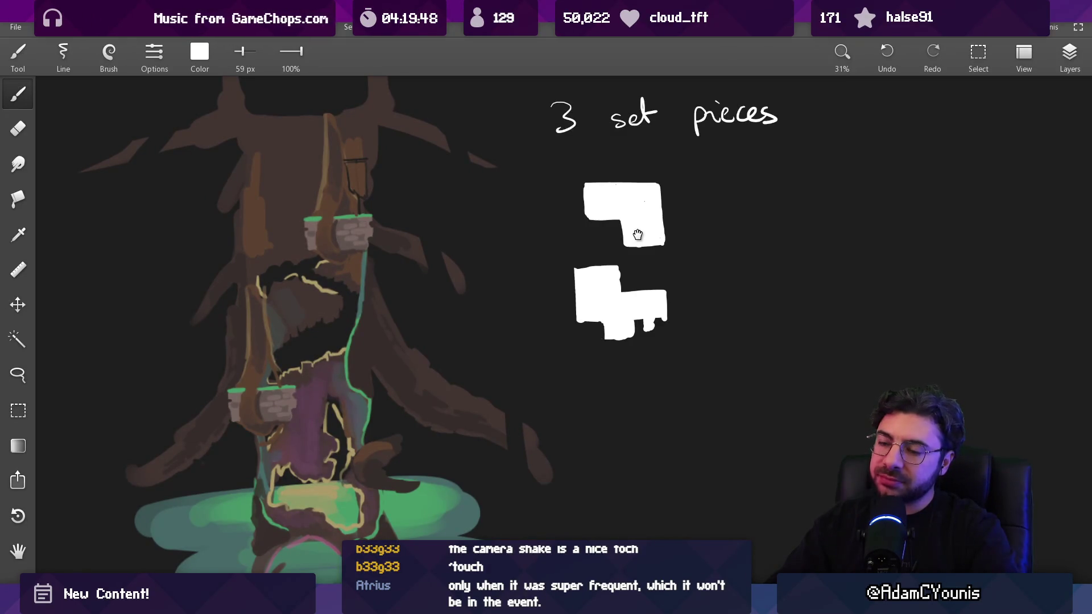
scroll(365, 214, "up", 2)
left_click_drag(398, 141, 397, 143)
key("ctrl+z")
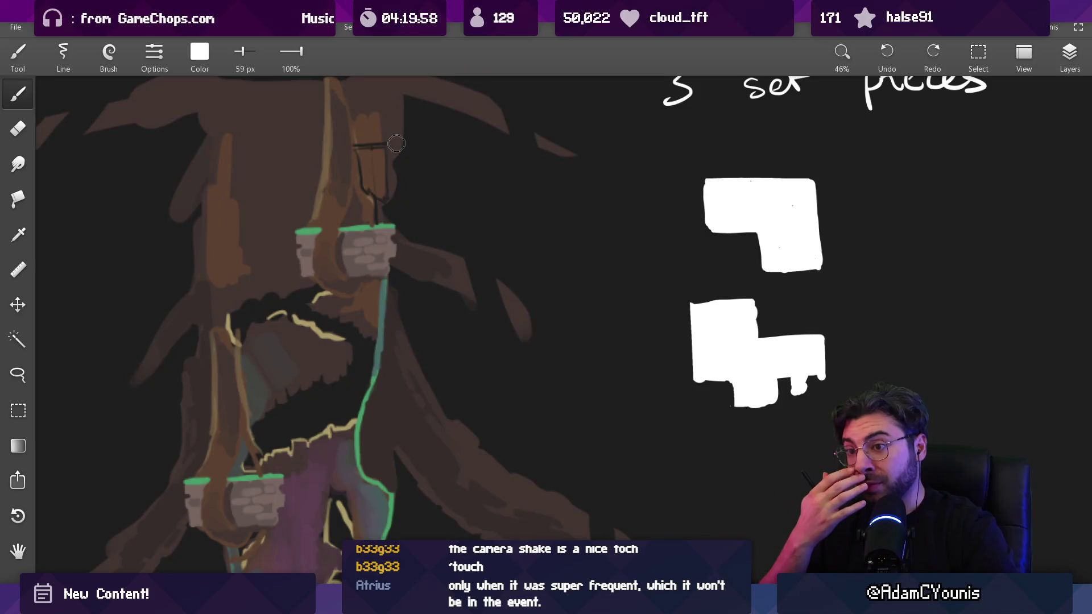
scroll(694, 482, "down", 3)
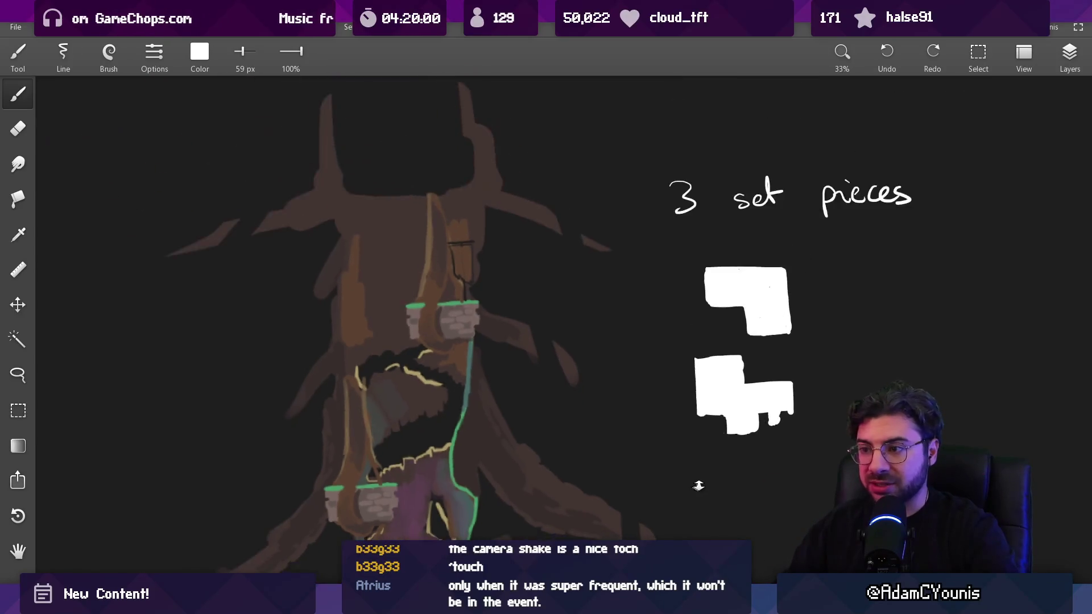
scroll(667, 445, "up", 1)
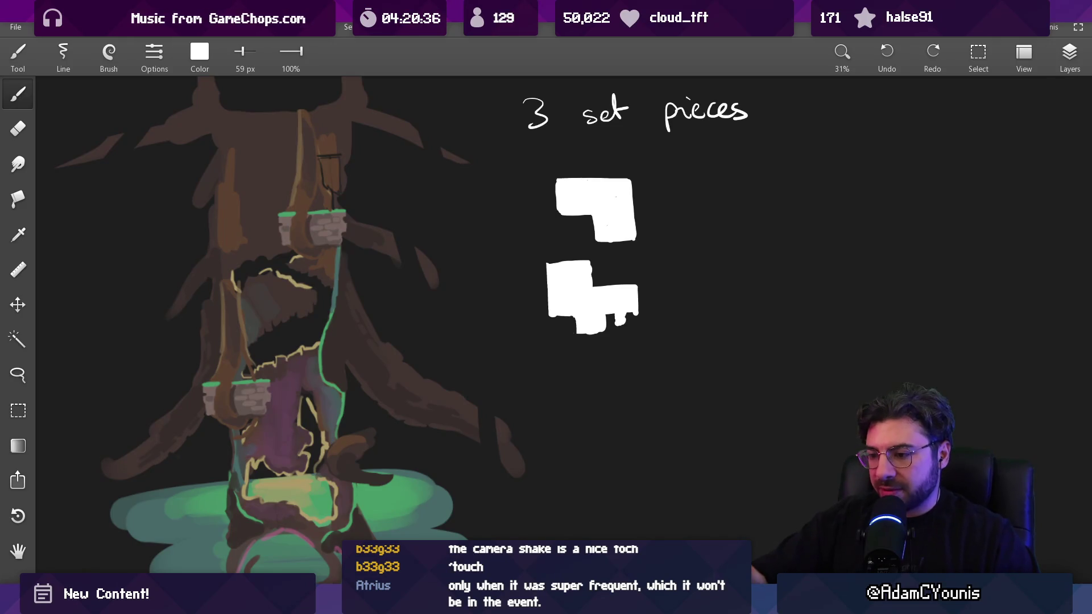
key("alt+Tab")
left_click(320, 47)
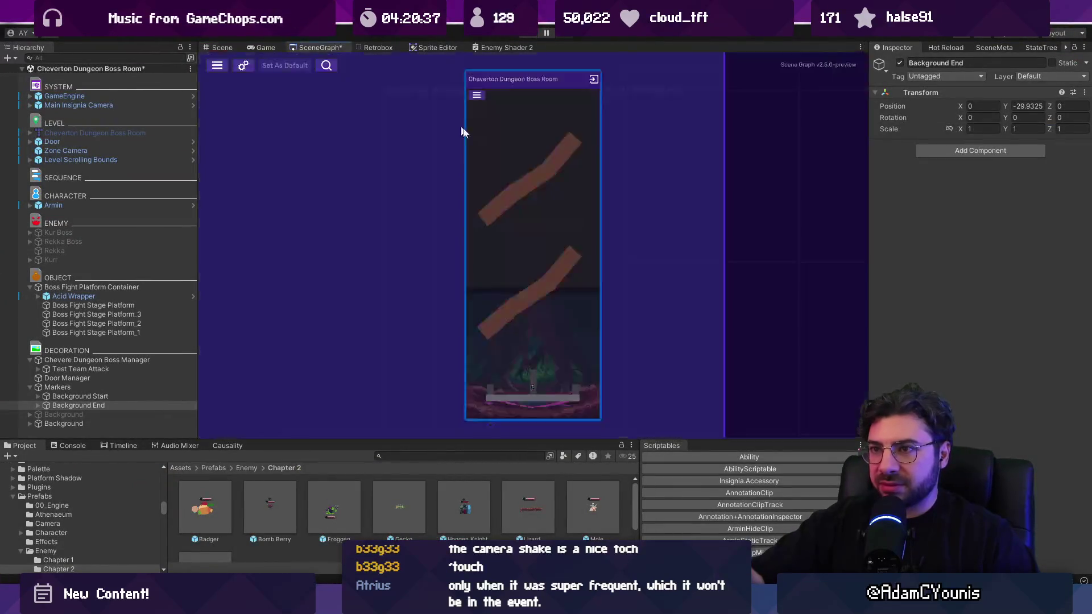
scroll(550, 219, "down", 5)
scroll(546, 224, "up", 3)
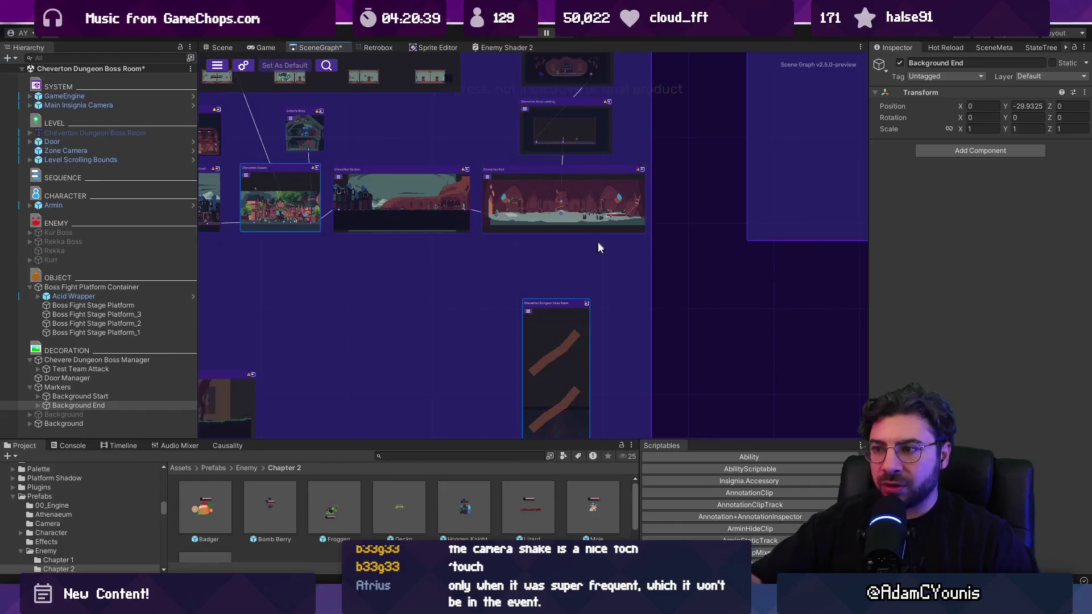
scroll(623, 190, "down", 5)
left_click_drag(601, 263, 534, 276)
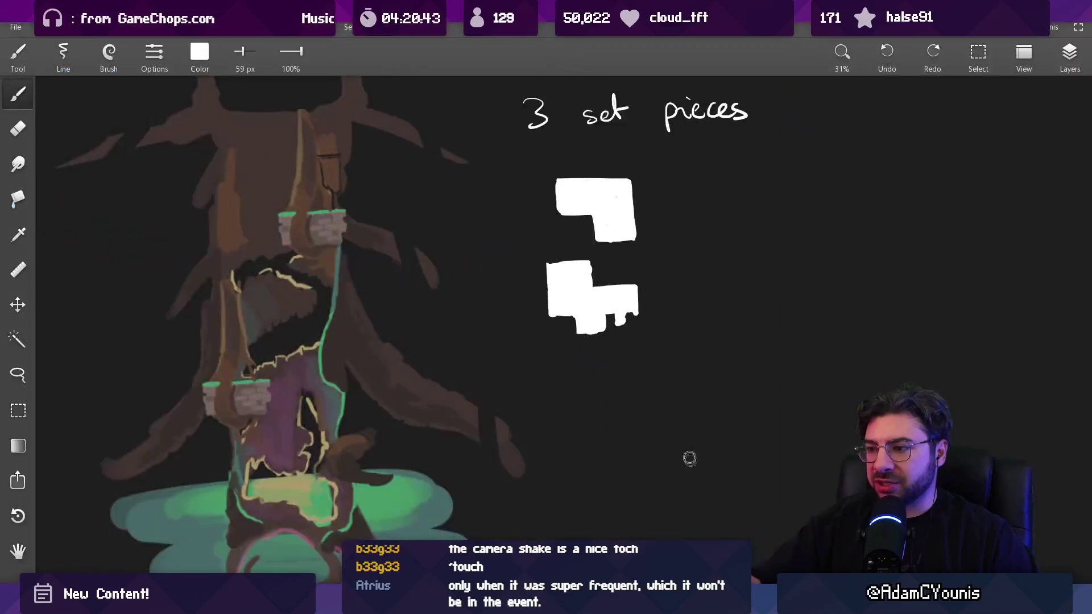
Step: Pan and zoom across the moodboard to the town-street painting
scroll(710, 363, "down", 5)
mouse_move(307, 345)
left_mouse_down()
mouse_move(755, 383)
mouse_move(548, 324)
mouse_move(885, 287)
mouse_move(844, 308)
mouse_move(724, 519)
mouse_move(609, 463)
mouse_move(653, 445)
mouse_move(675, 373)
left_mouse_up()
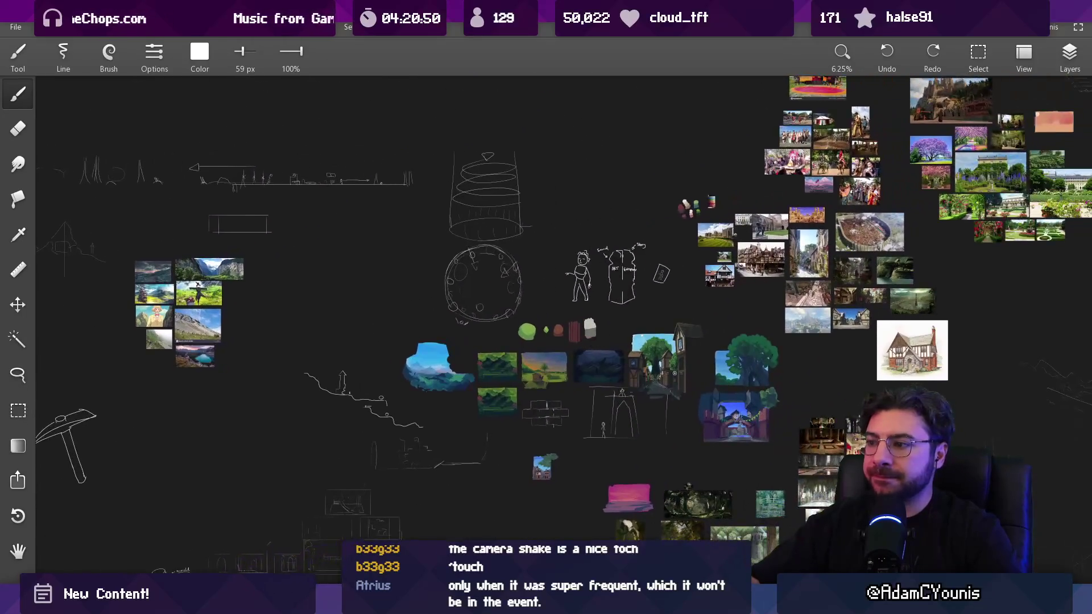
scroll(675, 373, "up", 10)
scroll(496, 372, "down", 5)
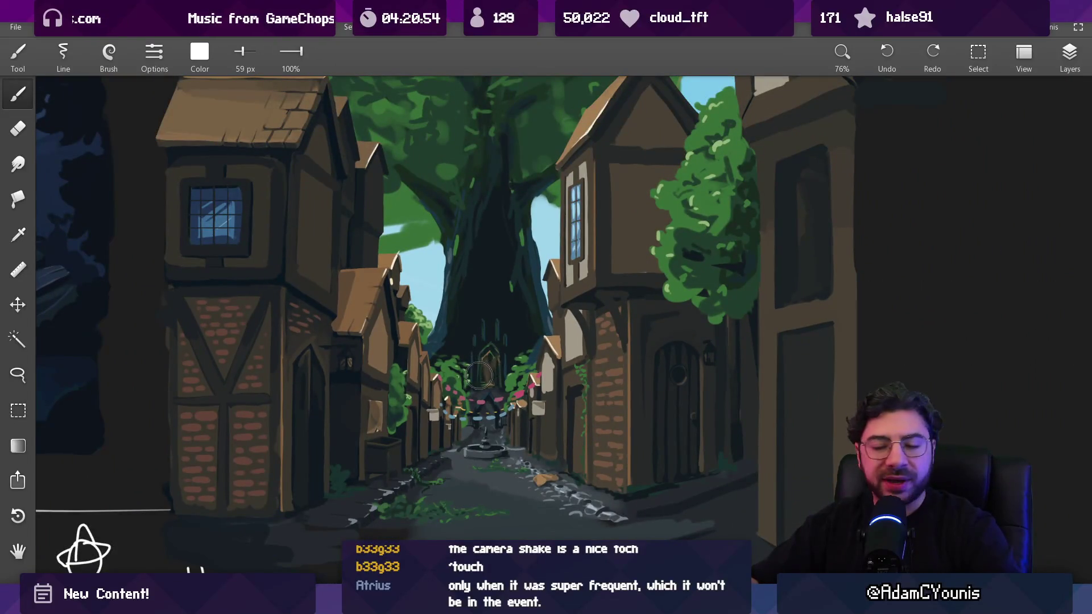
scroll(475, 388, "up", 1)
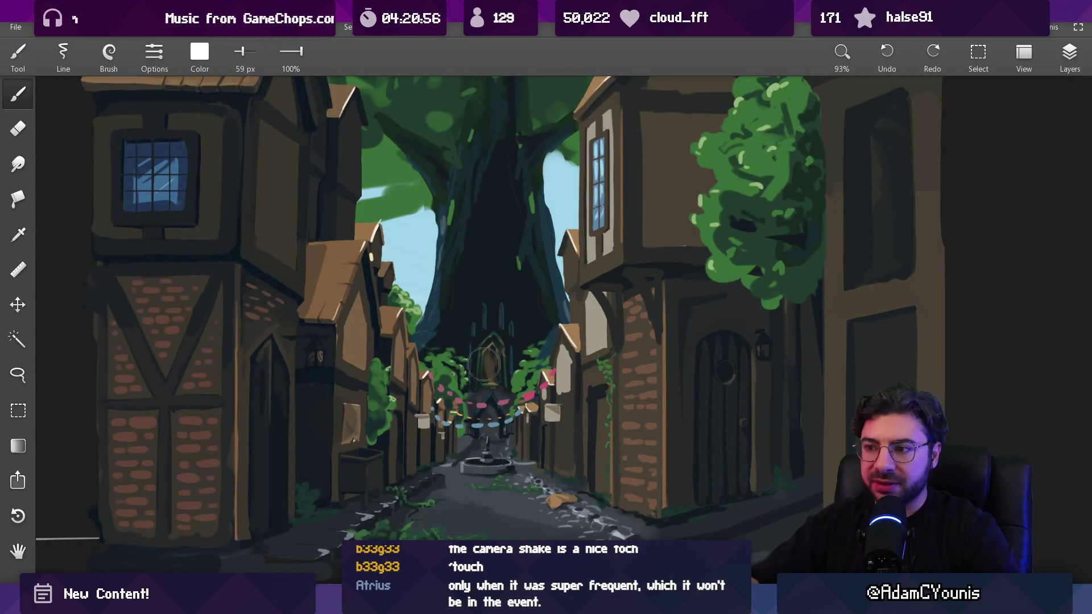
scroll(499, 363, "up", 6)
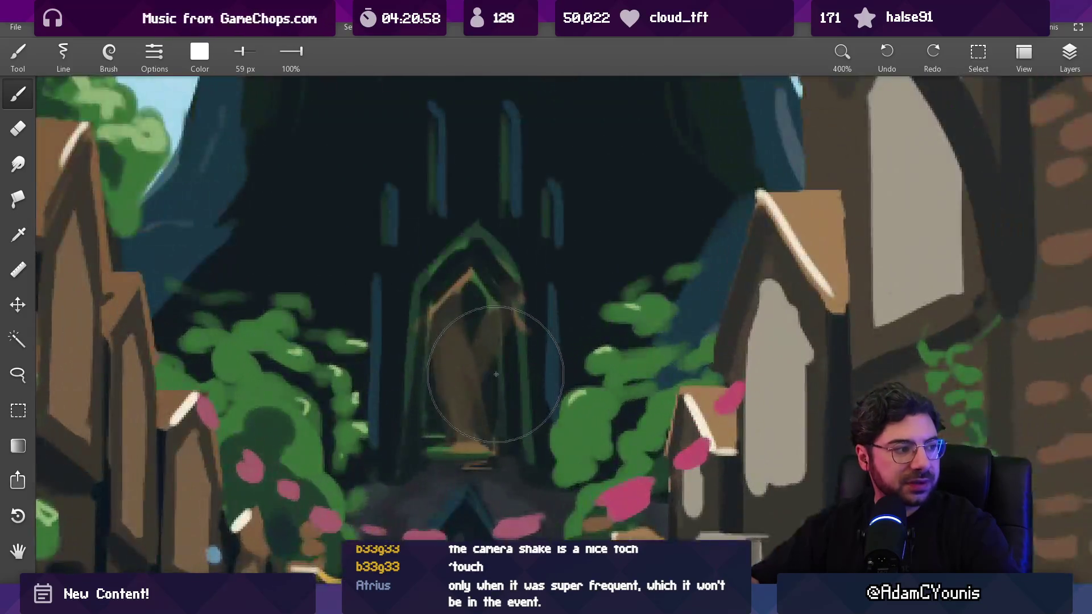
scroll(441, 346, "down", 2)
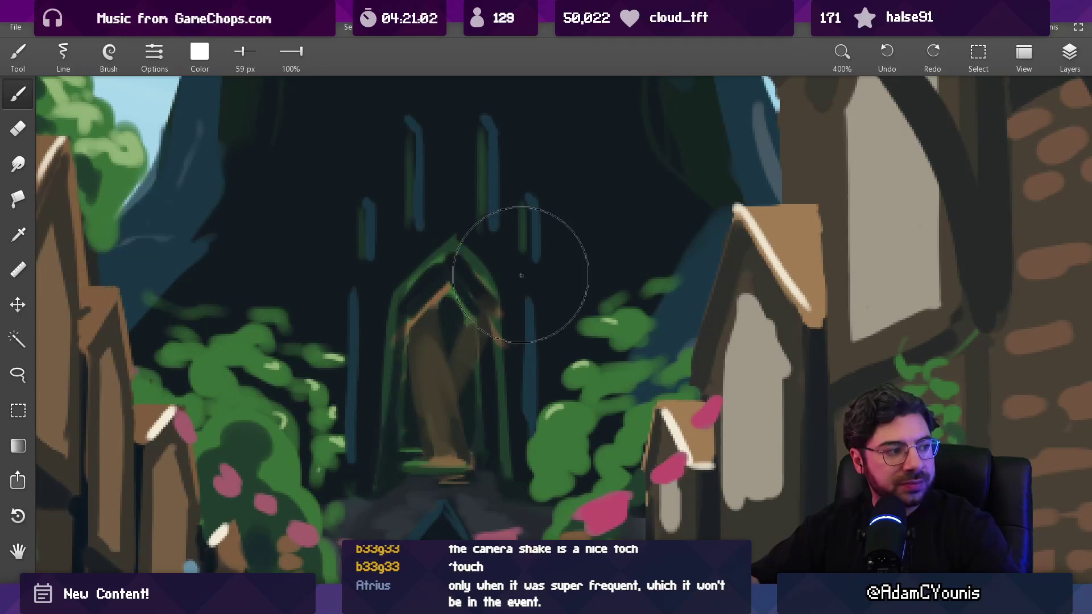
scroll(452, 398, "down", 4)
scroll(455, 378, "down", 5)
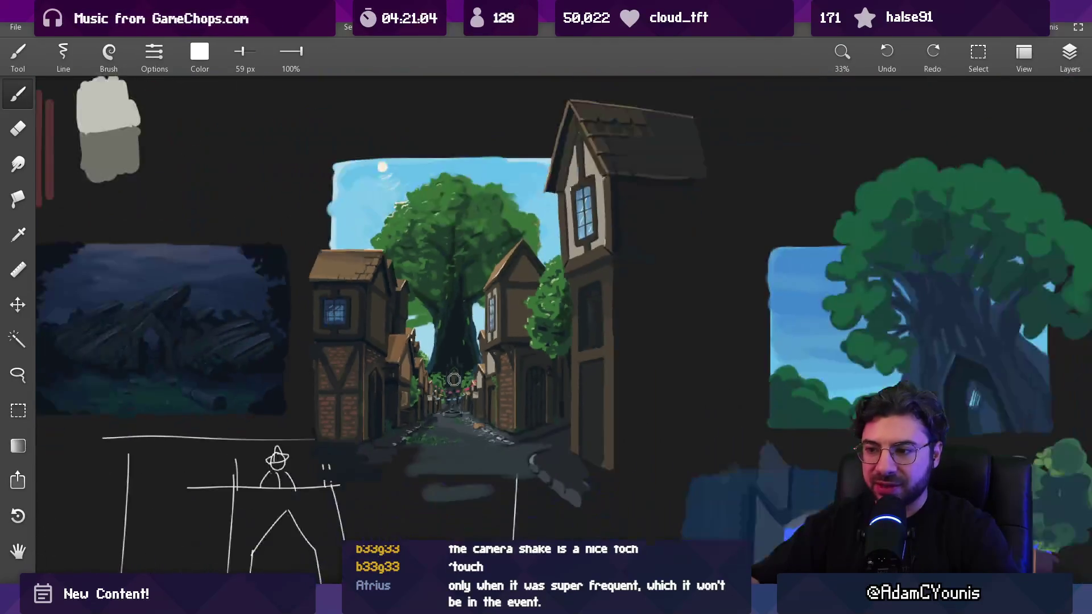
scroll(454, 379, "down", 4)
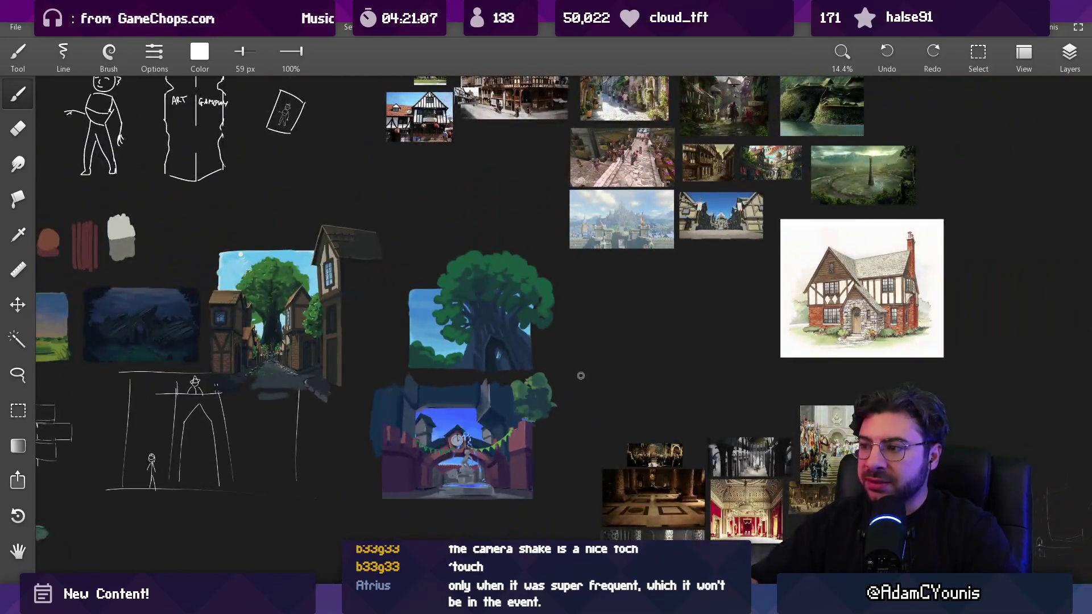
scroll(507, 368, "down", 3)
Step: Pan down to the tree sketch and undo a test horizontal stroke above it
mouse_move(367, 519)
left_mouse_down()
mouse_move(716, 301)
mouse_move(711, 180)
left_mouse_up()
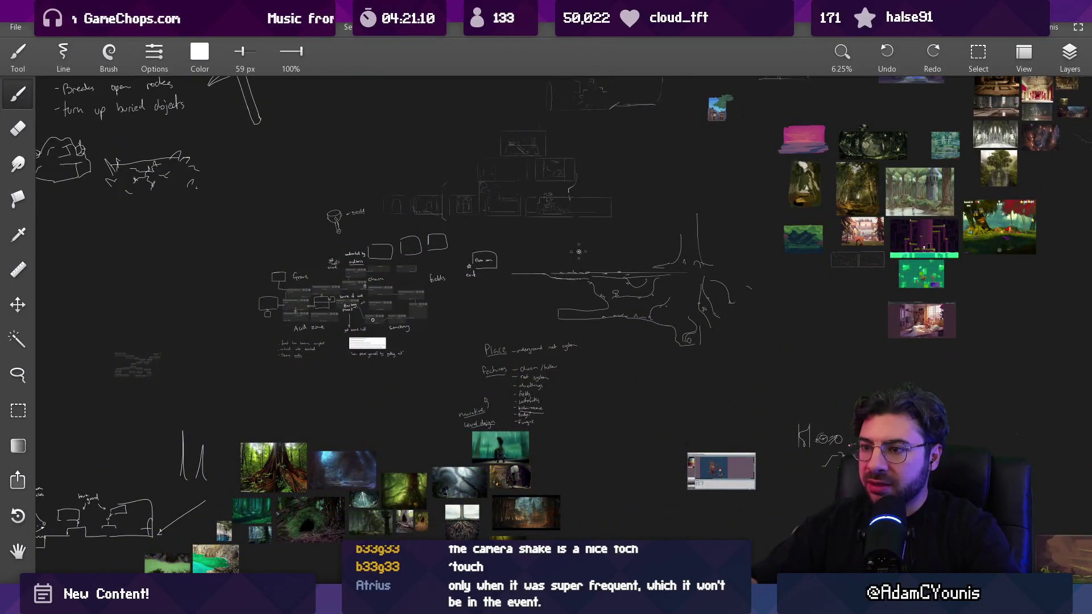
mouse_move(515, 441)
left_mouse_down()
mouse_move(691, 250)
mouse_move(853, 449)
mouse_move(961, 512)
mouse_move(563, 523)
mouse_move(238, 307)
left_mouse_up()
scroll(302, 305, "right", 10)
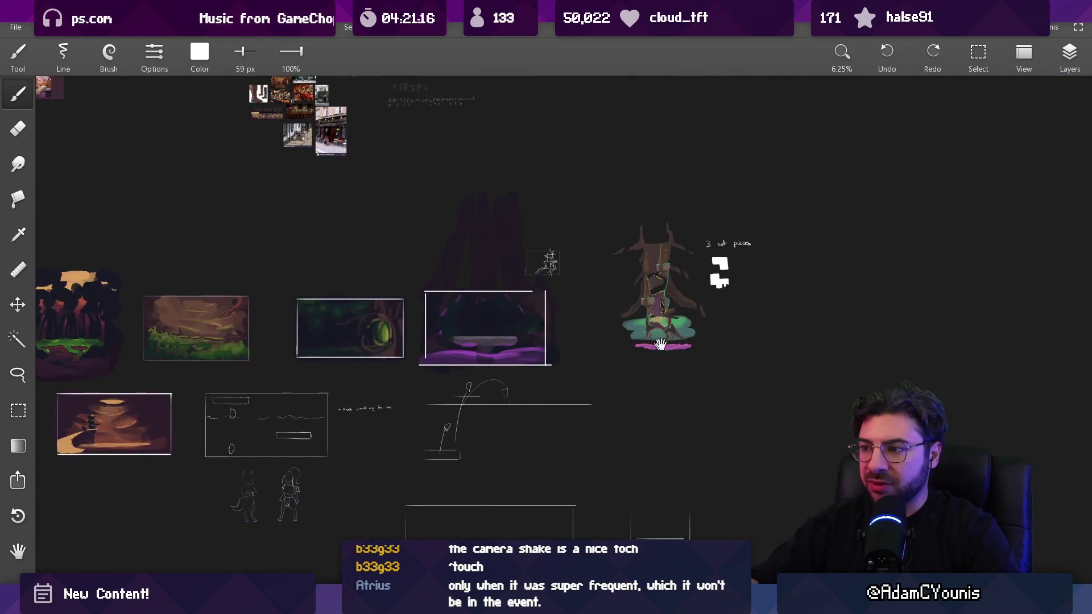
scroll(592, 286, "up", 5)
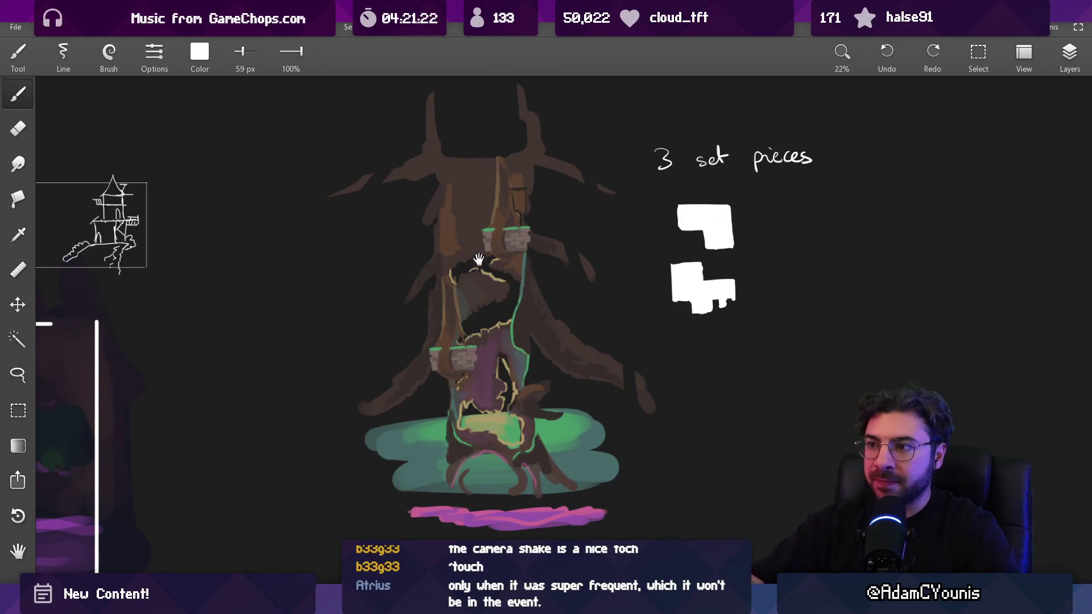
left_click_drag(479, 259, 505, 380)
left_click_drag(374, 182, 548, 181)
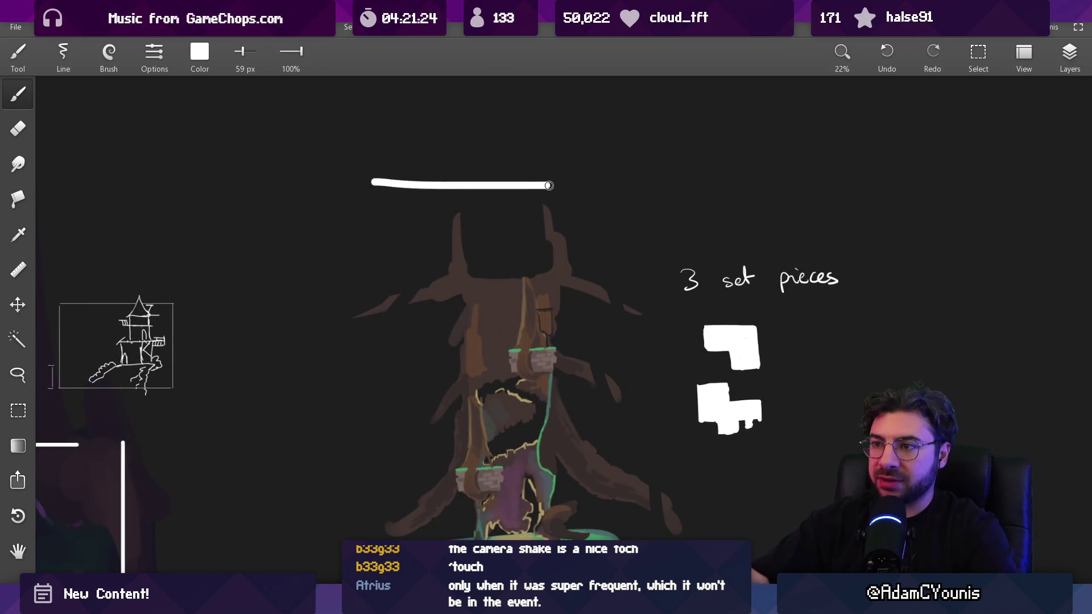
key("ctrl+z")
Step: Switch to Unity and zoom into the Cheverton Hall room in the level graph
scroll(570, 362, "down", 5)
key("alt+Tab")
double_click(568, 247)
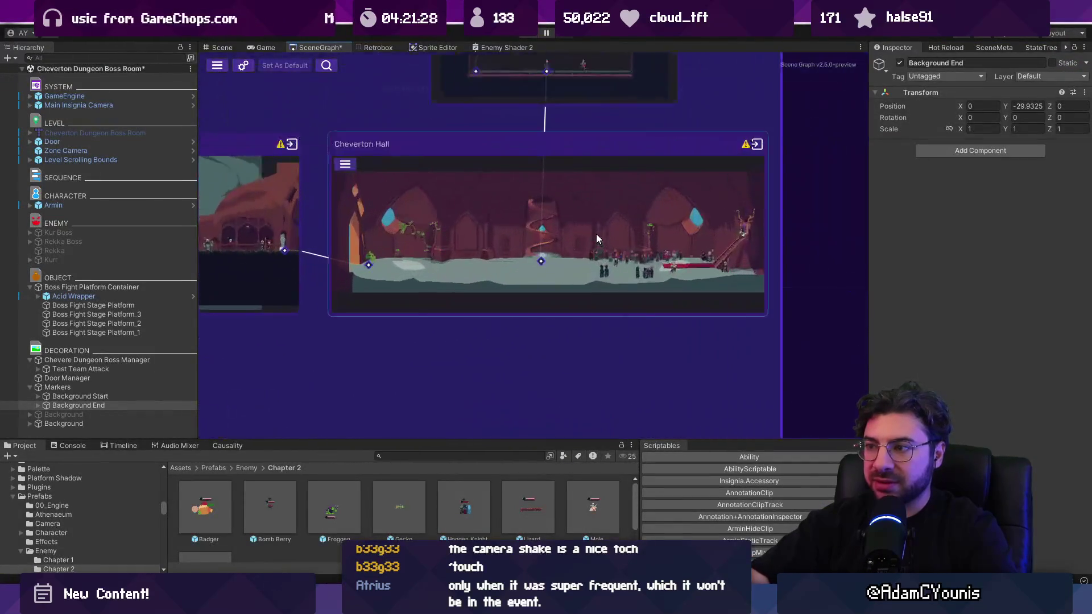
scroll(540, 260, "down", 3)
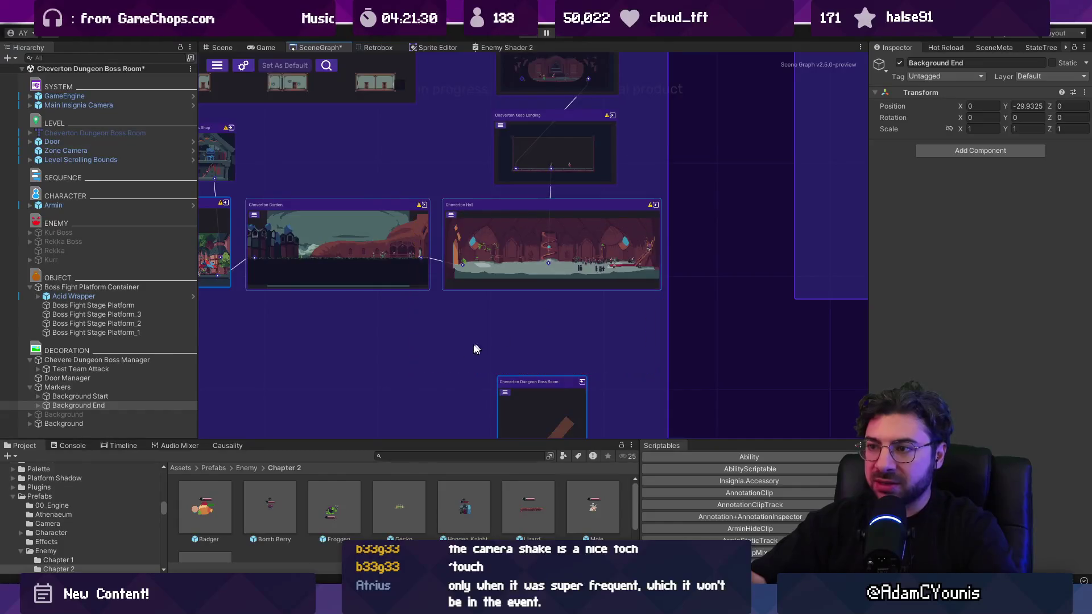
scroll(476, 348, "down", 5)
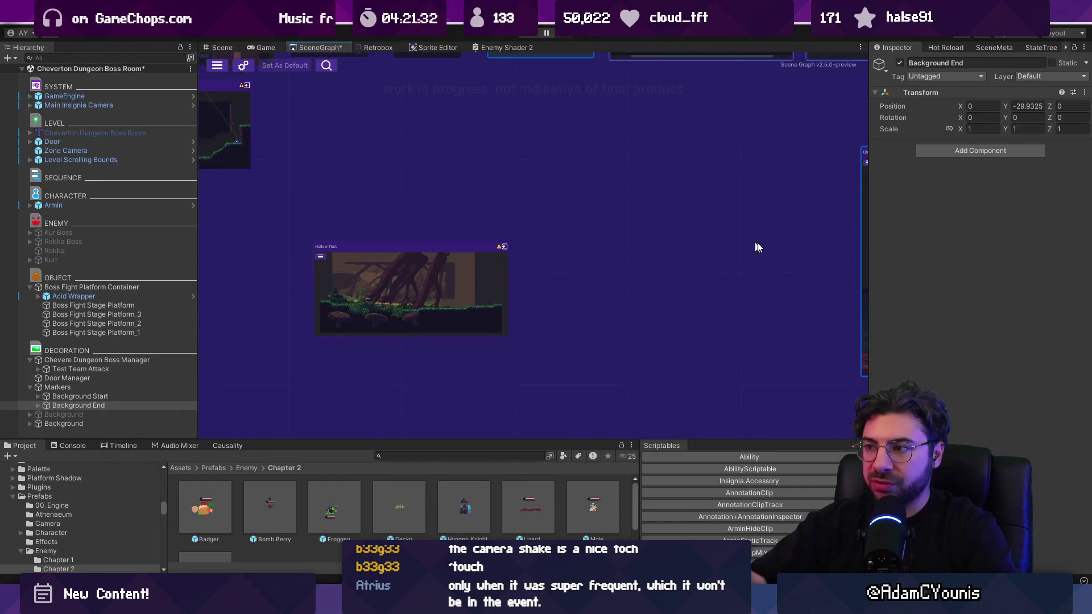
scroll(550, 286, "down", 5)
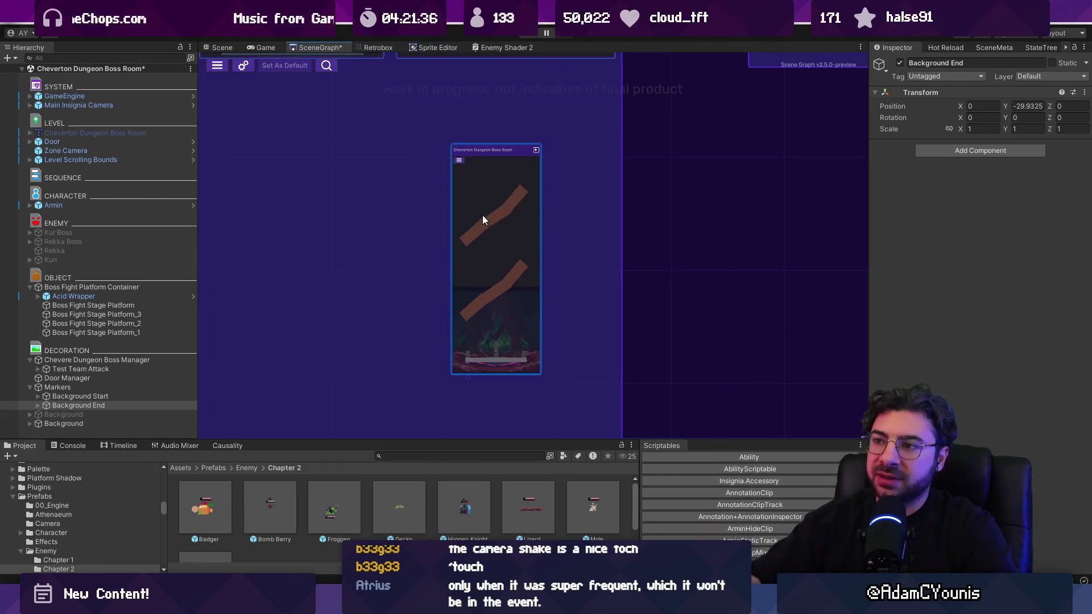
scroll(504, 387, "up", 5)
scroll(533, 246, "up", 3)
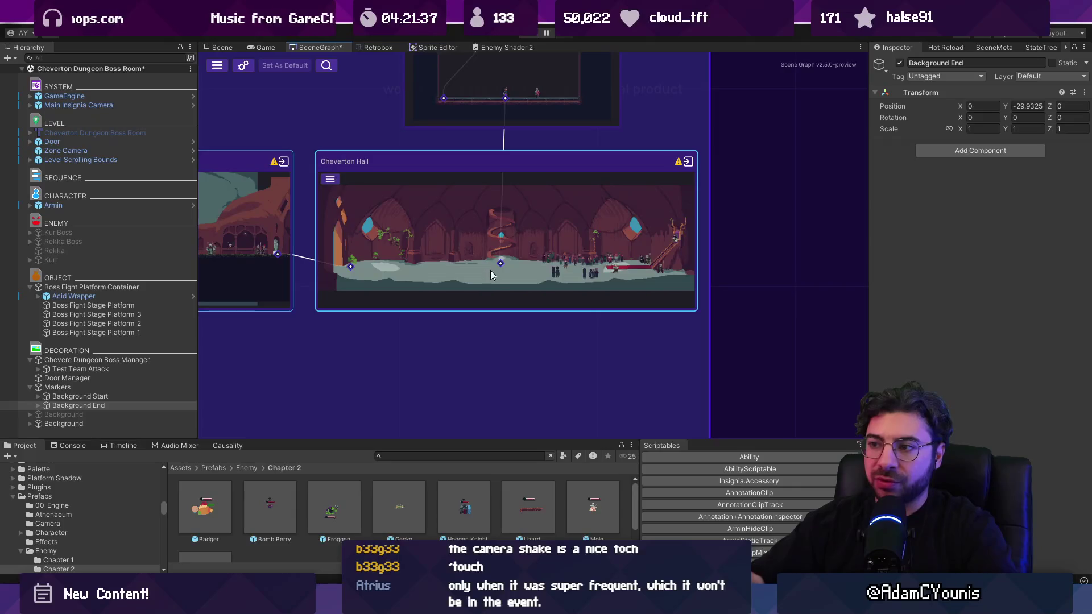
scroll(487, 279, "up", 1)
scroll(488, 283, "down", 3)
scroll(495, 285, "down", 2)
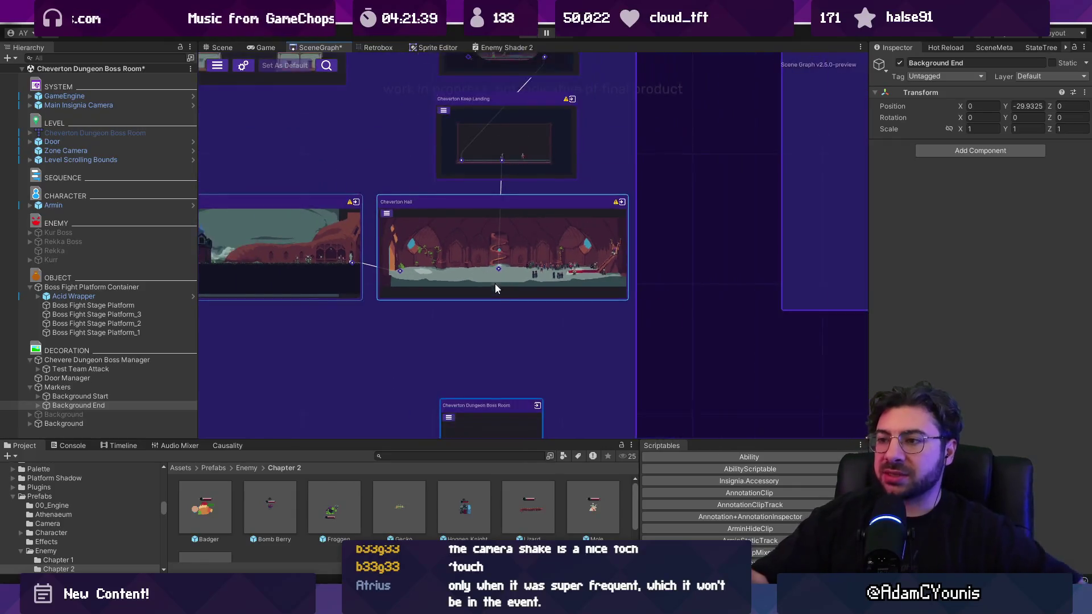
left_click_drag(495, 285, 483, 183)
left_click_drag(510, 375, 521, 311)
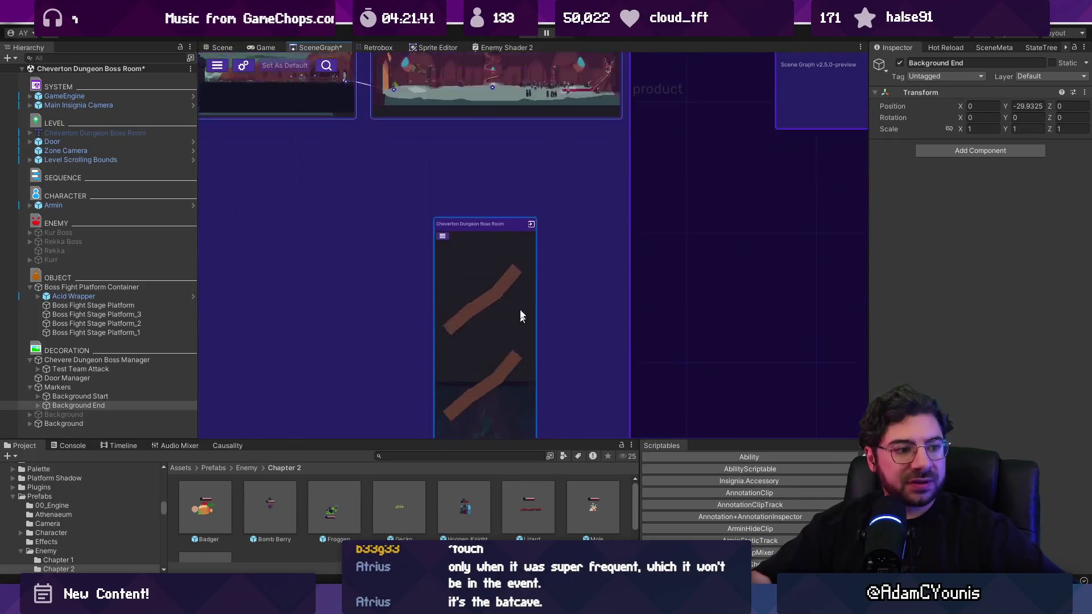
scroll(519, 381, "up", 2)
left_click_drag(494, 242, 485, 381)
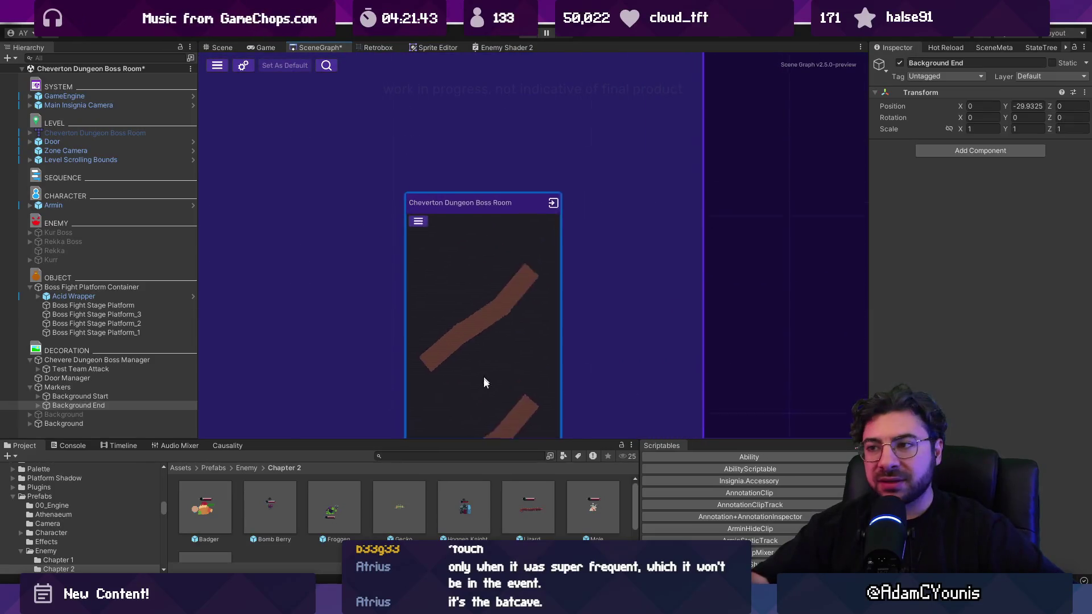
scroll(506, 278, "down", 2)
scroll(510, 147, "up", 1)
scroll(510, 147, "up", 1)
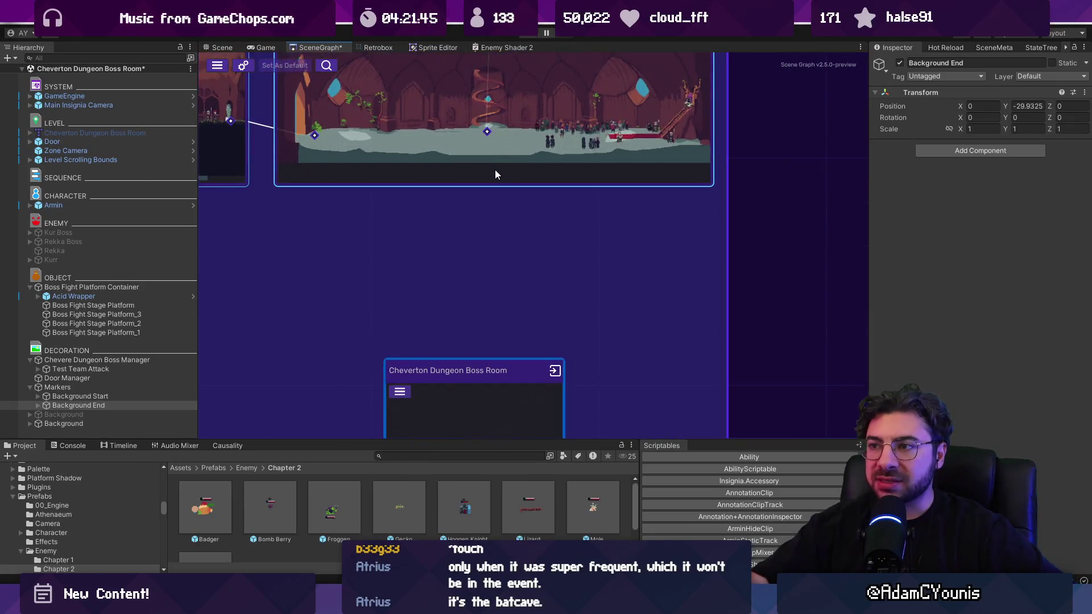
left_click_drag(495, 169, 500, 322)
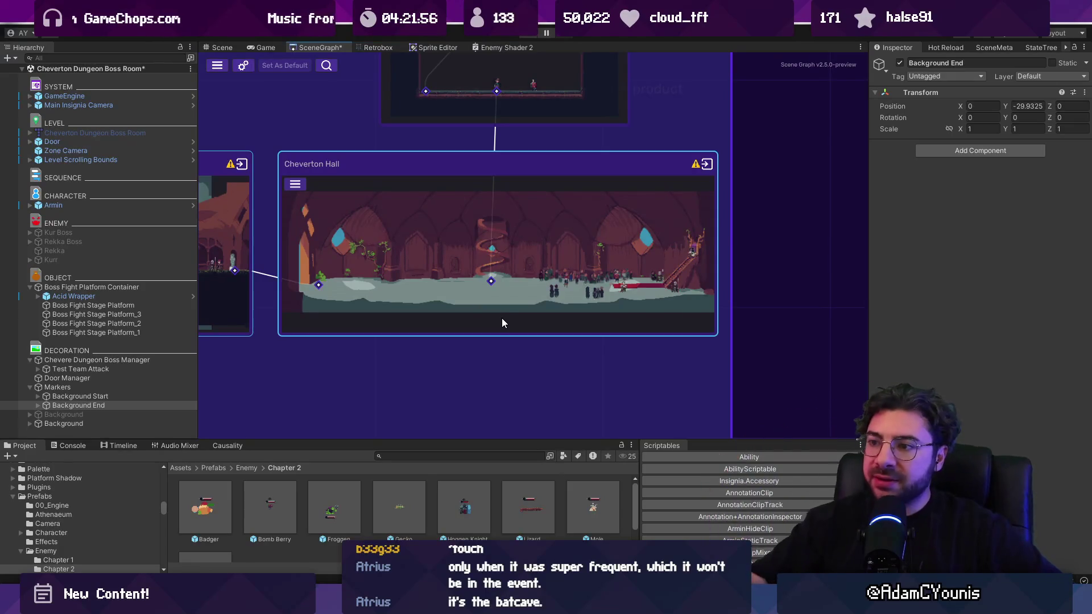
scroll(501, 318, "up", 2)
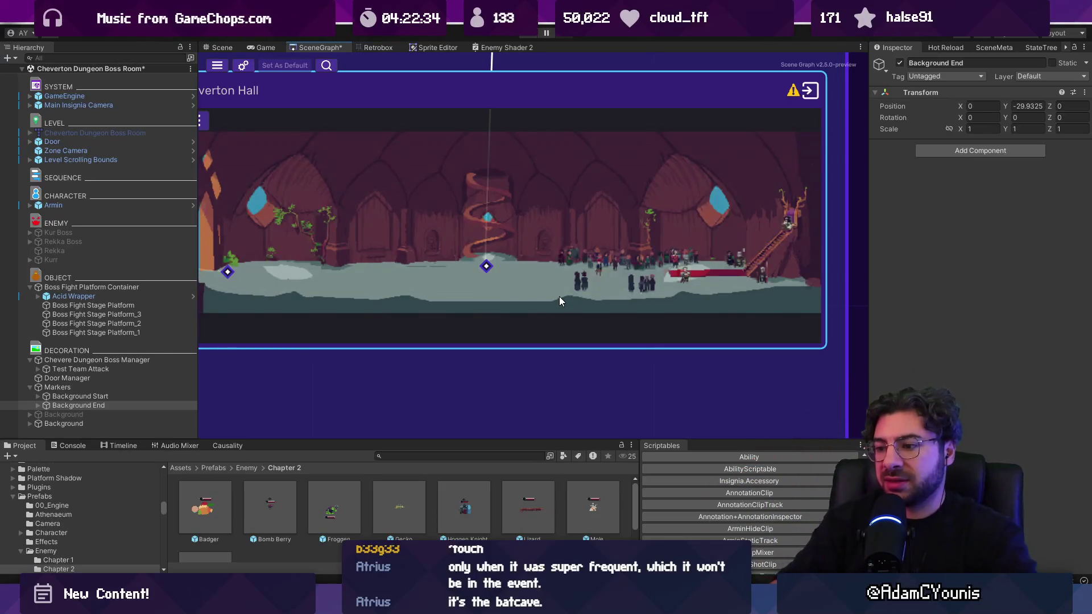
key("alt+Tab")
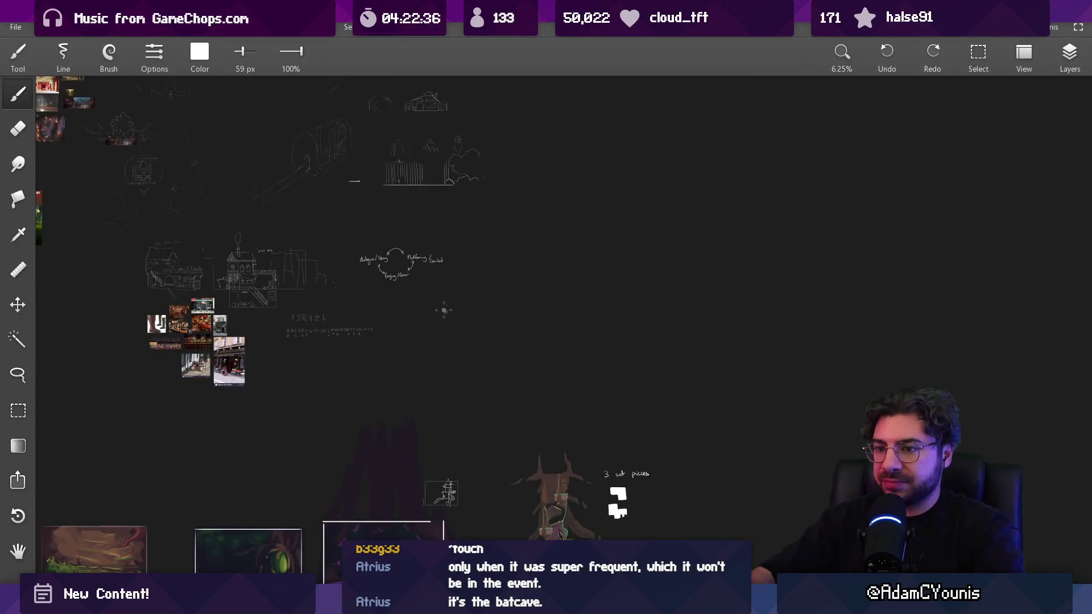
Step: Pan and zoom over the moodboard's sketches and images, ending back at the tree drawing
scroll(520, 310, "up", 4)
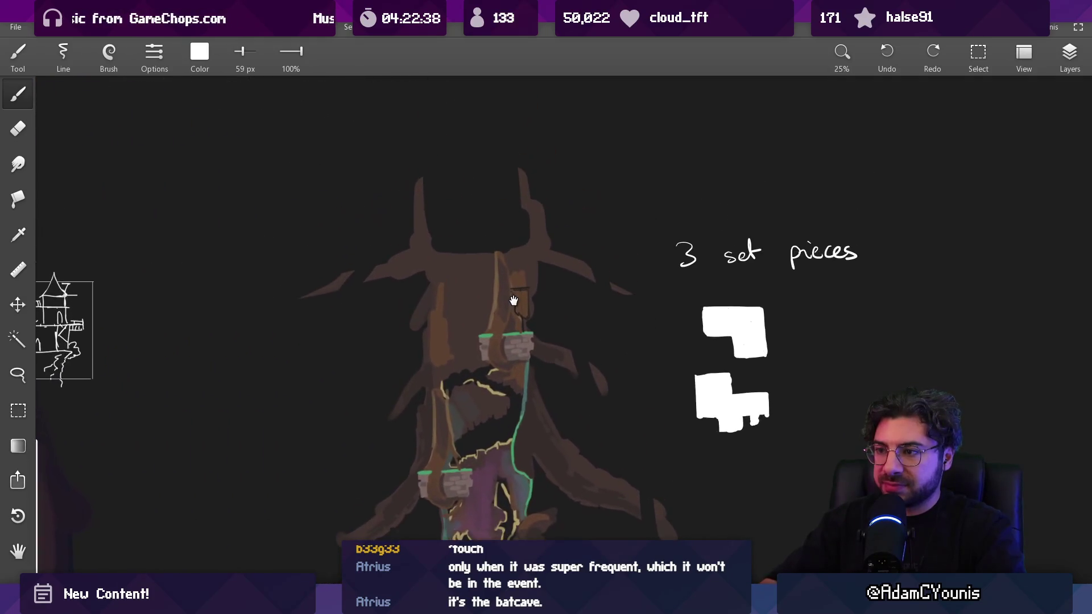
scroll(505, 299, "up", 2)
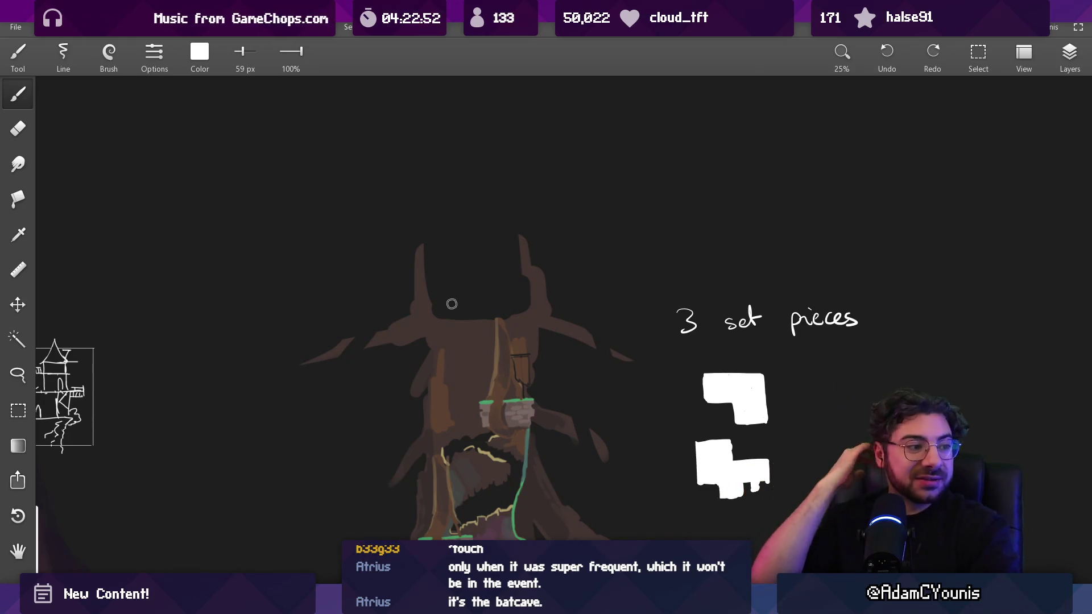
scroll(512, 327, "down", 5)
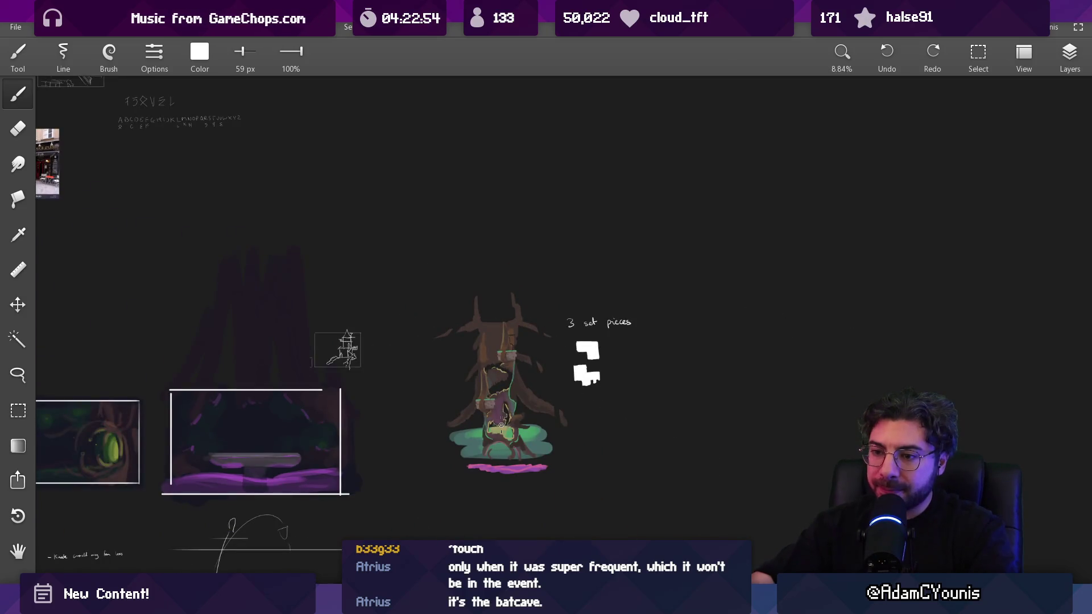
scroll(501, 425, "up", 1)
scroll(595, 410, "down", 3)
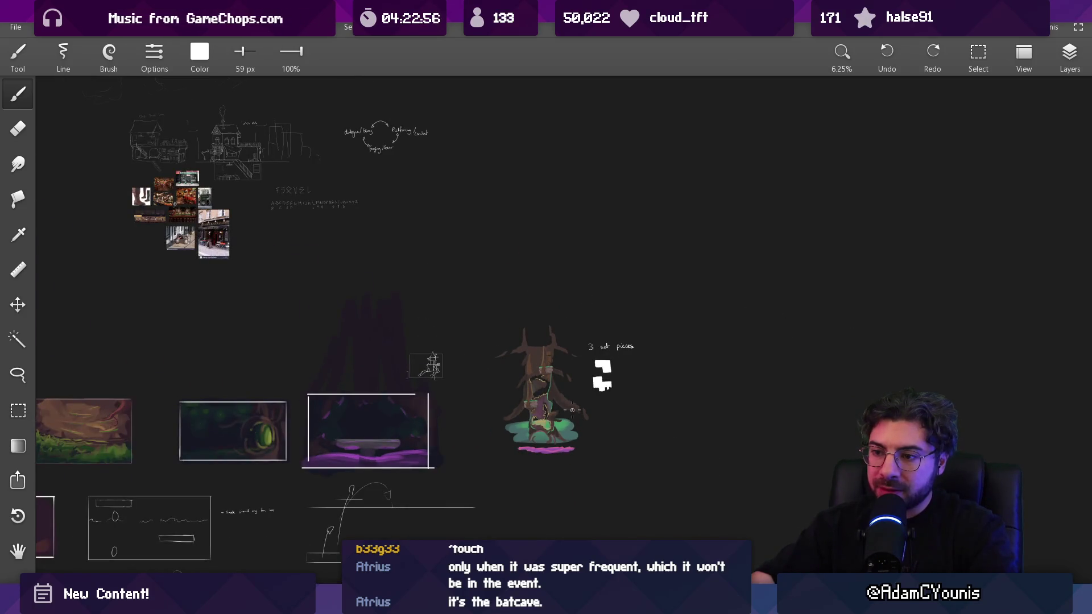
left_click_drag(372, 439, 571, 370)
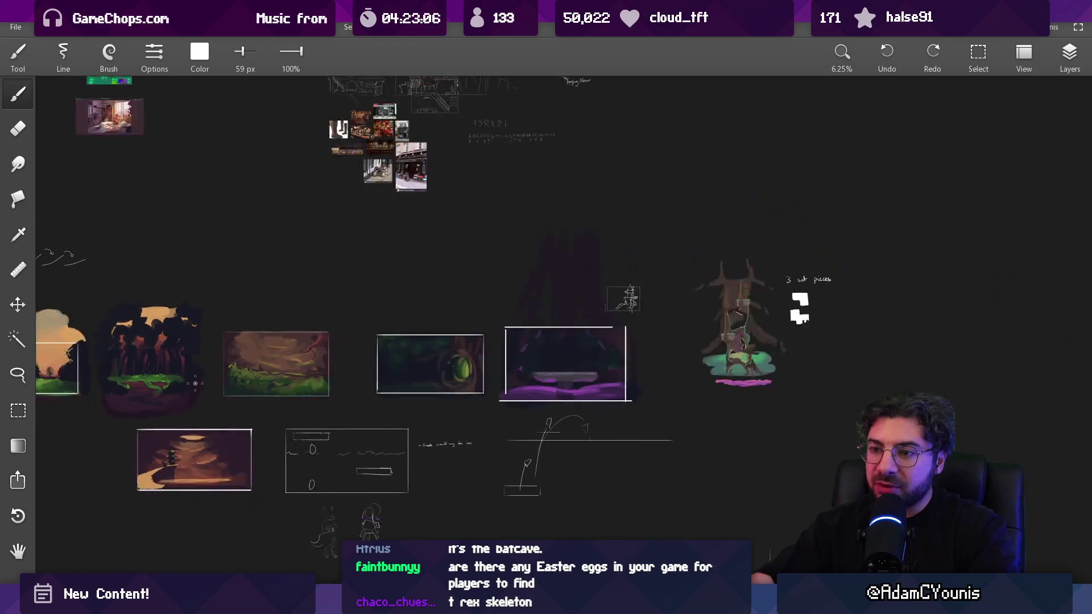
mouse_move(577, 305)
left_mouse_down()
mouse_move(551, 309)
mouse_move(670, 334)
mouse_move(685, 419)
mouse_move(665, 459)
mouse_move(514, 552)
left_mouse_up()
left_click_drag(783, 431, 479, 271)
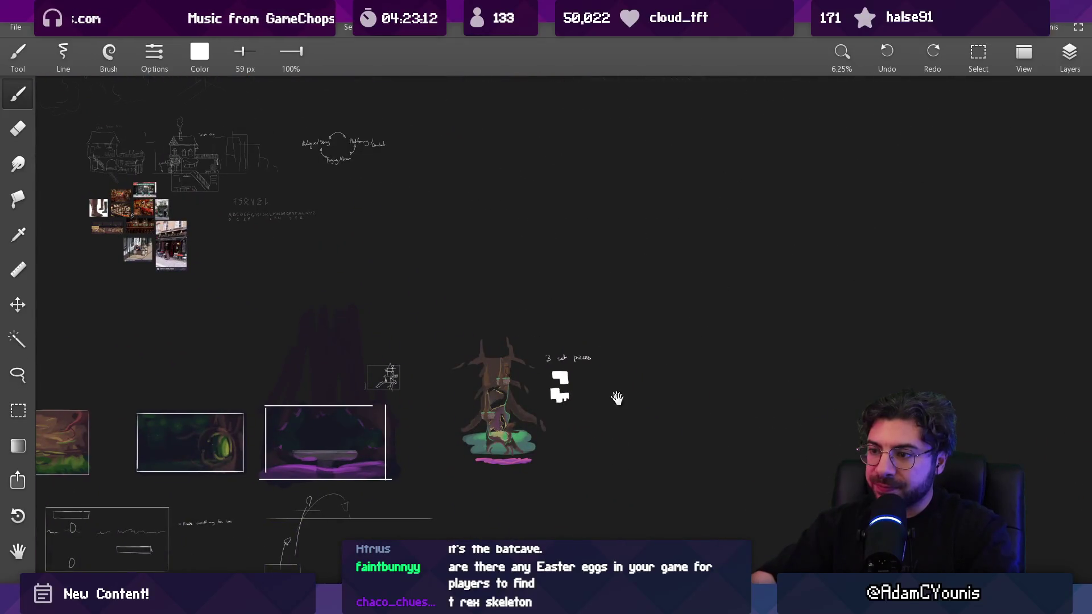
scroll(413, 278, "up", 6)
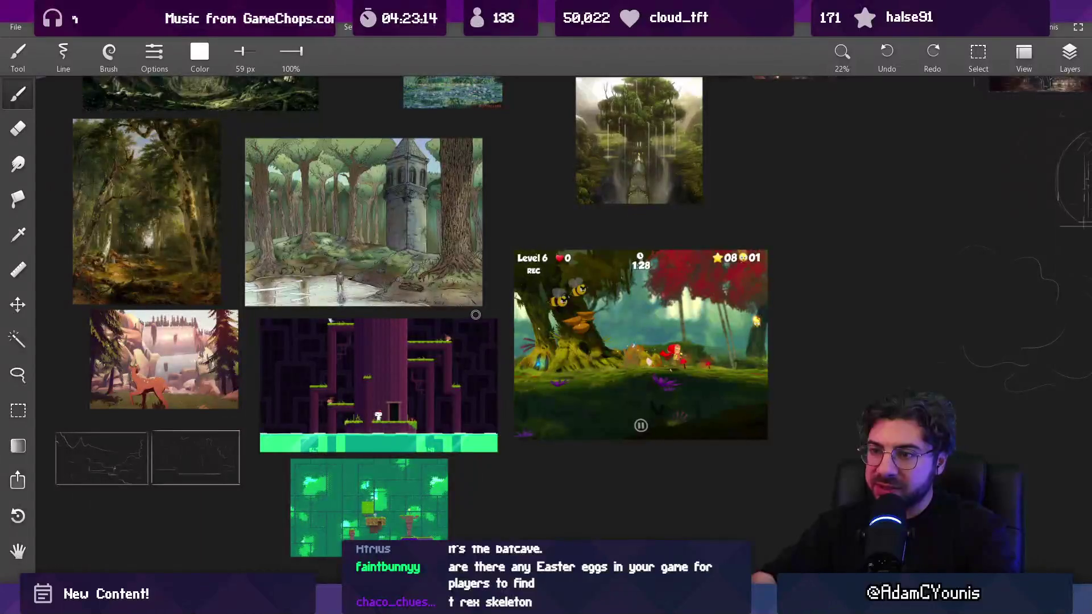
scroll(426, 265, "down", 6)
scroll(565, 399, "up", 6)
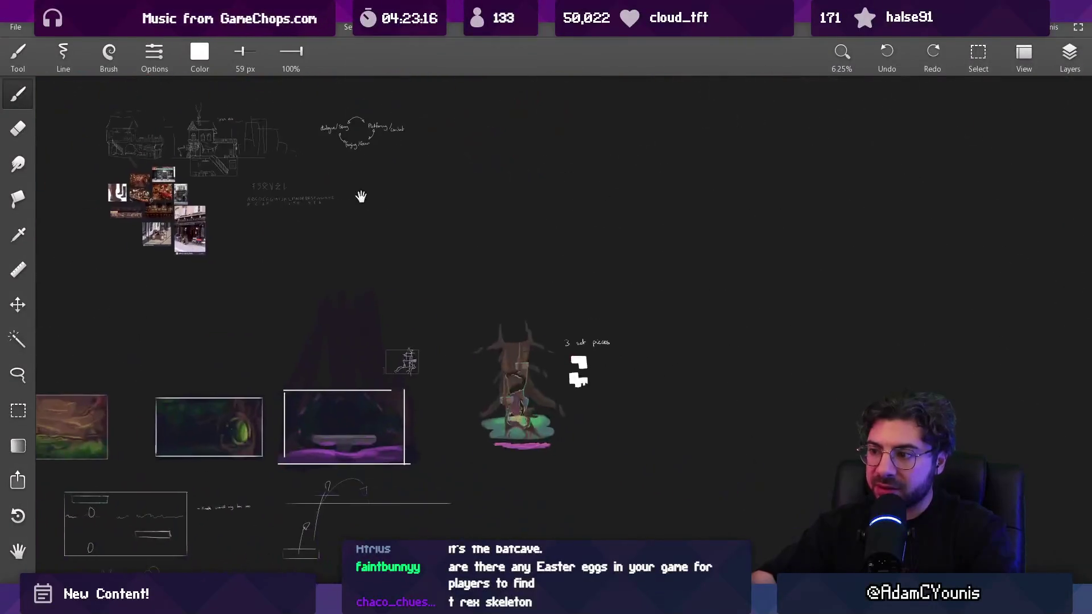
scroll(364, 377, "up", 2)
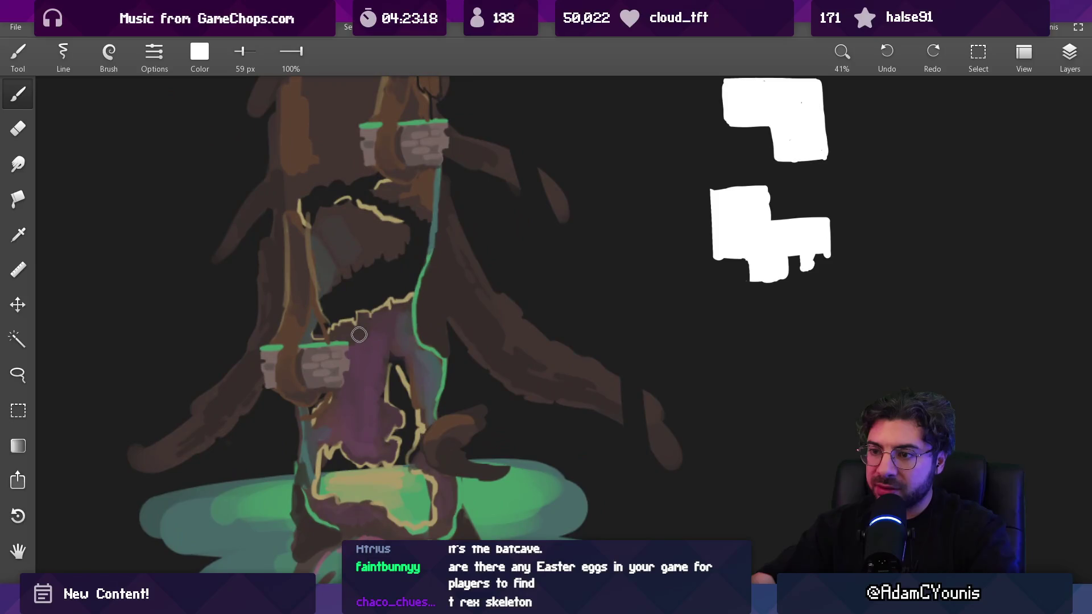
scroll(410, 320, "down", 2)
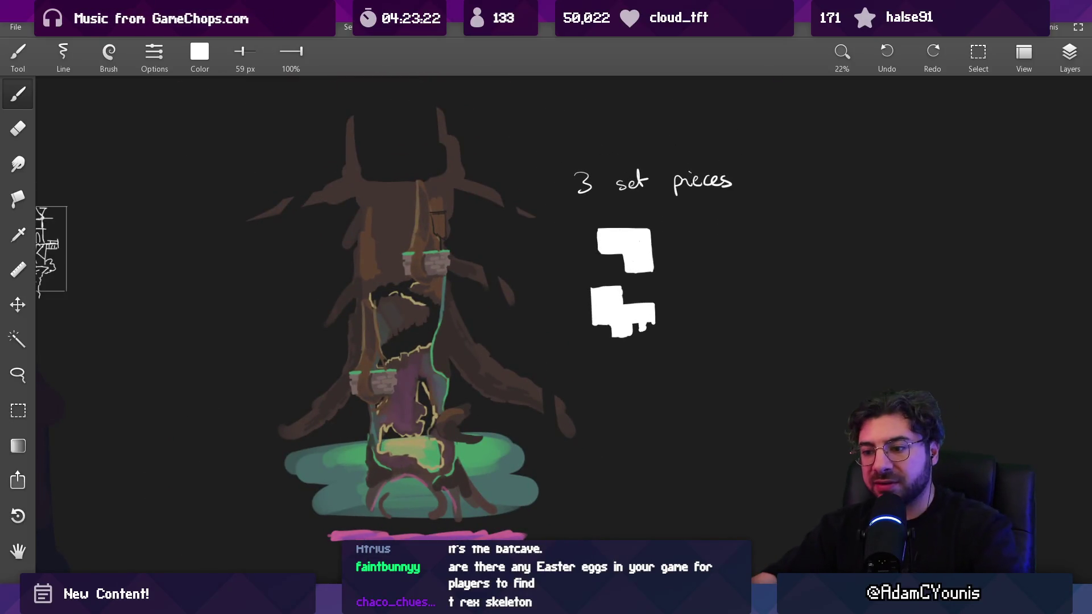
Step: Search Everything for 'hirren .leo' and open Hirren Culture.leo
key("ctrl+space")
type("hithen ")
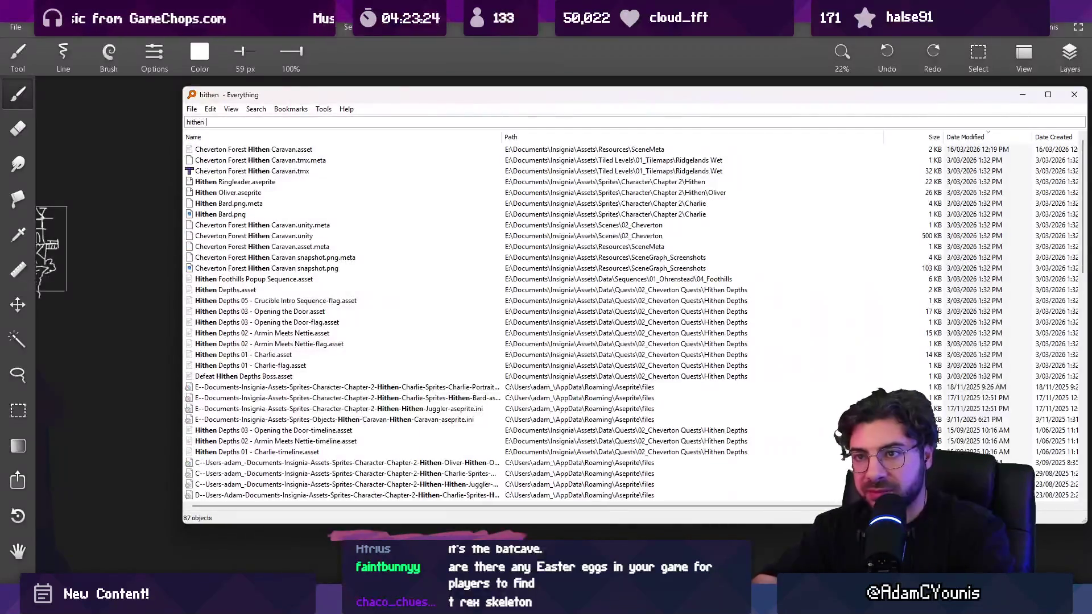
type(".asehirren .loe")
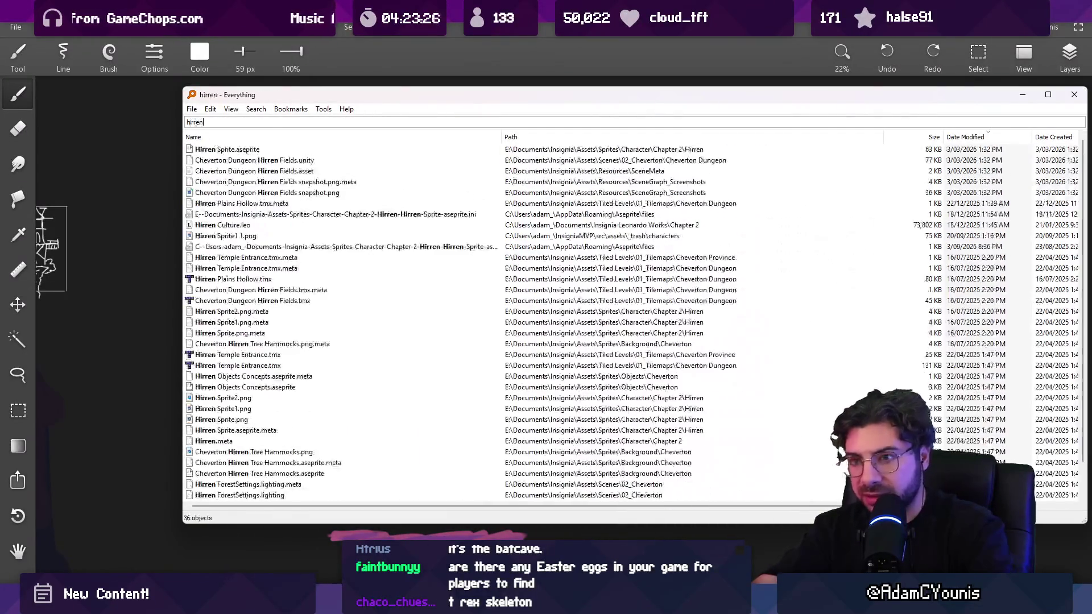
type("dge")
key("Down")
key("Return")
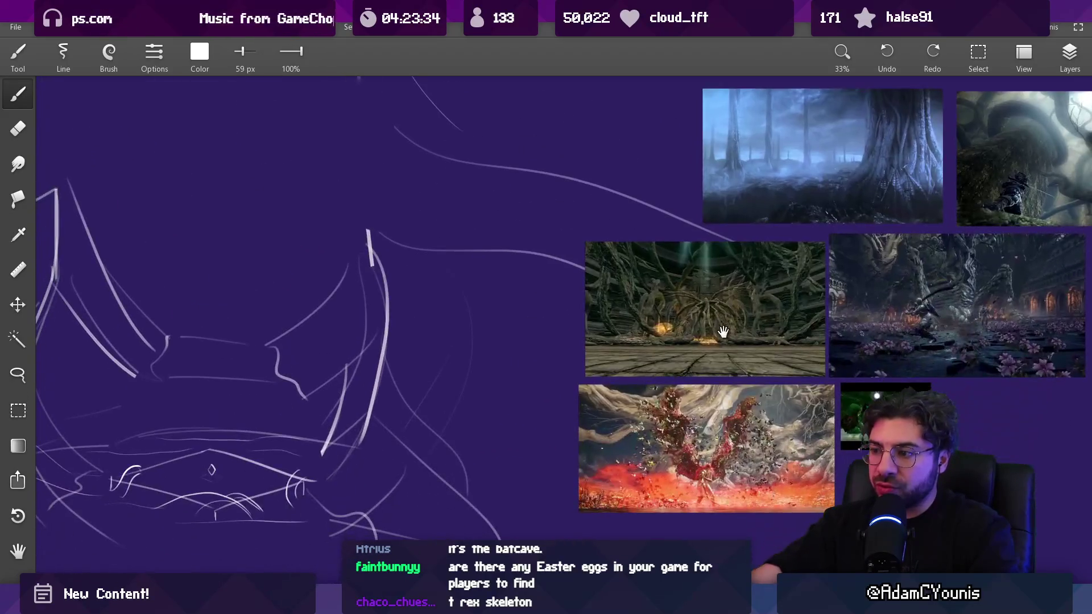
Step: Pan and zoom across the Hirren Culture canvas to view the reference images and symbol sketches
scroll(723, 332, "down", 2)
scroll(441, 343, "down", 5)
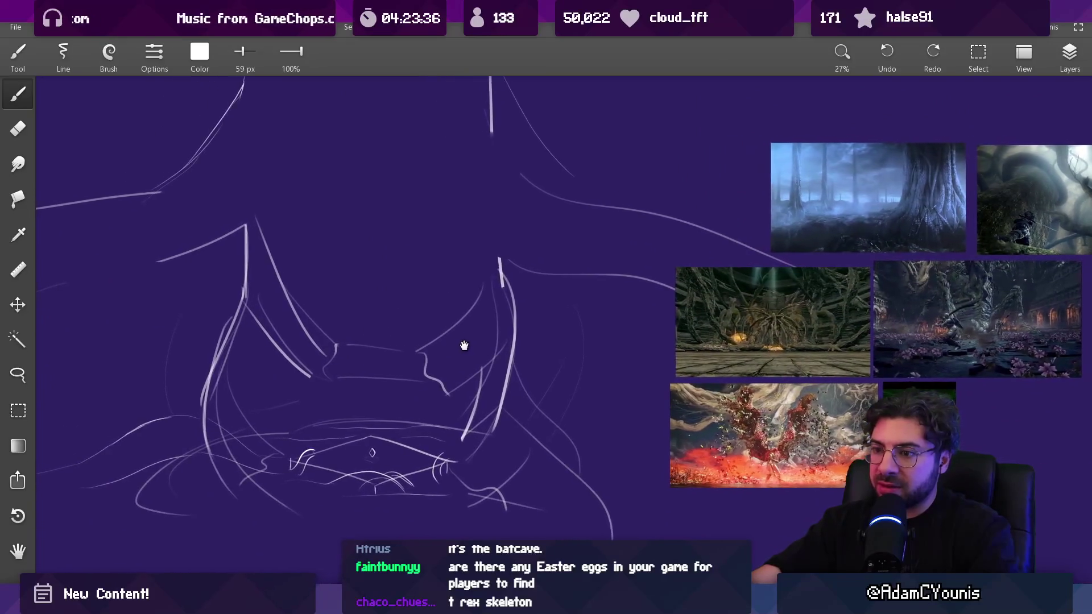
mouse_move(470, 358)
left_mouse_down()
mouse_move(760, 396)
mouse_move(669, 221)
mouse_move(681, 414)
left_mouse_up()
left_click_drag(610, 384, 843, 484)
scroll(488, 379, "up", 1)
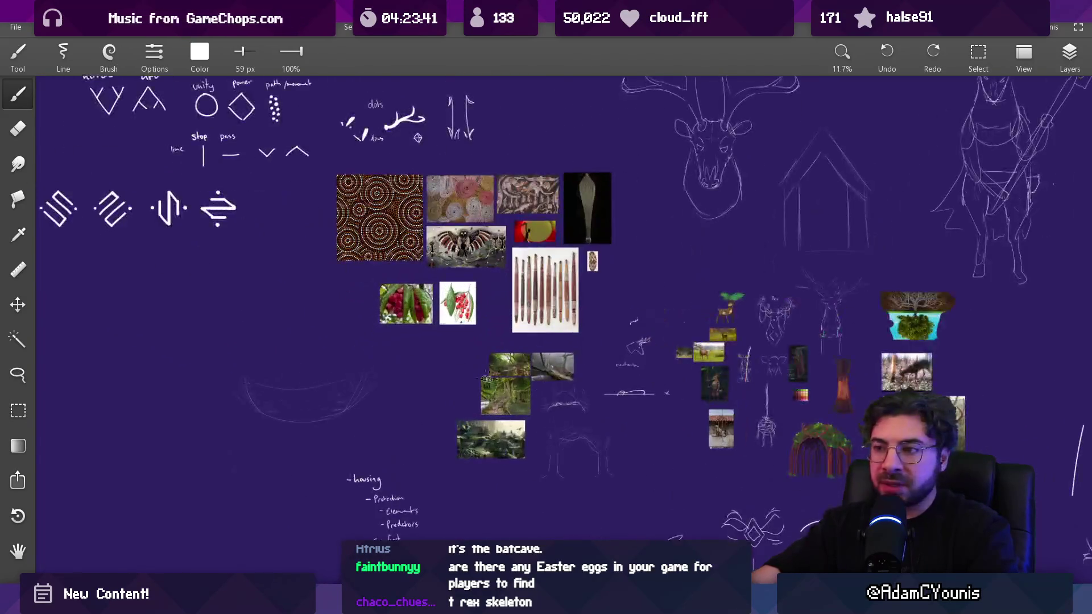
scroll(870, 444, "up", 4)
Step: Look over the deer and fence references, then return to the tree and set pieces board
mouse_move(901, 465)
left_mouse_down()
mouse_move(660, 429)
mouse_move(631, 536)
mouse_move(639, 503)
mouse_move(607, 472)
mouse_move(696, 431)
left_mouse_up()
scroll(310, 377, "up", 5)
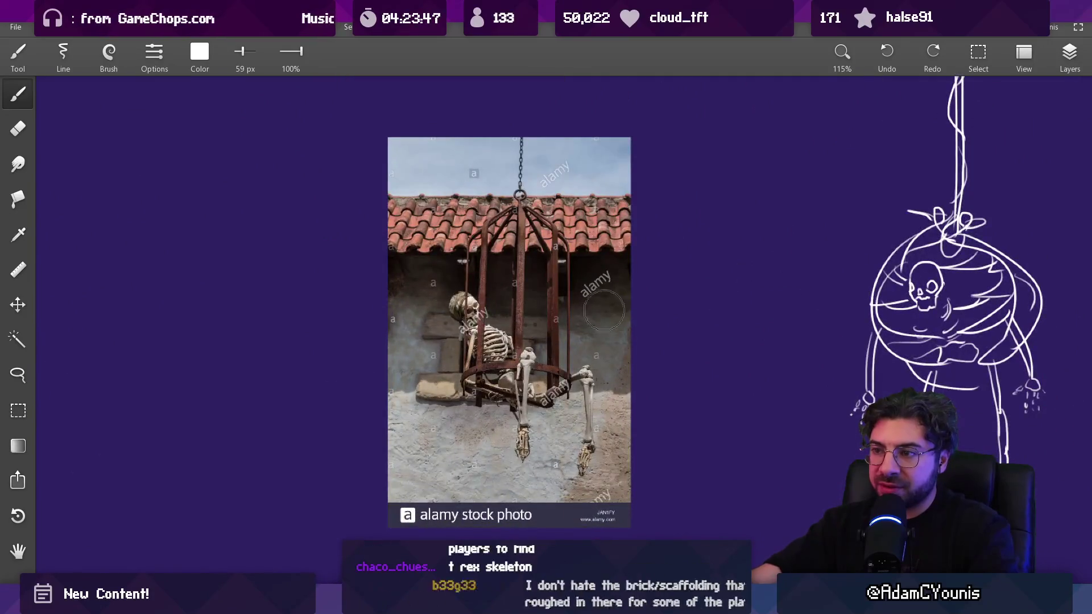
scroll(526, 361, "down", 10)
left_click_drag(494, 475, 343, 292)
scroll(495, 476, "down", 2)
scroll(441, 511, "up", 3)
scroll(441, 510, "down", 3)
scroll(343, 292, "up", 1)
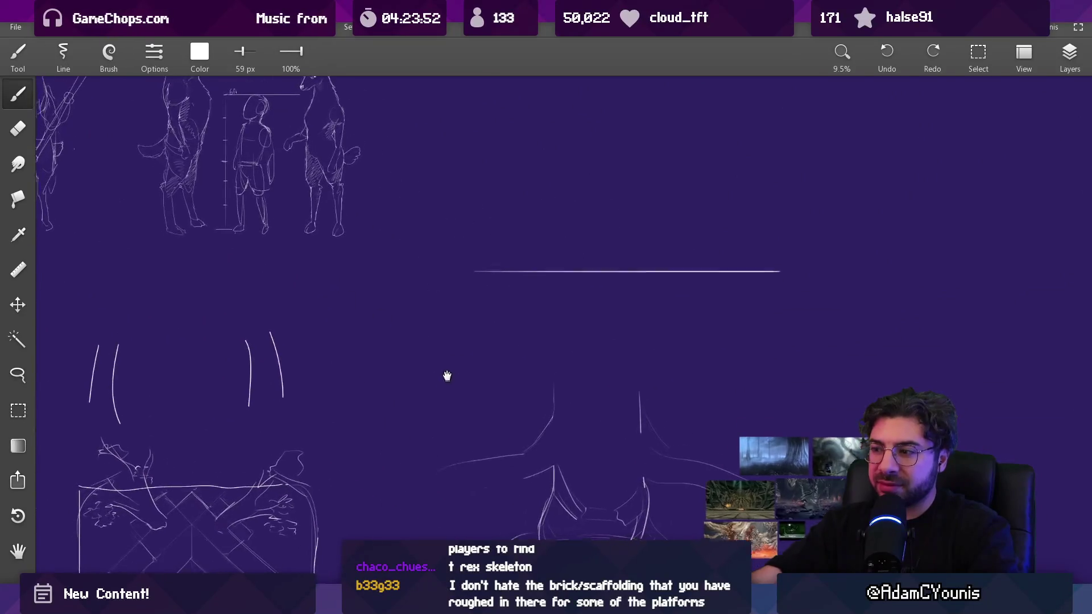
left_click_drag(446, 375, 436, 304)
scroll(598, 428, "up", 3)
scroll(599, 428, "down", 3)
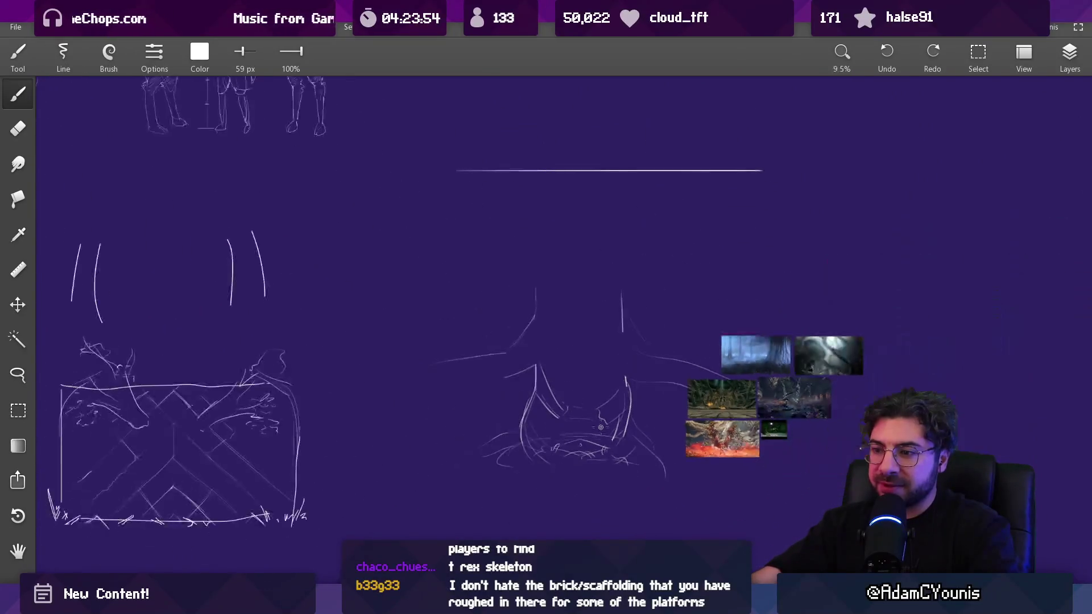
scroll(599, 428, "up", 2)
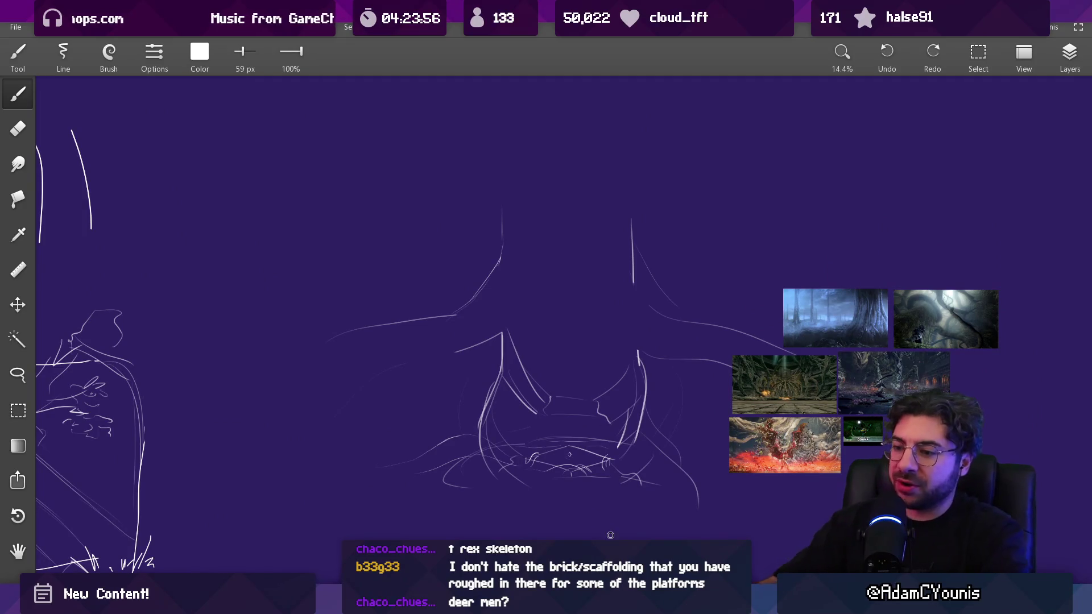
left_click(671, 509)
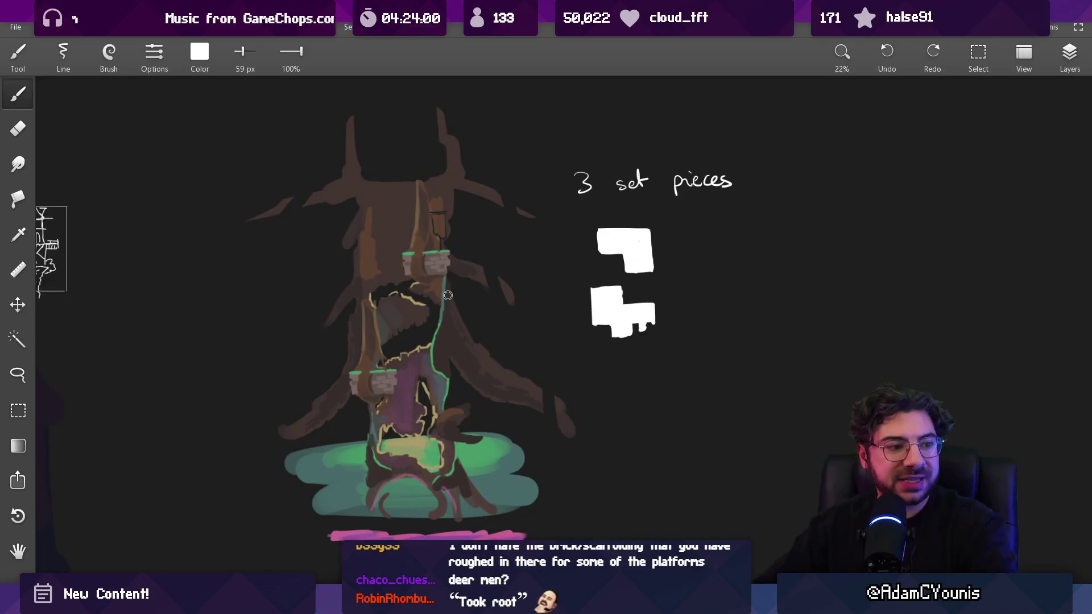
left_click_drag(448, 295, 434, 347)
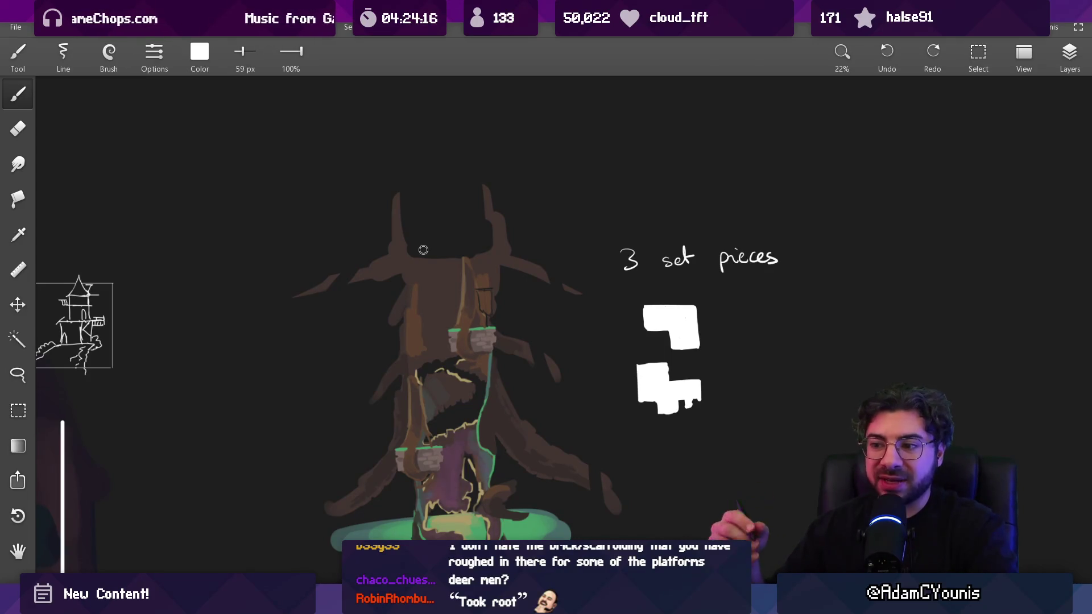
mouse_move(446, 342)
left_mouse_down()
mouse_move(503, 282)
mouse_move(606, 266)
mouse_move(520, 278)
left_mouse_up()
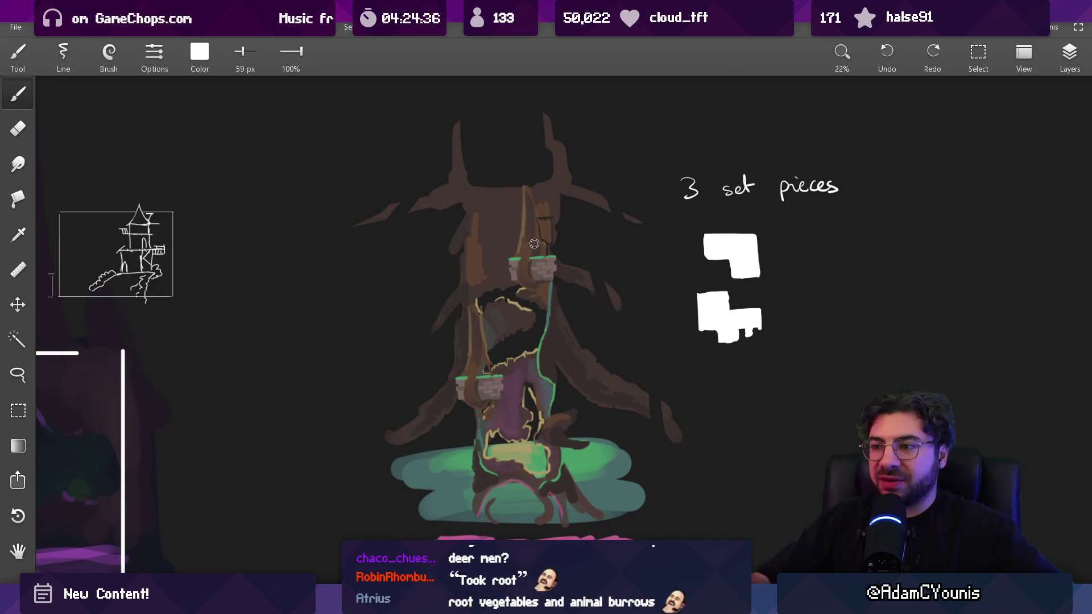
mouse_move(517, 290)
left_mouse_down()
mouse_move(516, 261)
mouse_move(509, 298)
left_mouse_up()
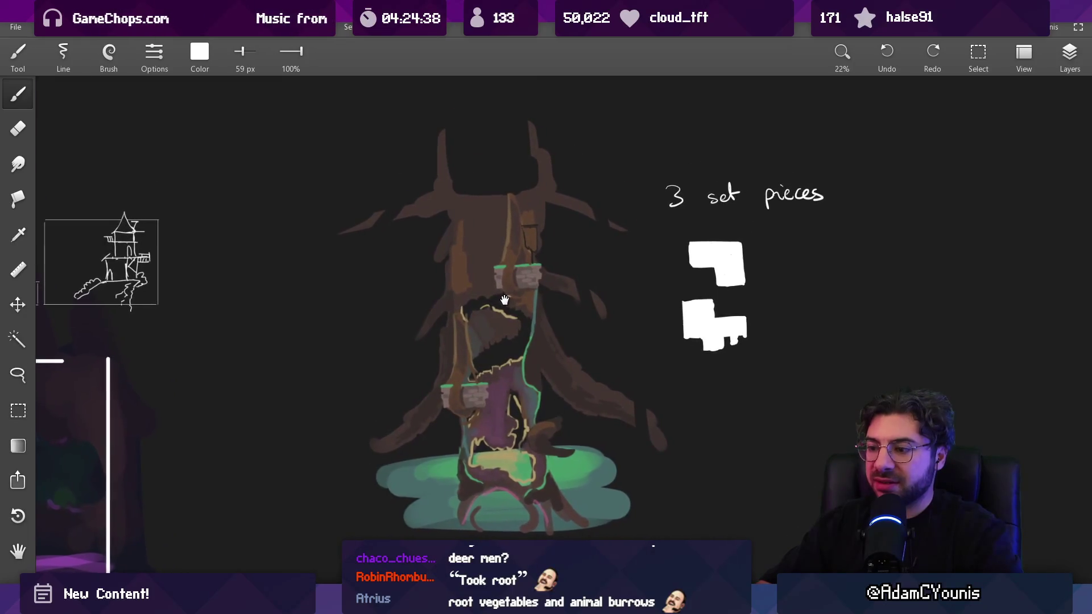
scroll(480, 270, "up", 3)
key("bracketleft")
key("bracketleft")
key("bracketleft")
Step: Paint brown branch strokes beside the trunk, sampling trunk browns with the brush at 97 px and 50 px
mouse_move(343, 242)
left_mouse_down()
mouse_move(426, 295)
mouse_move(437, 335)
mouse_move(402, 288)
left_mouse_up()
key("ctrl+z")
key("ctrl+z")
key("bracketright")
key("bracketright")
key("bracketright")
mouse_move(327, 242)
left_mouse_down()
mouse_move(376, 273)
mouse_move(309, 253)
mouse_move(358, 238)
mouse_move(392, 247)
mouse_move(391, 265)
left_mouse_up()
left_click(447, 261)
key("bracketleft")
key("bracketleft")
key("bracketleft")
left_click_drag(645, 234, 665, 218)
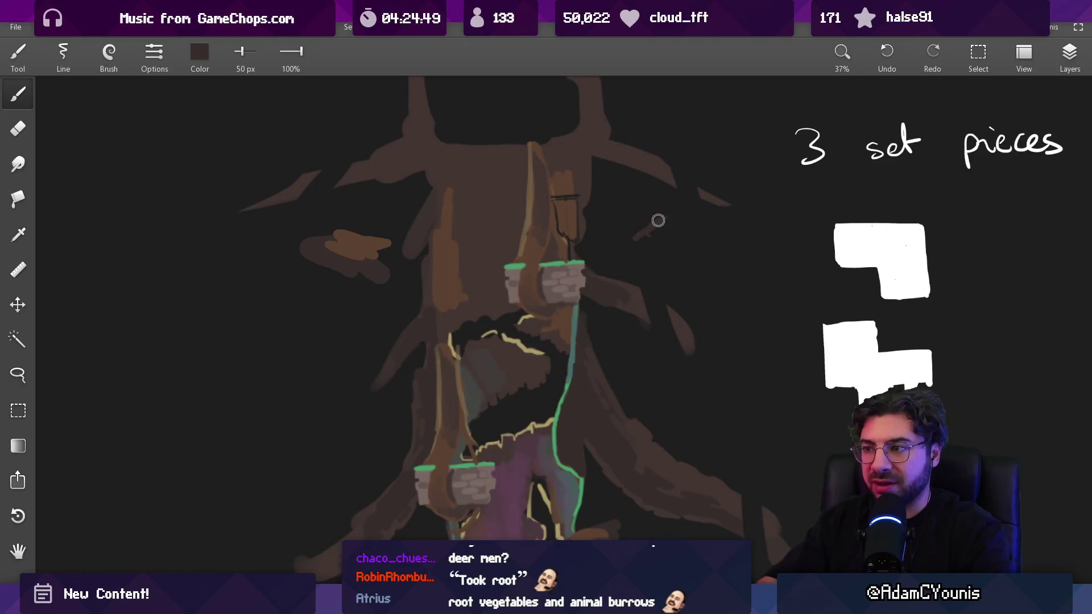
left_click(500, 236, "alt")
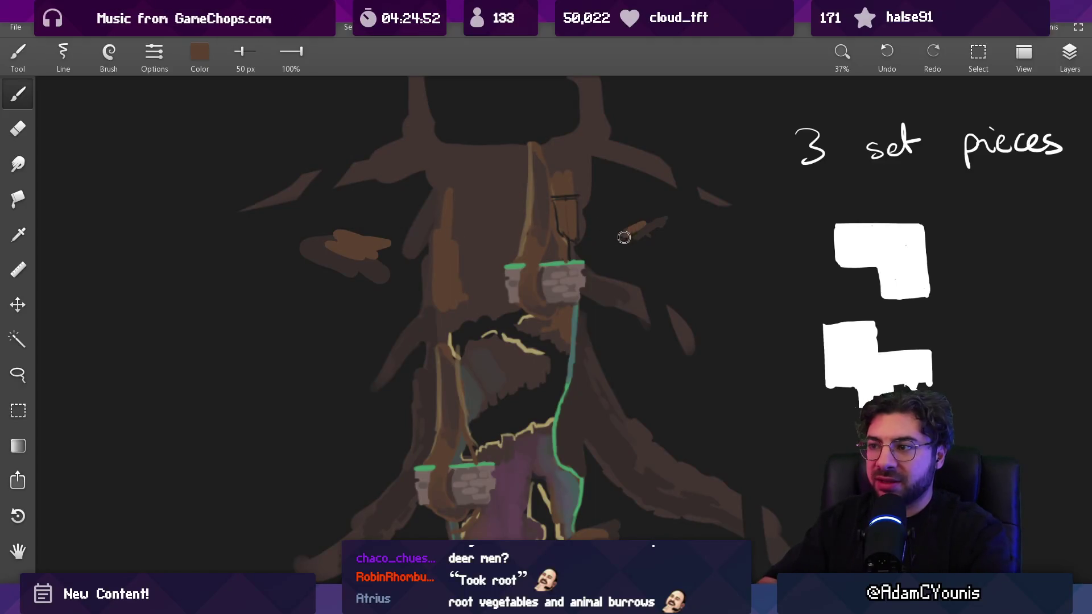
Step: Undo the unwanted brown strokes and bring up the pixel-art tree sprite in Aseprite
scroll(471, 346, "down", 5)
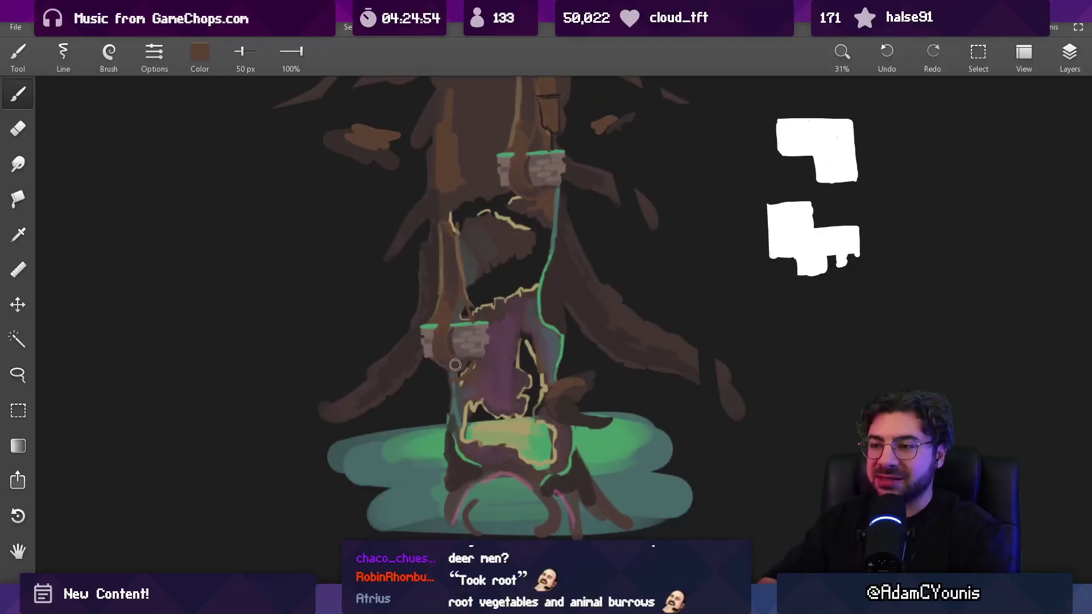
key("ctrl+z")
key("ctrl+z")
key("ctrl+z")
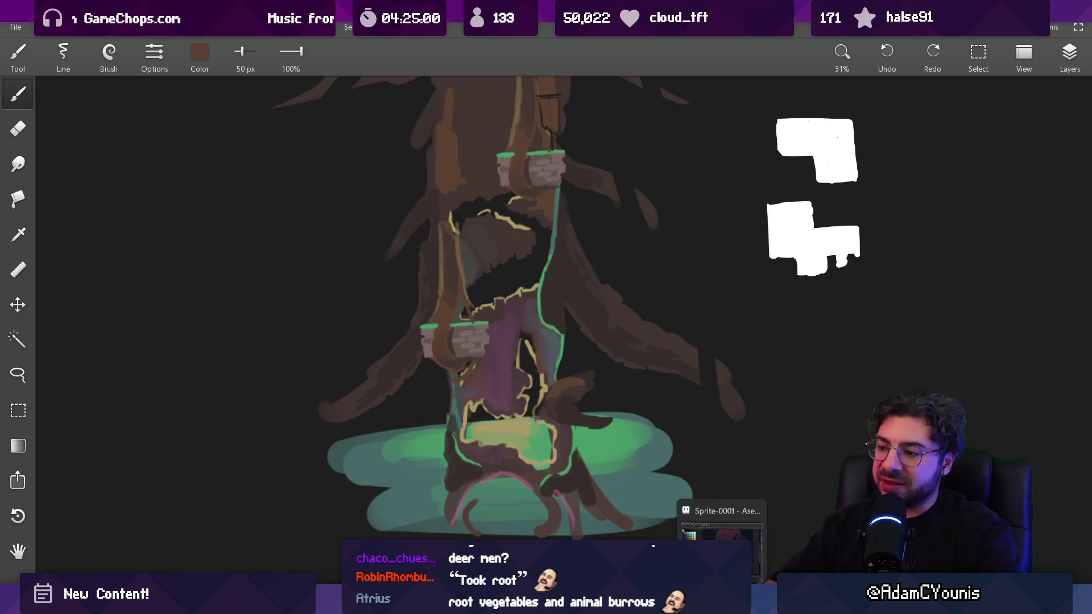
scroll(698, 315, "down", 5)
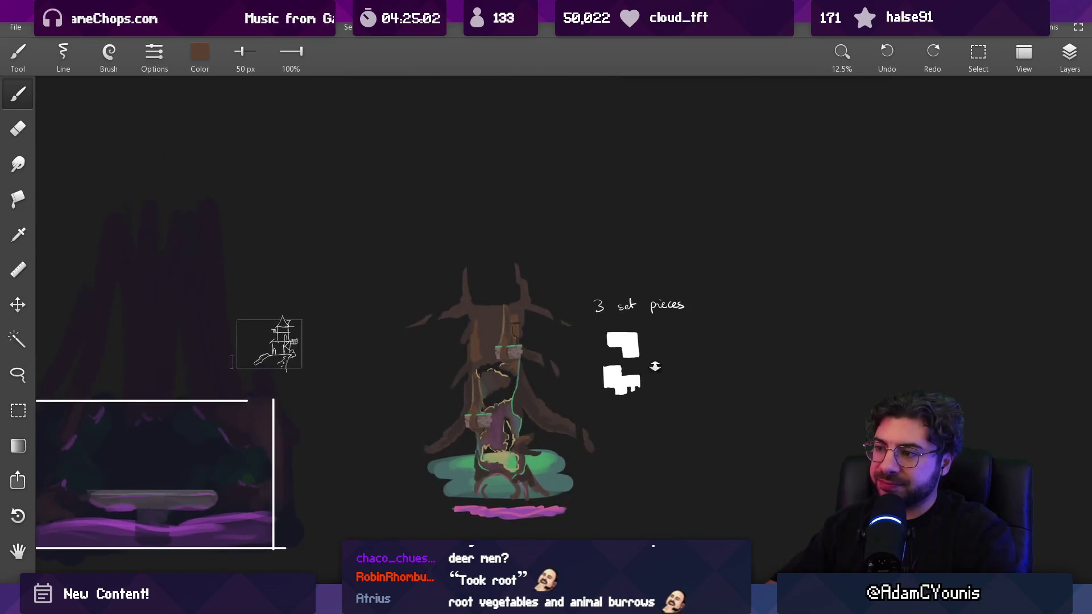
scroll(648, 321, "up", 3)
scroll(688, 329, "up", 2)
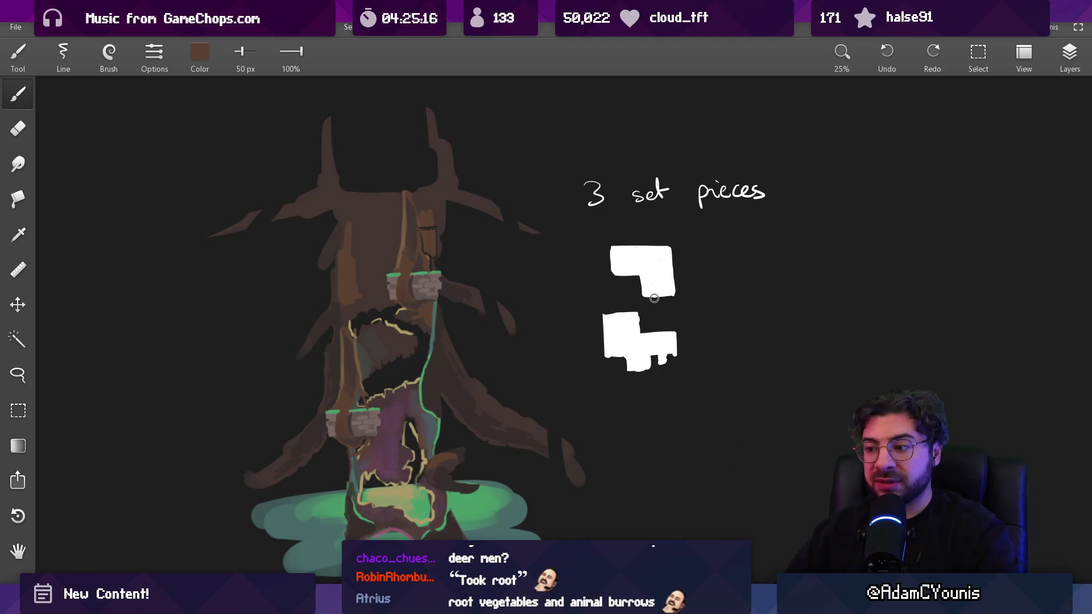
left_click(762, 603)
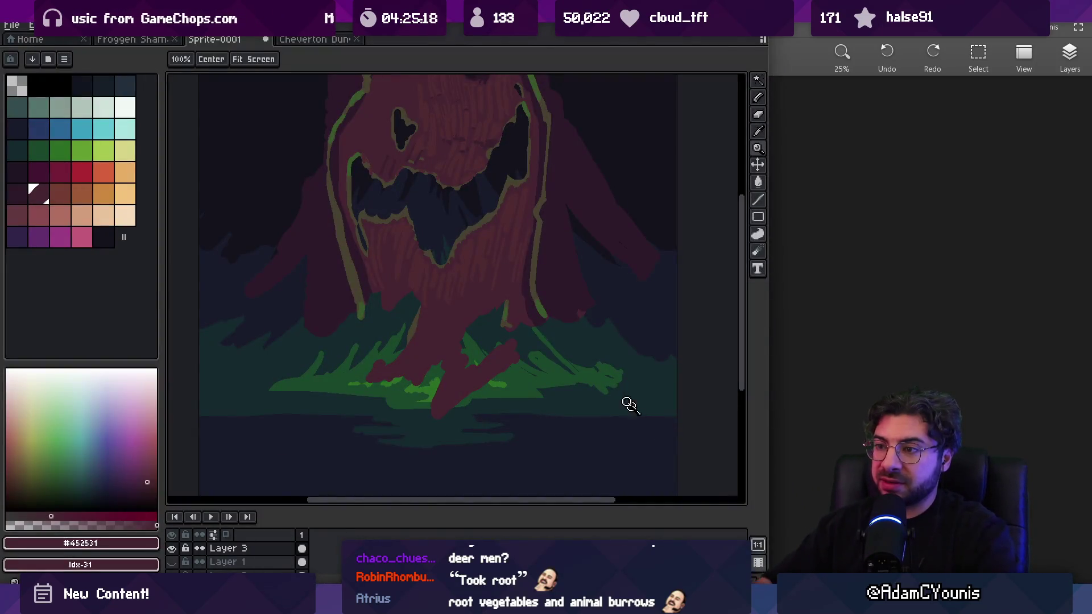
Step: Lasso-select the tree sprite's roots, move them upward, then return to the Hirren Culture board
scroll(504, 253, "down", 3)
scroll(516, 292, "up", 4)
key("m")
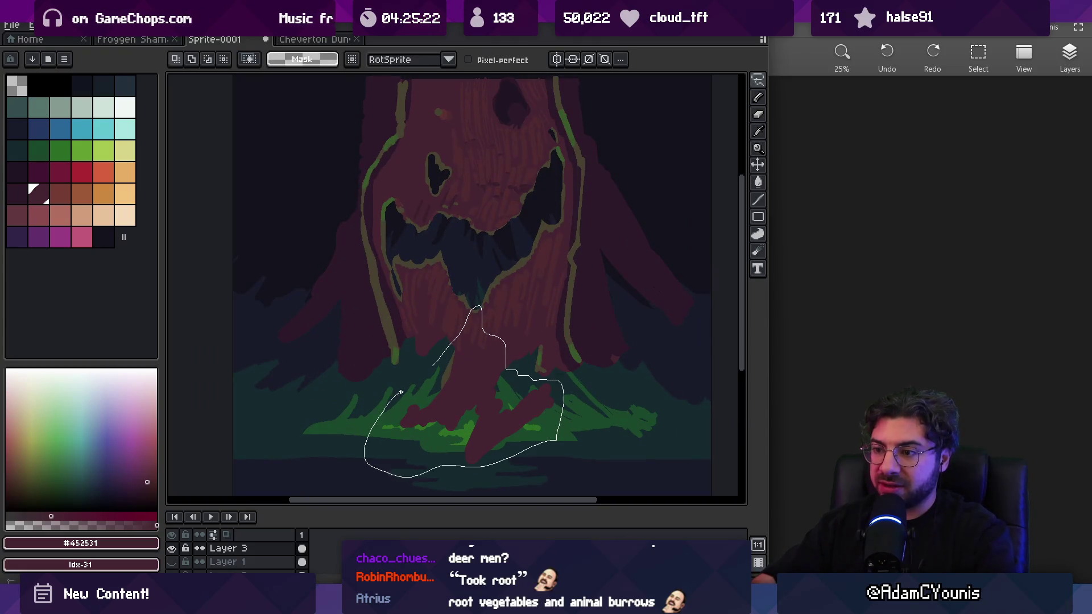
left_click_drag(400, 392, 404, 392)
left_click_drag(504, 426, 501, 349)
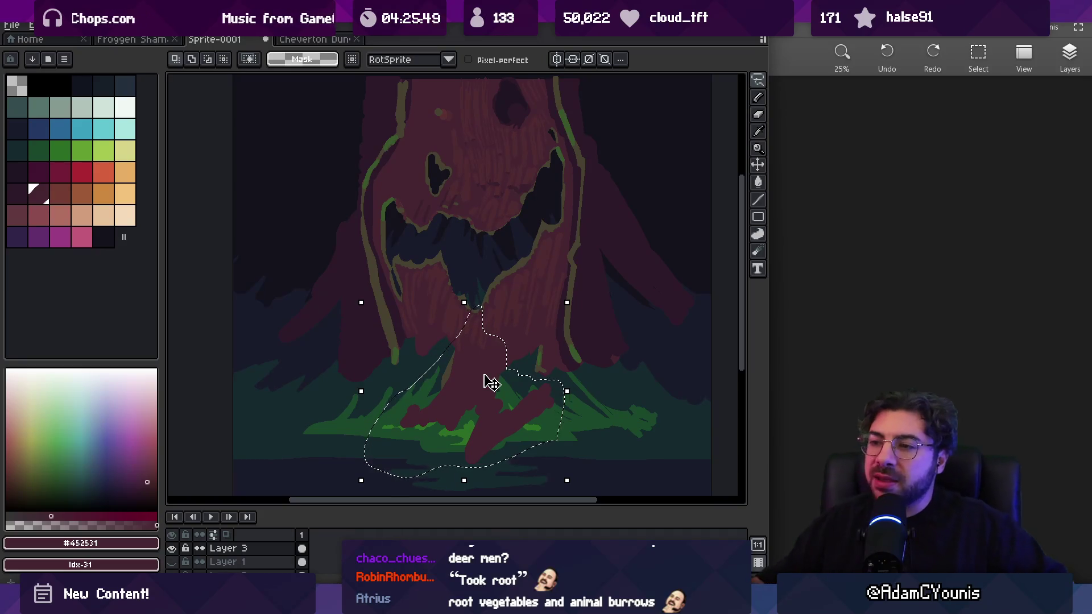
mouse_move(733, 604)
left_click(762, 553)
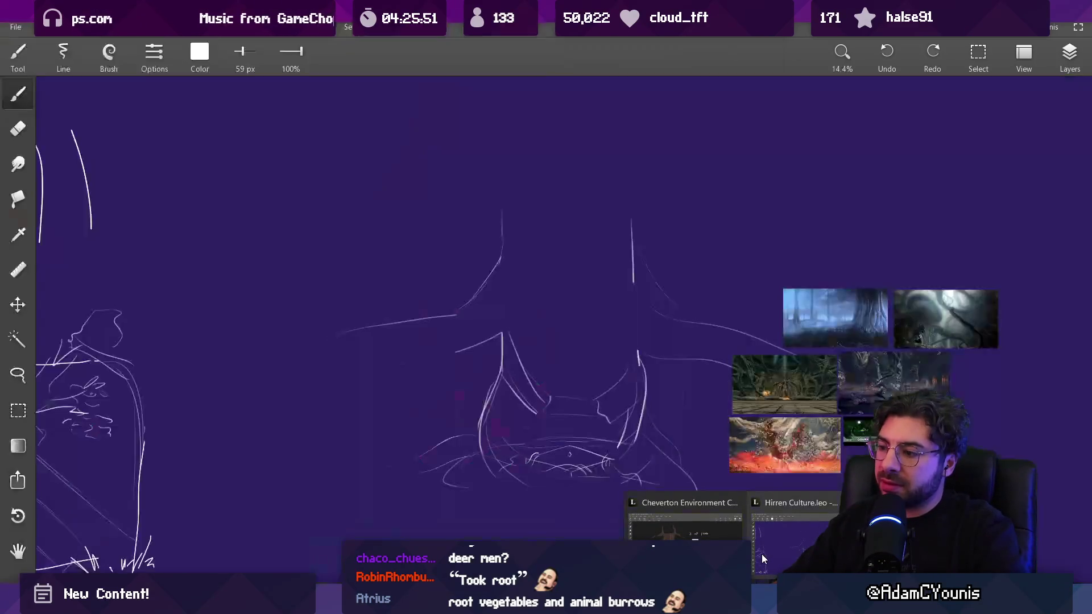
Step: Switch to the tree painting canvas and pan to the '3 set pieces' notes
mouse_move(739, 501)
left_mouse_down()
mouse_move(714, 392)
mouse_move(755, 394)
mouse_move(783, 440)
left_mouse_up()
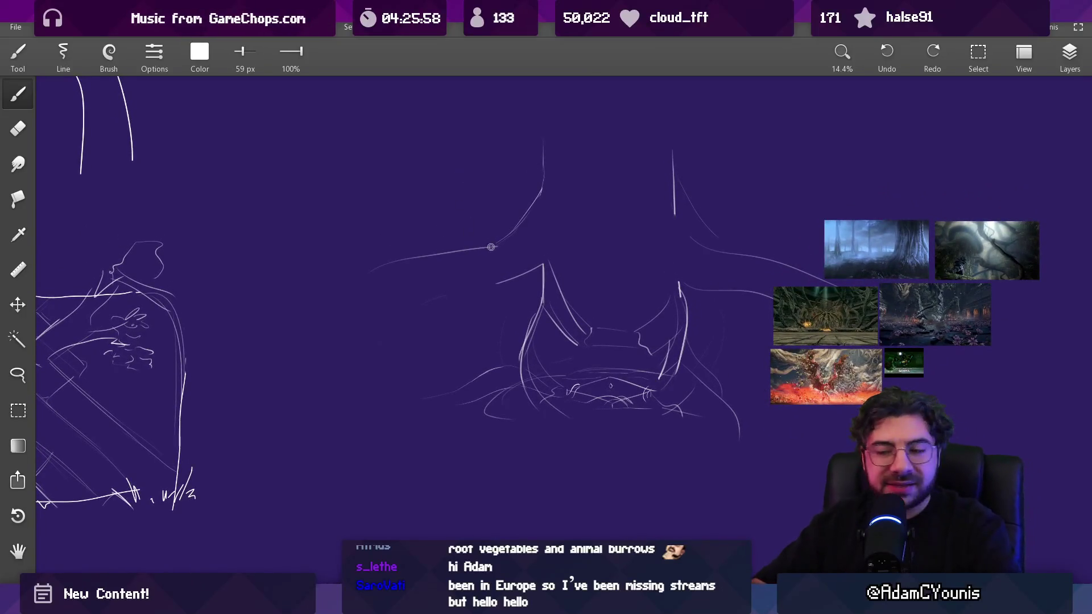
scroll(546, 373, "down", 5)
mouse_move(722, 603)
left_click(688, 520)
left_click_drag(662, 374, 497, 226)
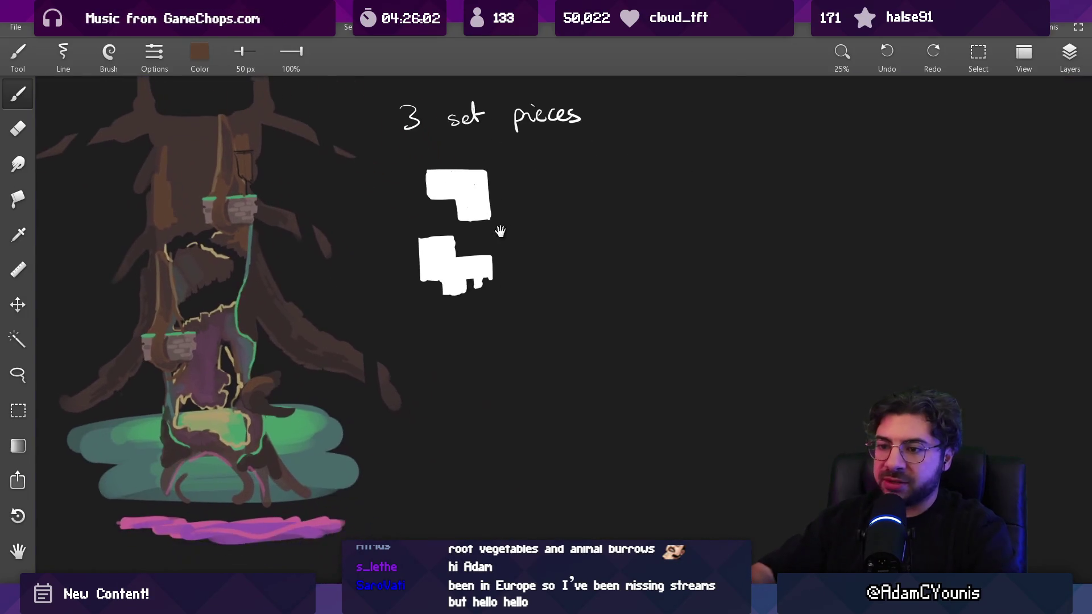
left_click_drag(373, 263, 520, 285)
scroll(348, 313, "up", 2)
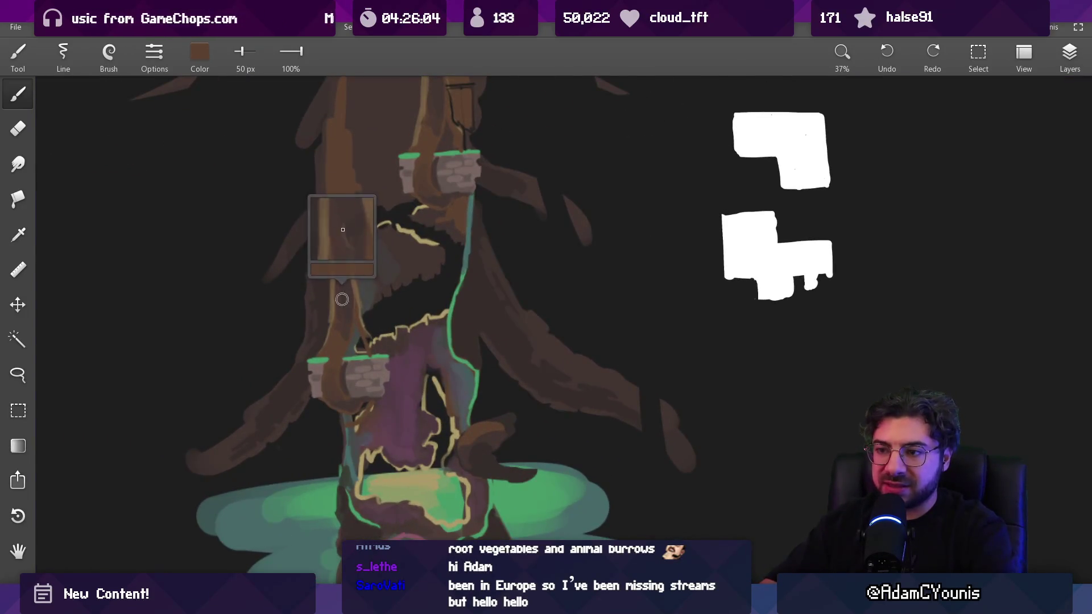
scroll(348, 313, "right", 6)
Step: Sample white from the block shapes, shrink the brush, and centre the white blocks
left_click(425, 310, "alt")
key("bracketleft")
key("bracketleft")
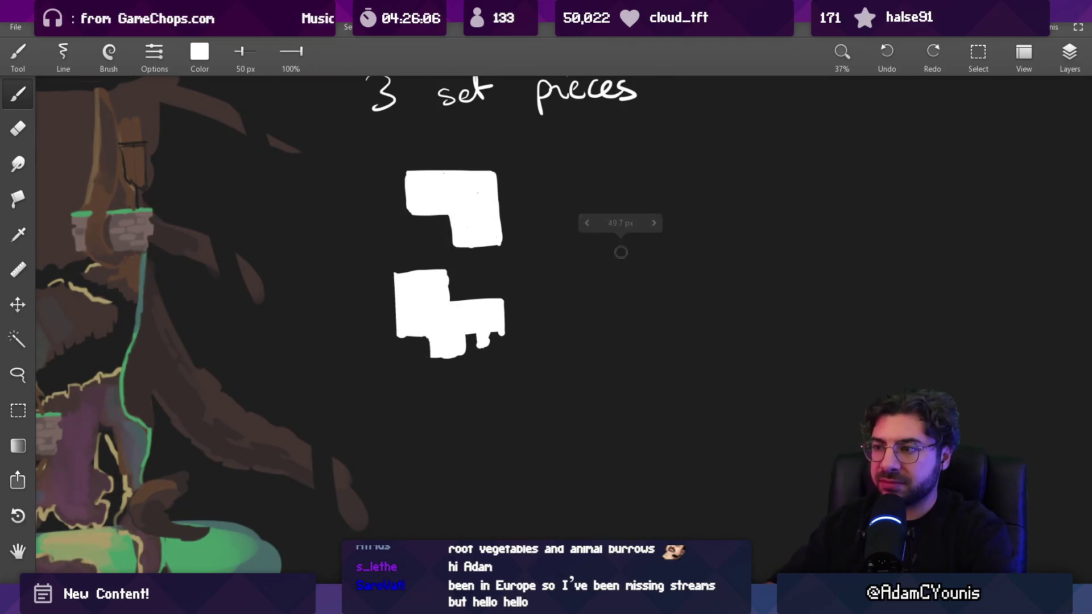
left_click_drag(649, 220, 651, 325)
scroll(573, 236, "right", 2)
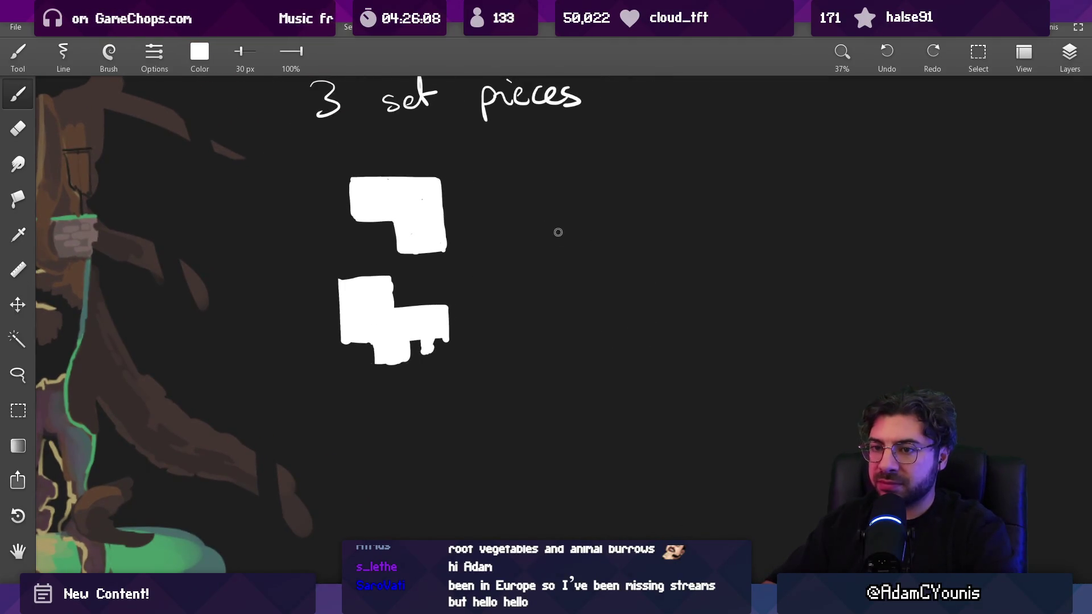
scroll(557, 232, "left", 5)
left_click(109, 233, "alt")
key("bracketright")
key("bracketright")
key("bracketright")
left_click_drag(717, 208, 721, 378)
scroll(725, 287, "right", 2)
left_click_drag(671, 184, 677, 358)
key("ctrl+z")
mouse_move(669, 188)
left_mouse_down()
mouse_move(670, 342)
mouse_move(683, 404)
left_mouse_up()
left_click_drag(655, 331, 662, 423)
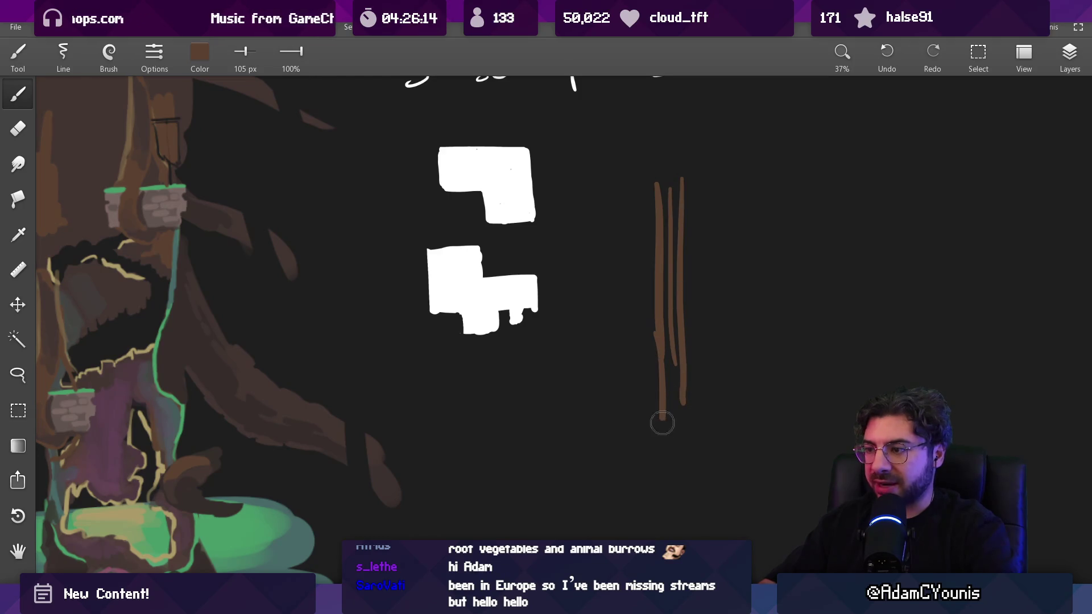
left_click_drag(674, 341, 675, 463)
mouse_move(654, 407)
left_mouse_down()
mouse_move(685, 421)
mouse_move(674, 458)
mouse_move(660, 458)
left_mouse_up()
left_click_drag(711, 394, 589, 375)
mouse_move(701, 156)
left_mouse_down()
mouse_move(711, 393)
mouse_move(721, 391)
left_mouse_up()
mouse_move(727, 145)
left_mouse_down()
mouse_move(728, 327)
mouse_move(700, 455)
left_mouse_up()
left_click_drag(717, 378, 728, 446)
left_click_drag(713, 398, 734, 379)
scroll(735, 378, "down", 3)
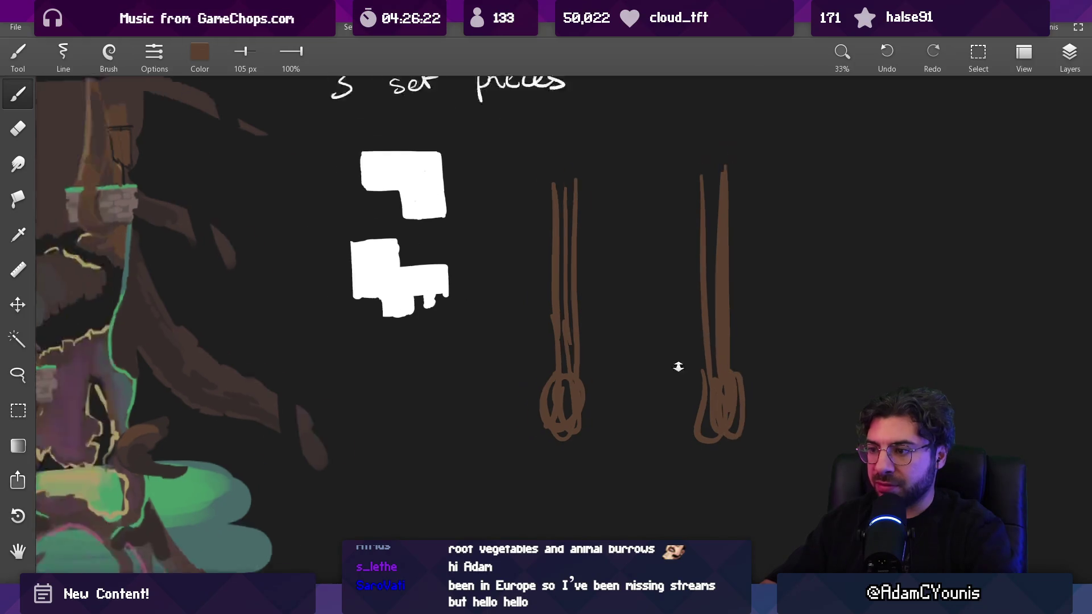
key("ctrl+z")
key("ctrl+z")
key("ctrl+z")
key("ctrl+z")
key("ctrl+z")
key("ctrl+z")
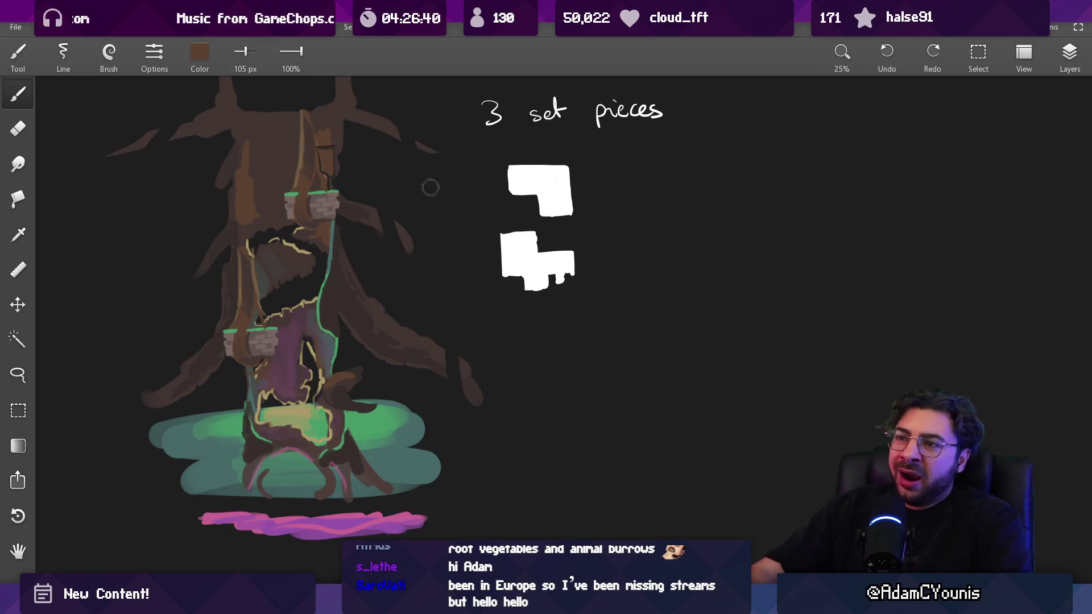
left_click_drag(580, 262, 429, 297)
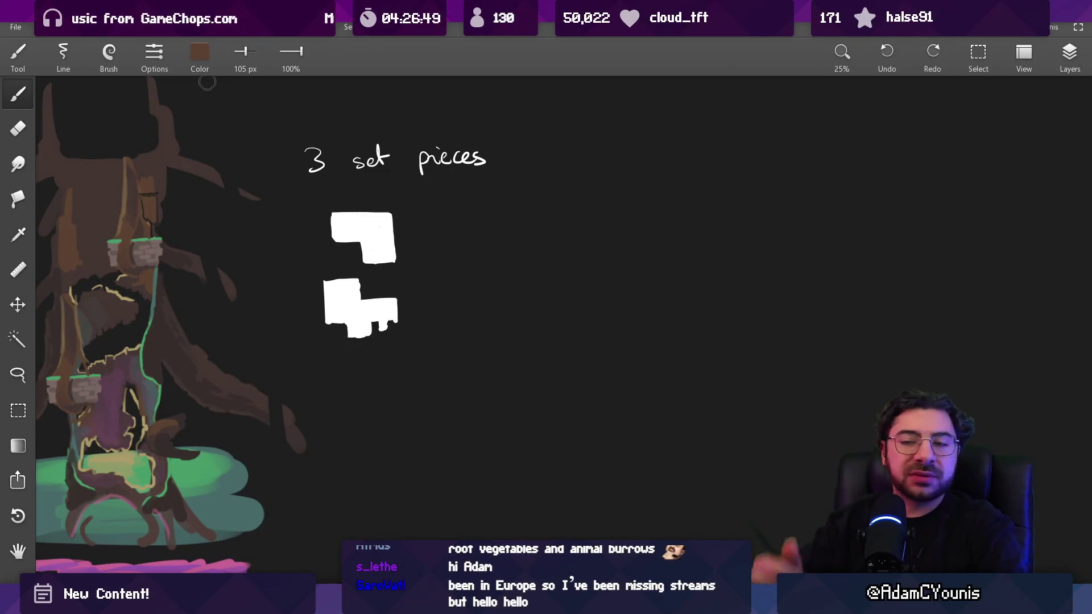
Step: Paint a tapered mauve-brown trunk right of the white blocks with a thin stalk below
mouse_move(232, 285)
left_mouse_down()
mouse_move(358, 269)
mouse_move(294, 321)
left_mouse_up()
left_click_drag(159, 425, 158, 424)
left_click_drag(645, 203, 575, 202)
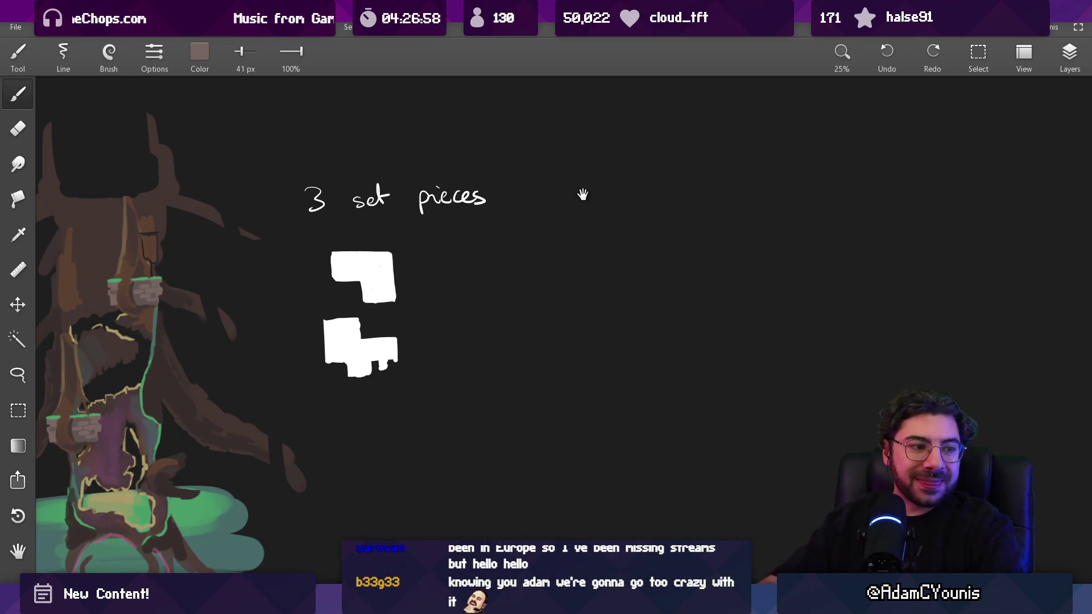
left_click_drag(583, 194, 518, 216)
left_click_drag(580, 169, 585, 285)
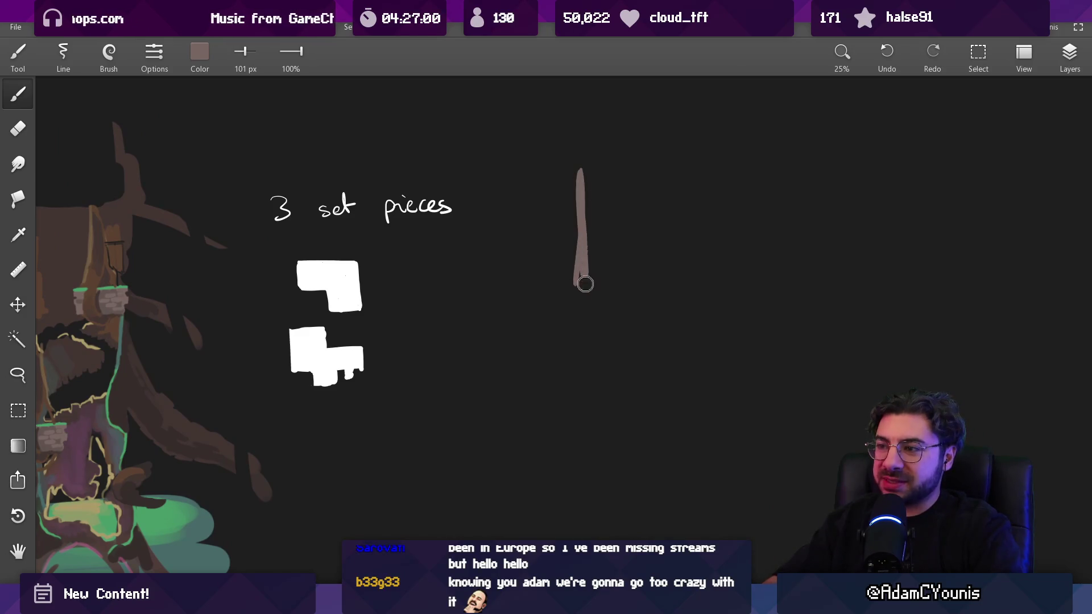
mouse_move(585, 176)
left_mouse_down()
mouse_move(594, 250)
mouse_move(604, 171)
left_mouse_up()
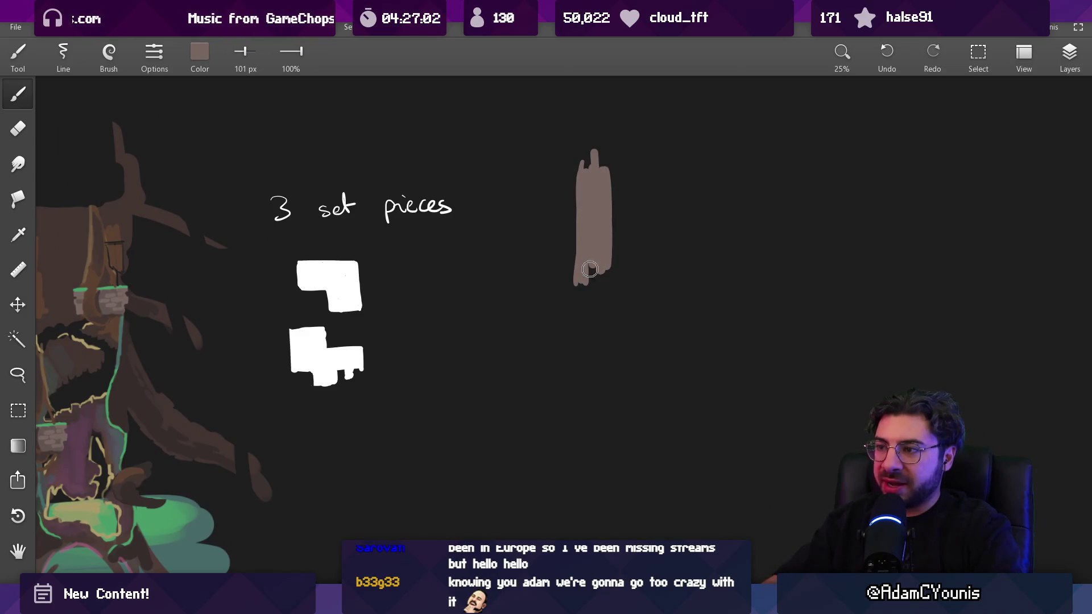
left_click_drag(585, 294, 612, 270)
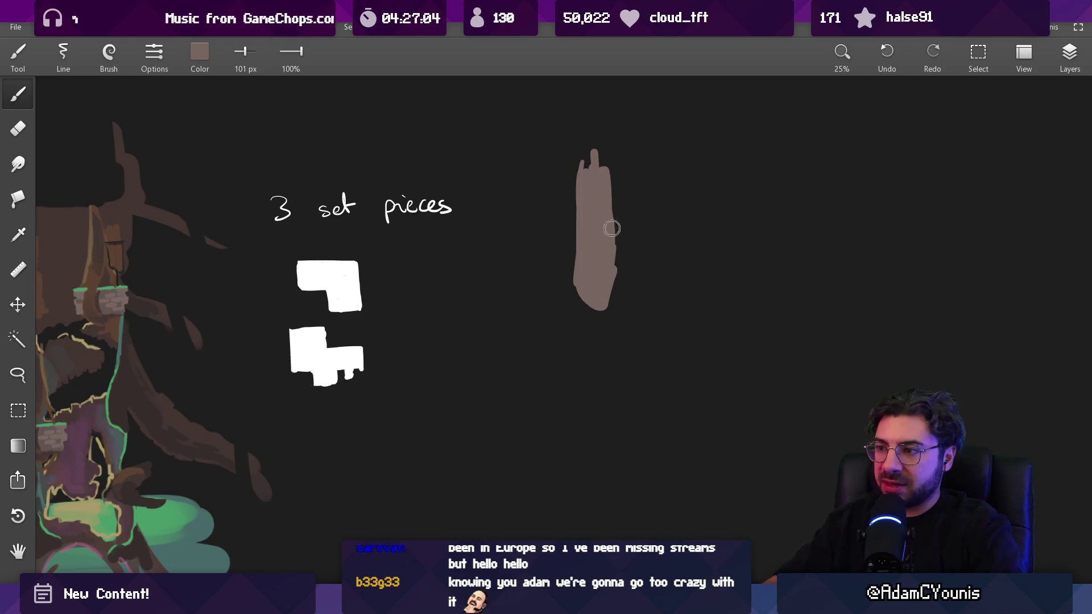
key("bracketleft")
left_click_drag(598, 312, 598, 343)
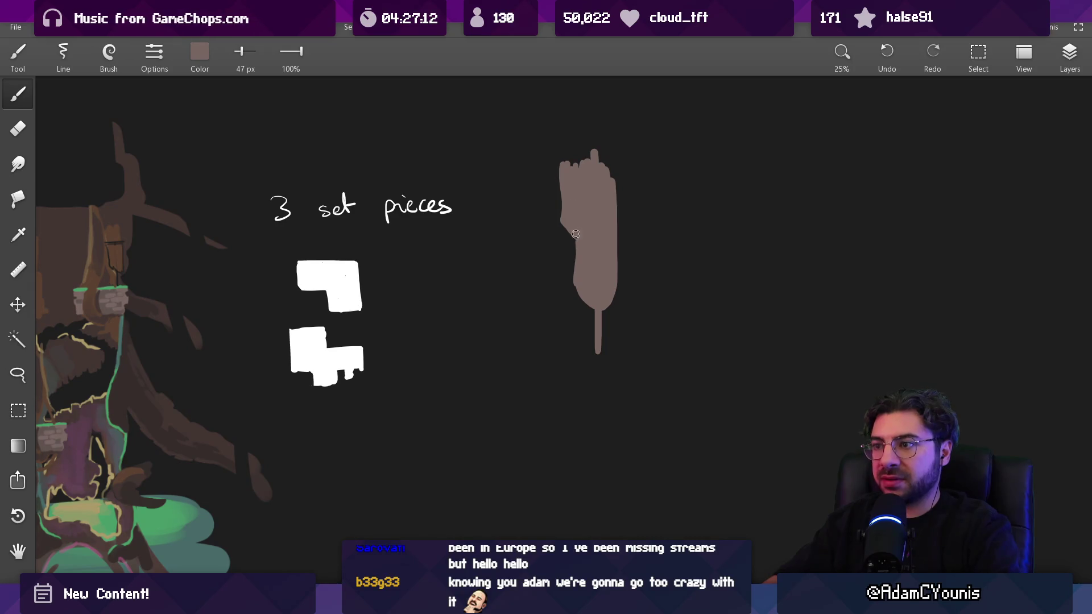
Step: Reshape the trunk's top edge and paint a second mauve trunk further right
key("bracketright")
key("bracketright")
key("bracketright")
mouse_move(610, 163)
left_mouse_down()
mouse_move(567, 157)
mouse_move(618, 243)
left_mouse_up()
key("bracketleft")
key("bracketleft")
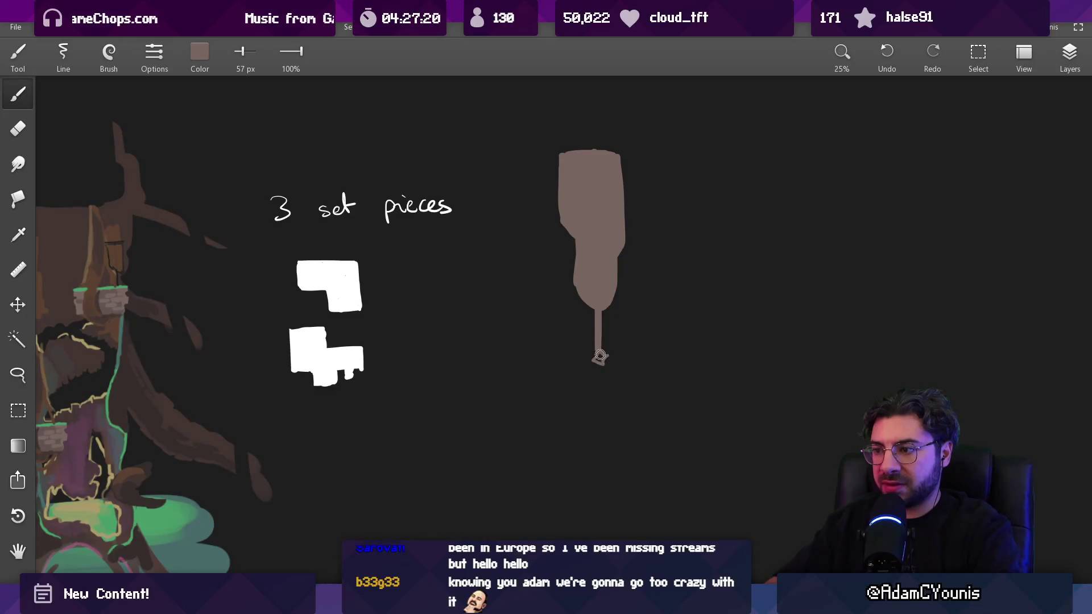
scroll(602, 352, "down", 2)
key("bracketright")
key("bracketright")
key("bracketright")
mouse_move(768, 197)
left_mouse_down()
mouse_move(758, 323)
mouse_move(765, 173)
mouse_move(770, 333)
mouse_move(799, 179)
mouse_move(785, 192)
left_mouse_up()
mouse_move(772, 239)
left_mouse_down()
mouse_move(782, 301)
mouse_move(751, 368)
mouse_move(767, 420)
left_mouse_up()
key("e")
key("b")
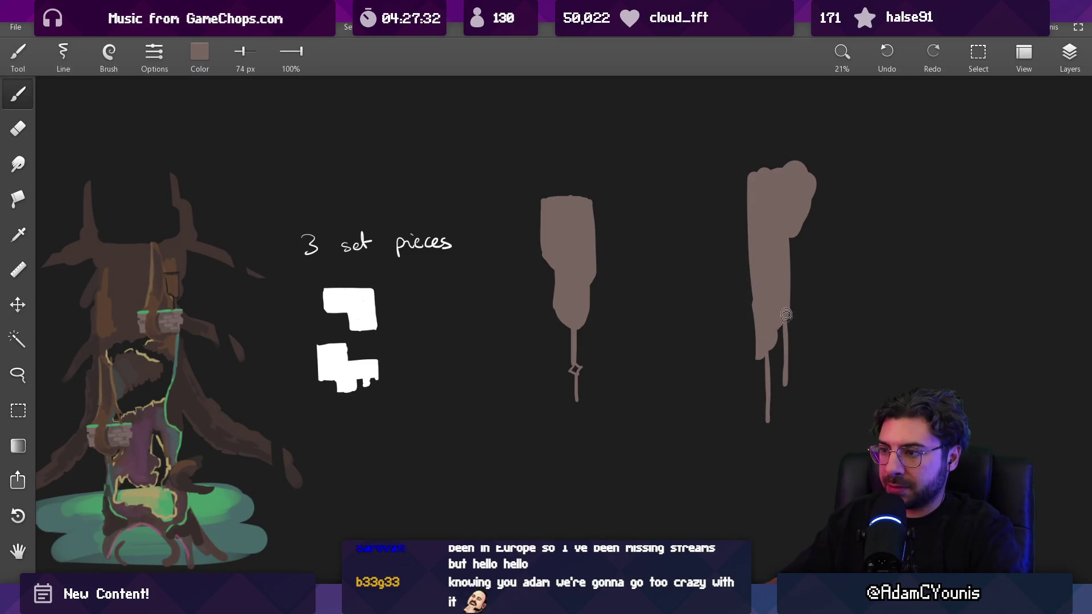
Step: Add a curved branch to the right trunk and finger-like branches to the middle trunk
key("bracketright")
key("bracketright")
key("bracketright")
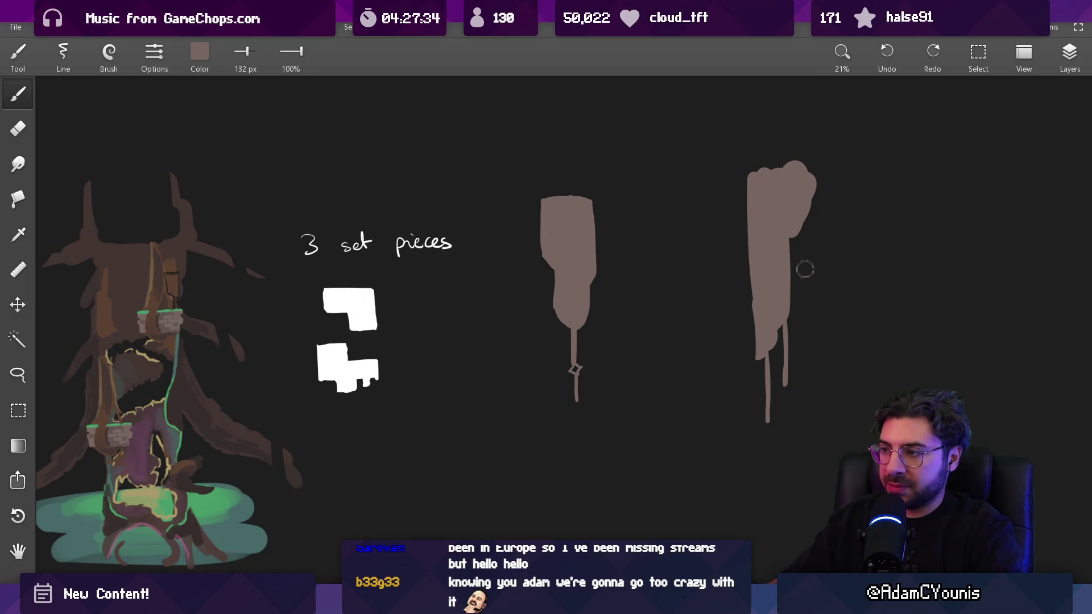
left_click_drag(784, 298, 834, 229)
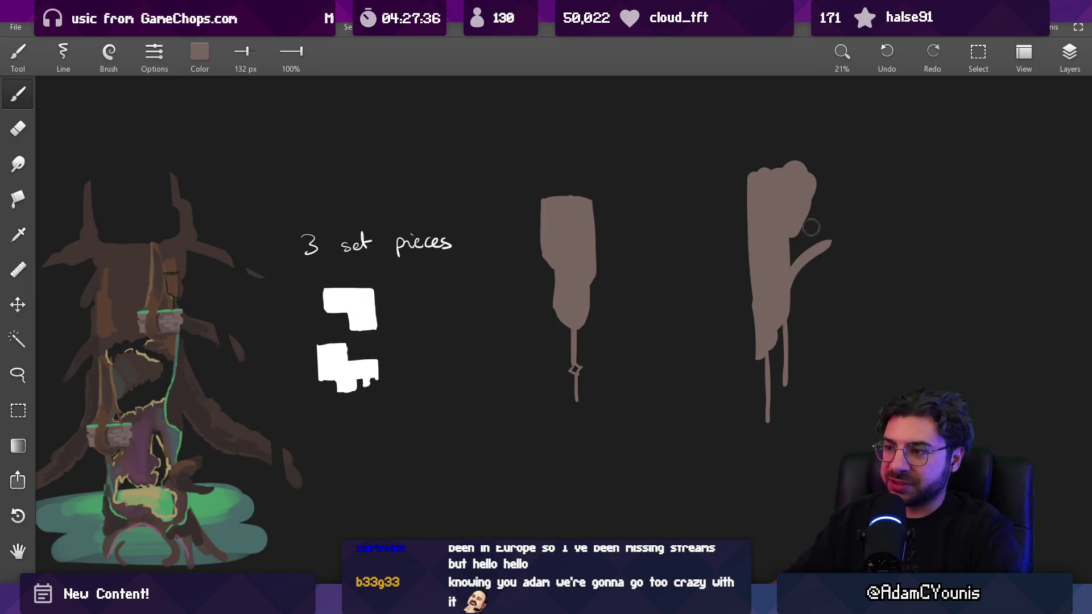
left_click_drag(536, 286, 563, 310)
scroll(653, 259, "right", 3)
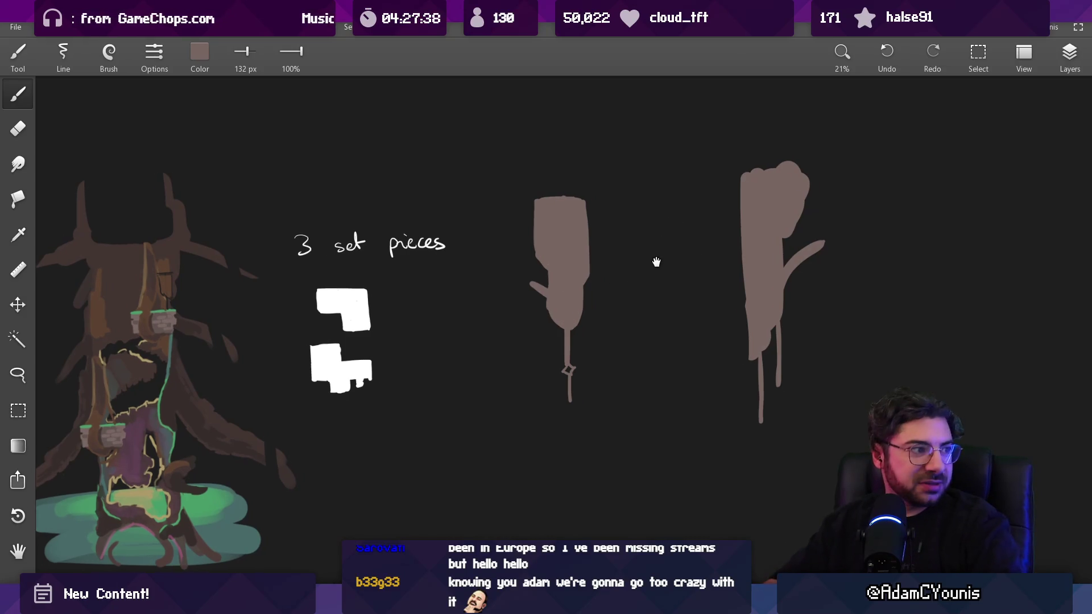
left_click_drag(531, 227, 638, 170)
key("ctrl+z")
left_click_drag(532, 202, 561, 166)
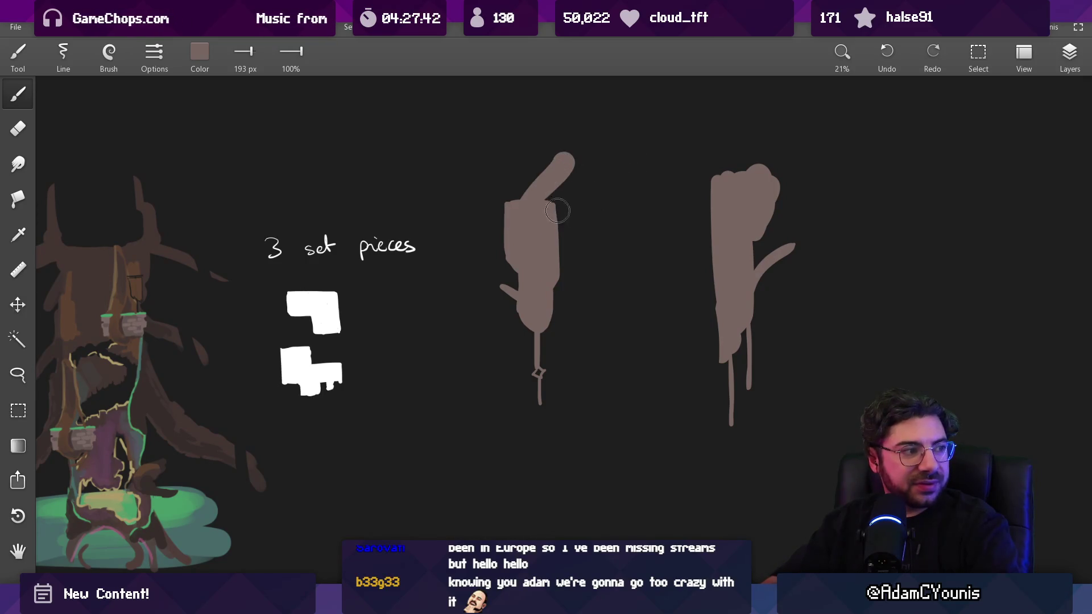
left_click_drag(548, 221, 603, 167)
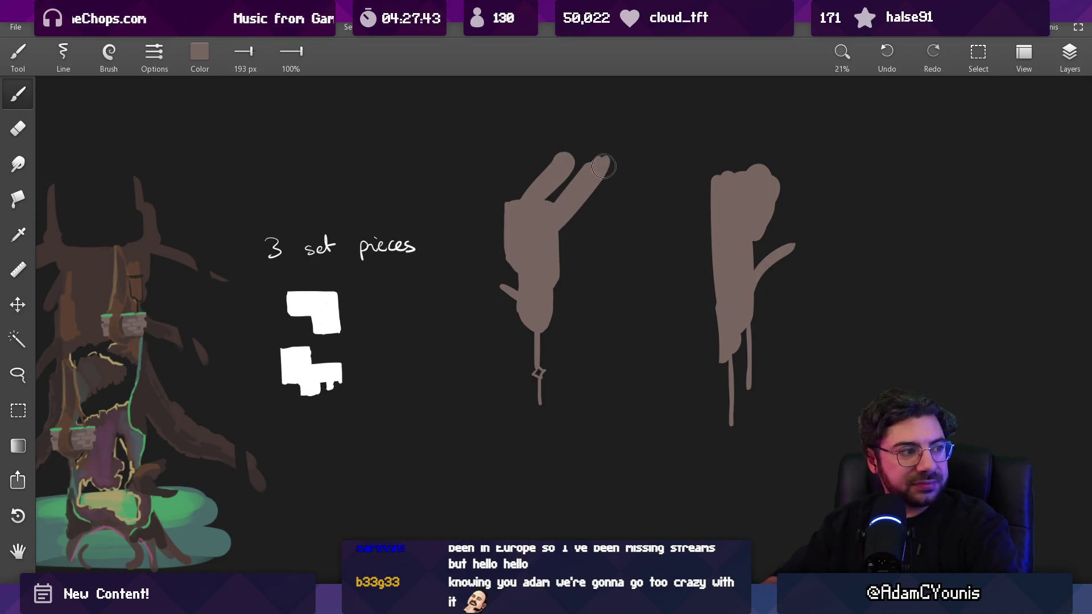
Step: Add an up-left branch and notched top to the right trunk, plus a diagonal branch at left
key("e")
key("b")
mouse_move(711, 215)
left_mouse_down()
mouse_move(677, 168)
mouse_move(747, 151)
left_mouse_up()
key("e")
key("b")
left_click_drag(666, 165, 705, 208)
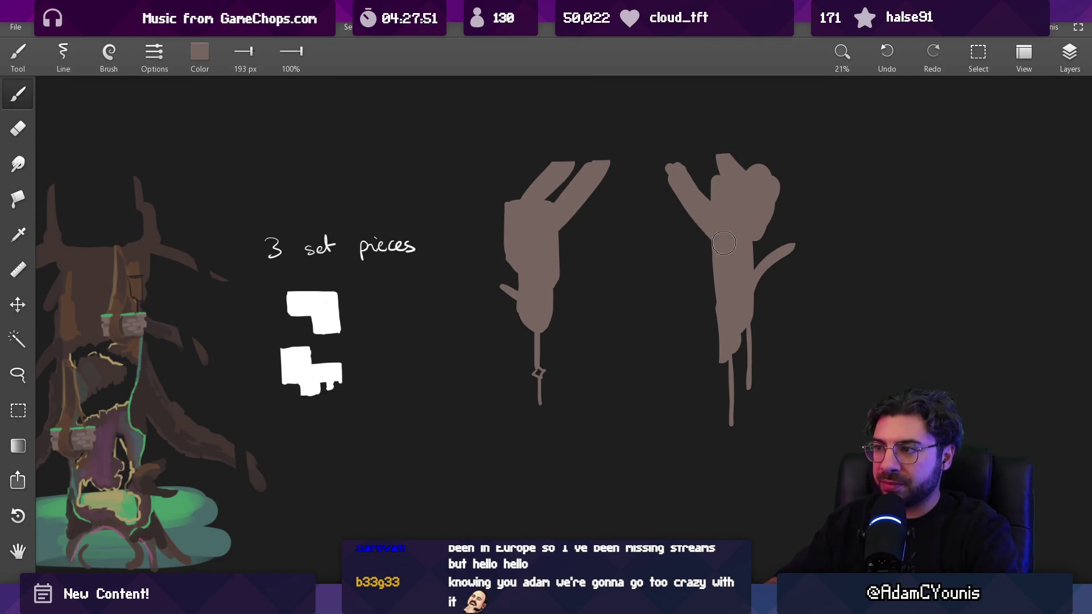
mouse_move(466, 231)
left_mouse_down()
mouse_move(492, 173)
mouse_move(449, 219)
left_mouse_up()
Step: Paint a dark-brown trunk between the two mauve shapes, widening it and extending it downward
scroll(656, 321, "down", 3)
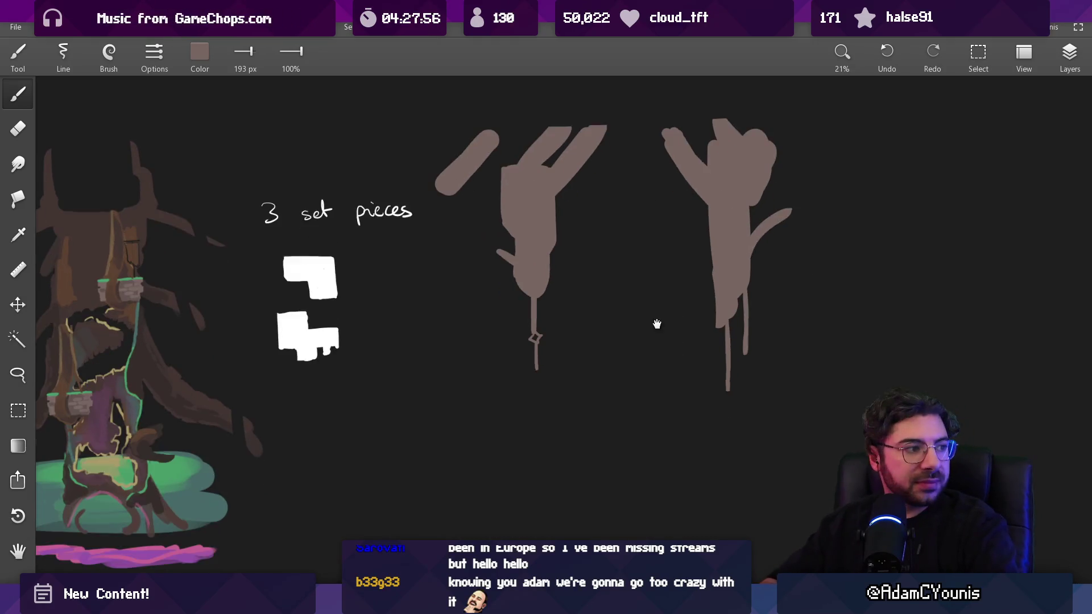
key("bracketleft")
key("bracketleft")
key("bracketleft")
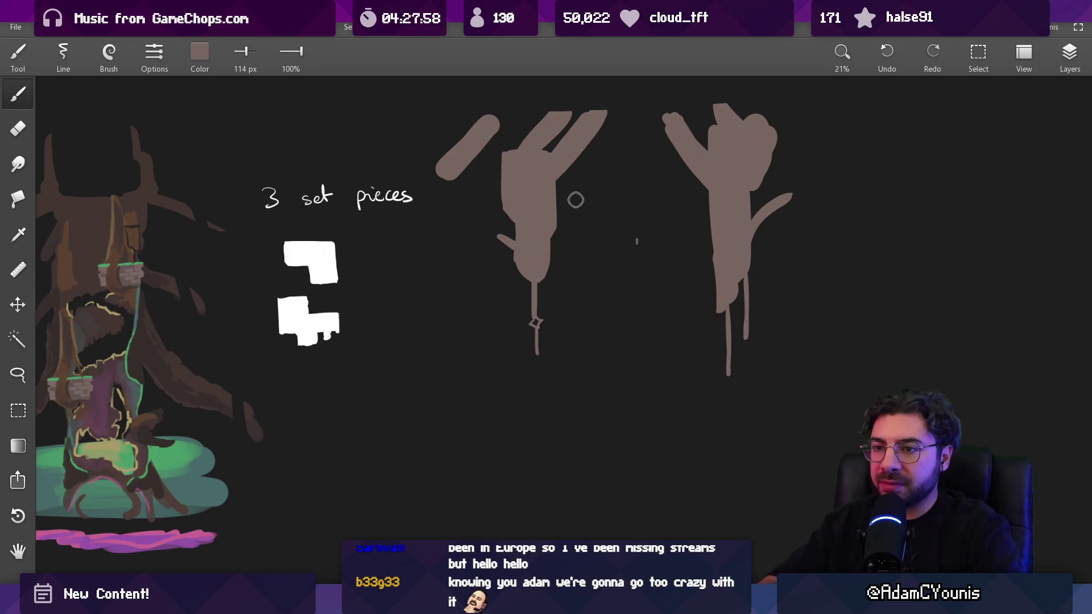
left_click(182, 246, "alt")
key("bracketright")
key("bracketright")
mouse_move(642, 214)
left_mouse_down()
mouse_move(652, 326)
mouse_move(648, 199)
mouse_move(661, 267)
mouse_move(644, 281)
left_mouse_up()
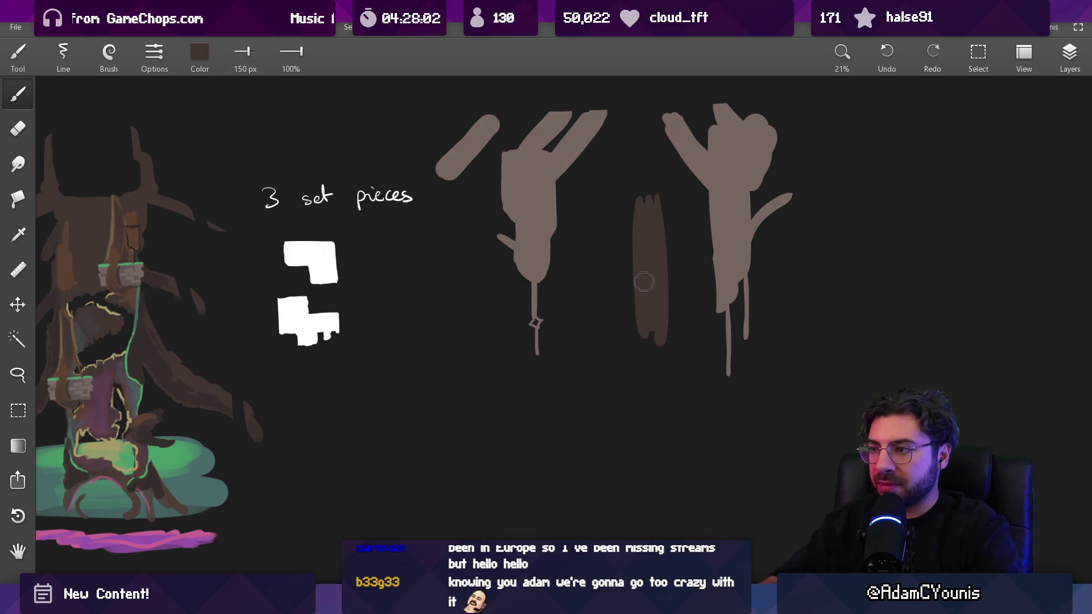
mouse_move(655, 199)
left_mouse_down()
mouse_move(668, 201)
mouse_move(671, 327)
mouse_move(642, 232)
left_mouse_up()
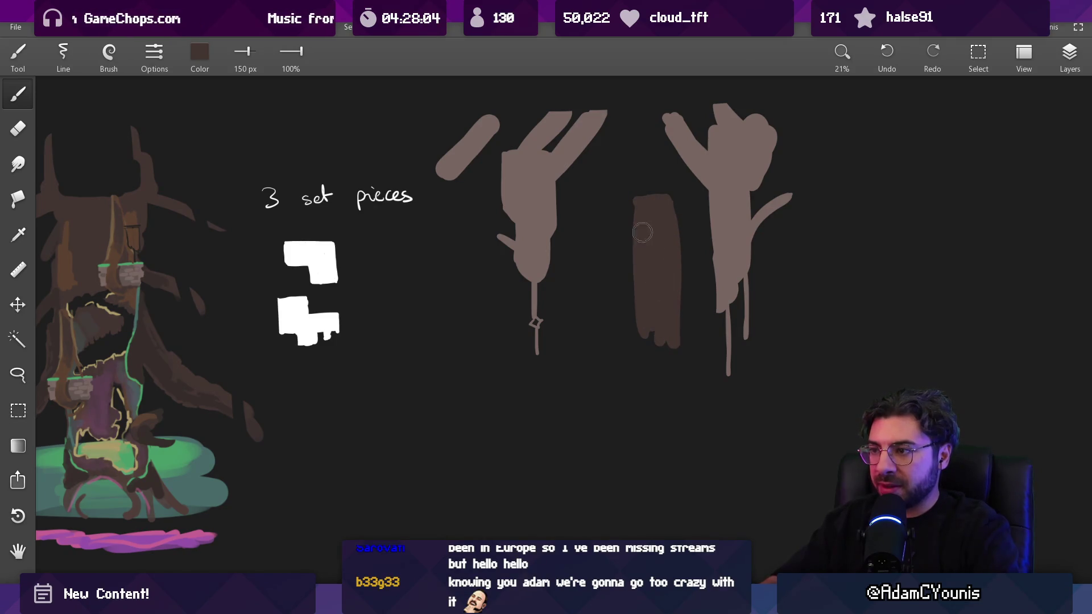
key("e")
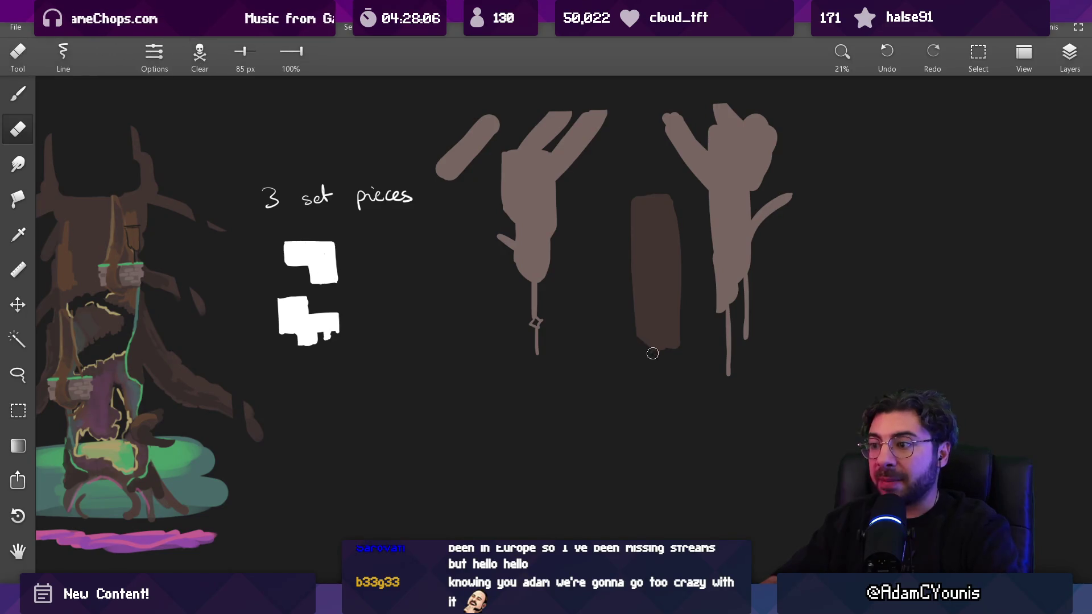
key("b")
mouse_move(648, 336)
left_mouse_down()
mouse_move(653, 314)
mouse_move(676, 364)
left_mouse_up()
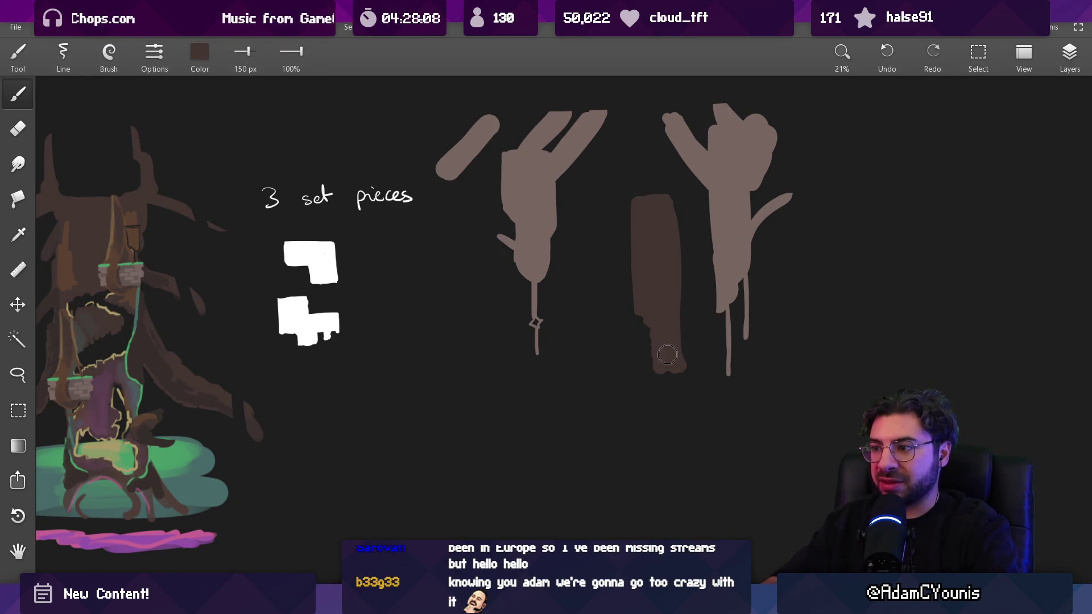
key("e")
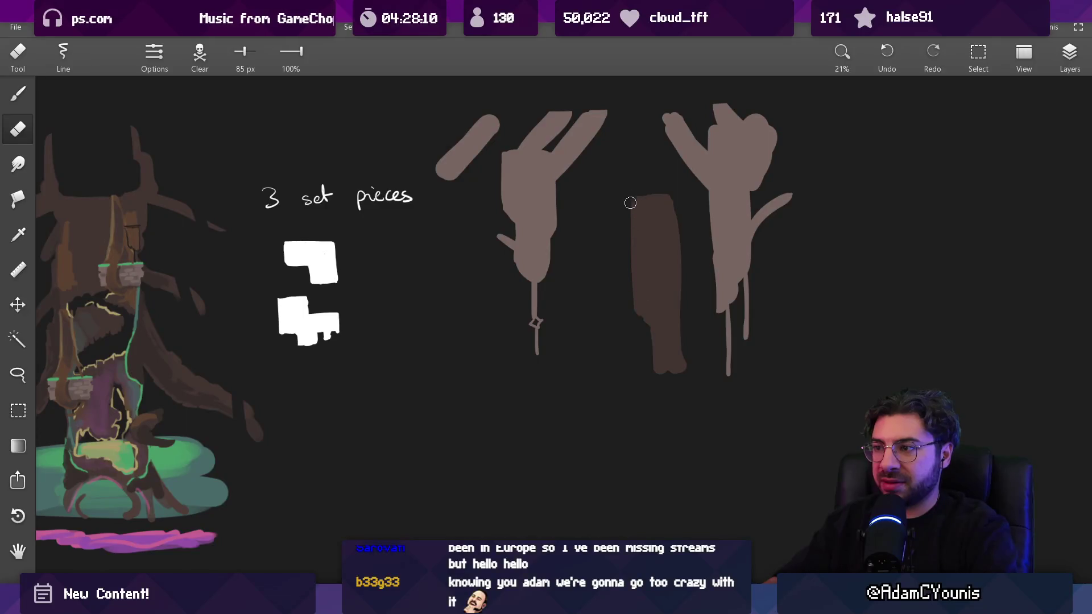
key("b")
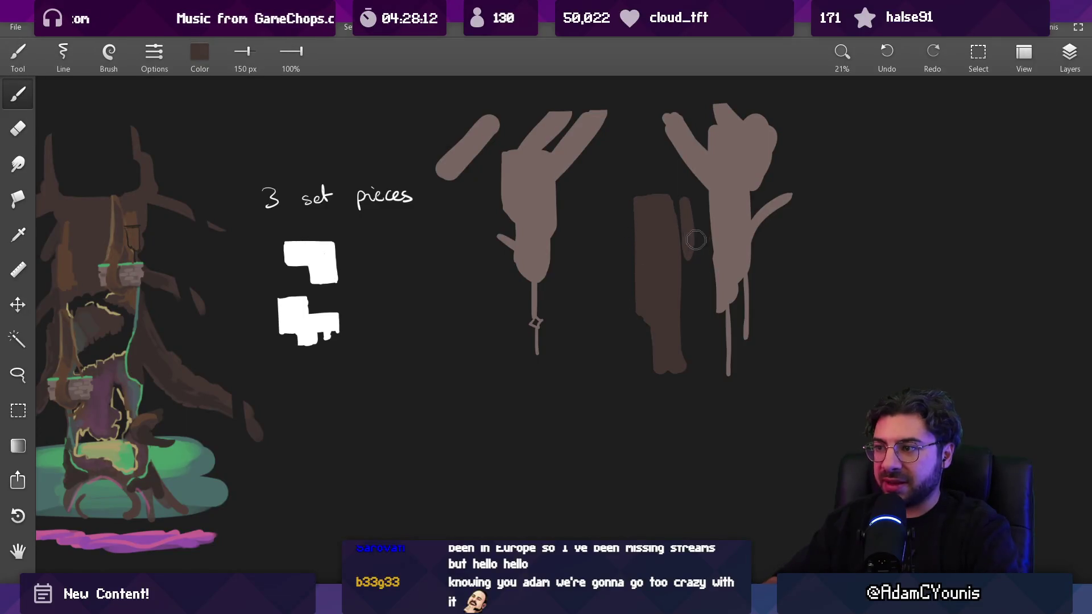
Step: Extend the middle trunk down with a thin drip-like stroke, then switch to a much smaller eraser
scroll(687, 223, "down", 2)
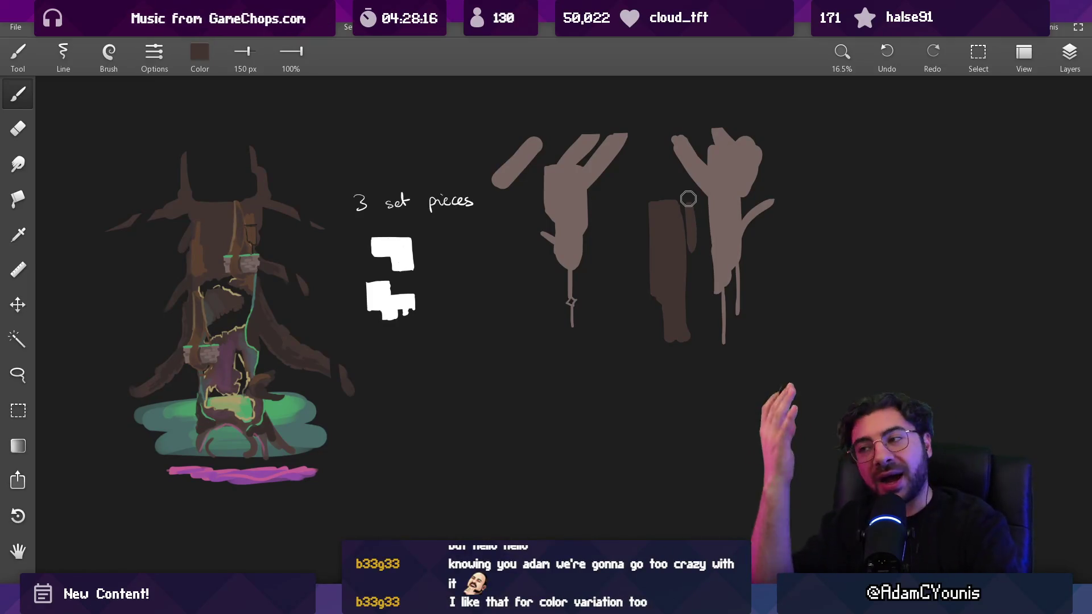
key("e")
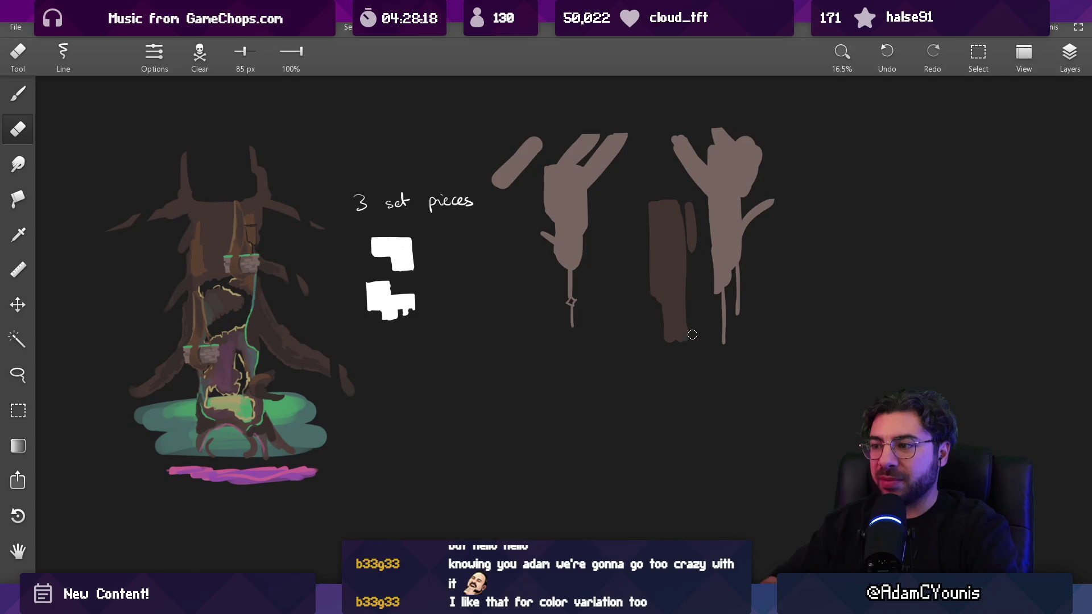
key("b")
left_click_drag(680, 342, 681, 392)
key("e")
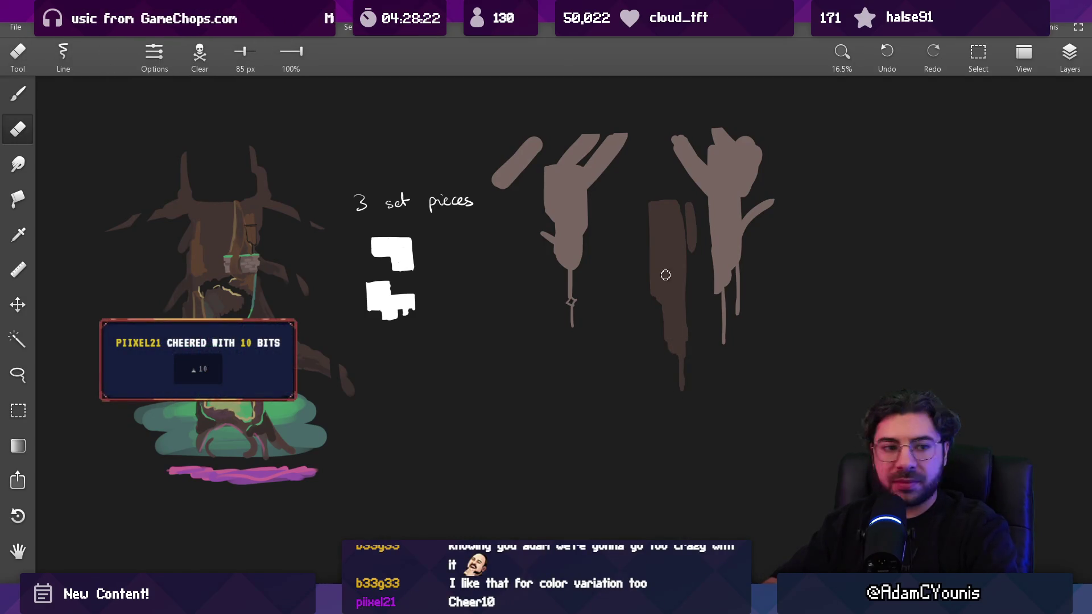
scroll(665, 275, "up", 3)
key("bracketleft")
key("bracketleft")
key("bracketleft")
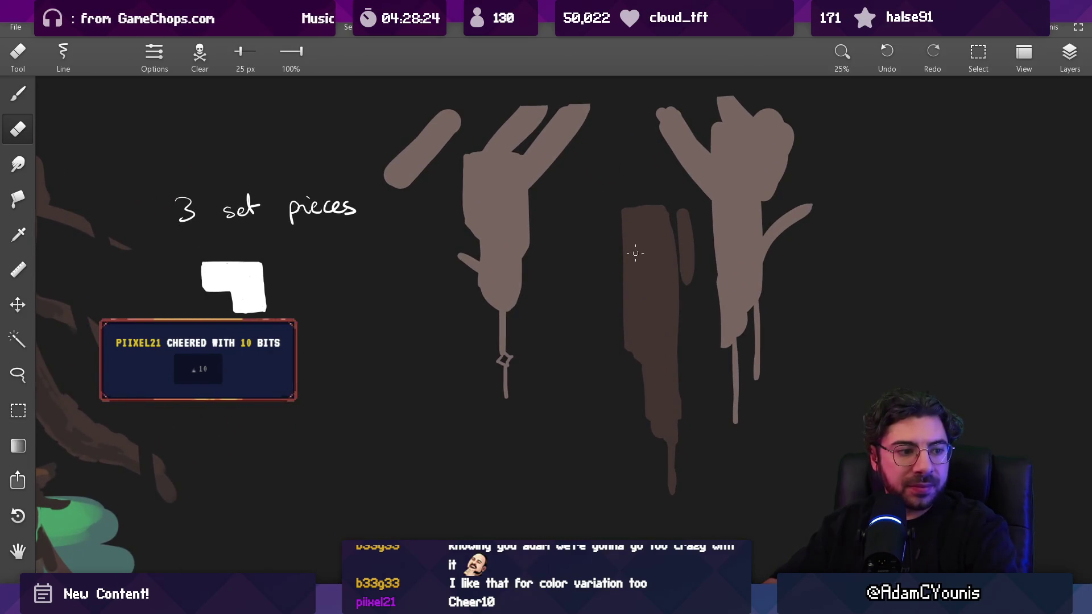
Step: Erase short vertical bark notches into the middle and right trunks with a ~41 px eraser
key("bracketright")
key("bracketright")
left_click_drag(636, 239, 638, 261)
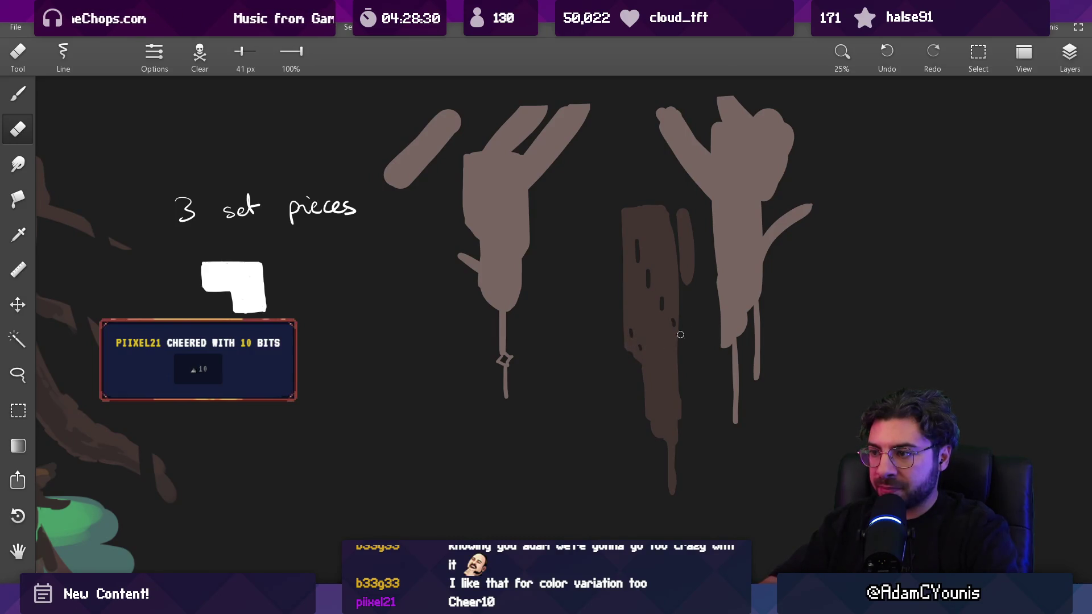
left_click_drag(719, 202, 720, 223)
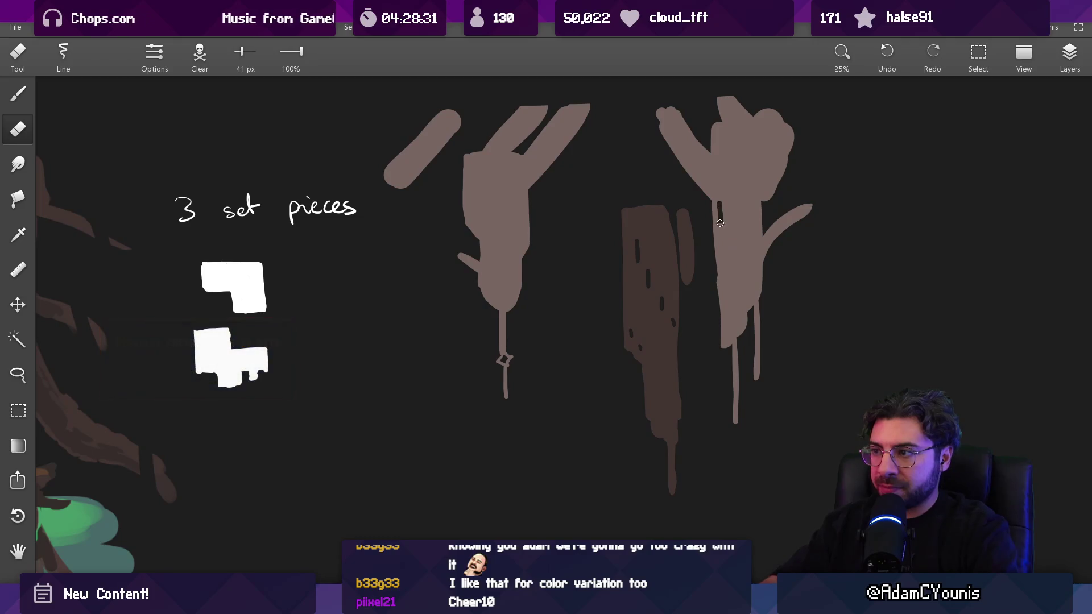
left_click(757, 247)
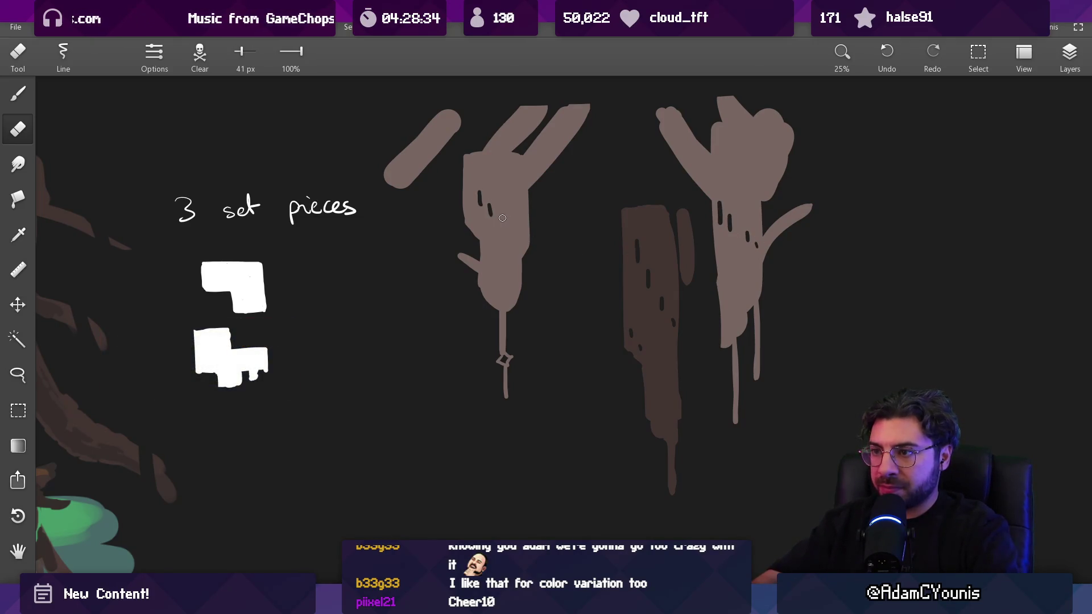
scroll(523, 228, "down", 4)
scroll(670, 213, "up", 1)
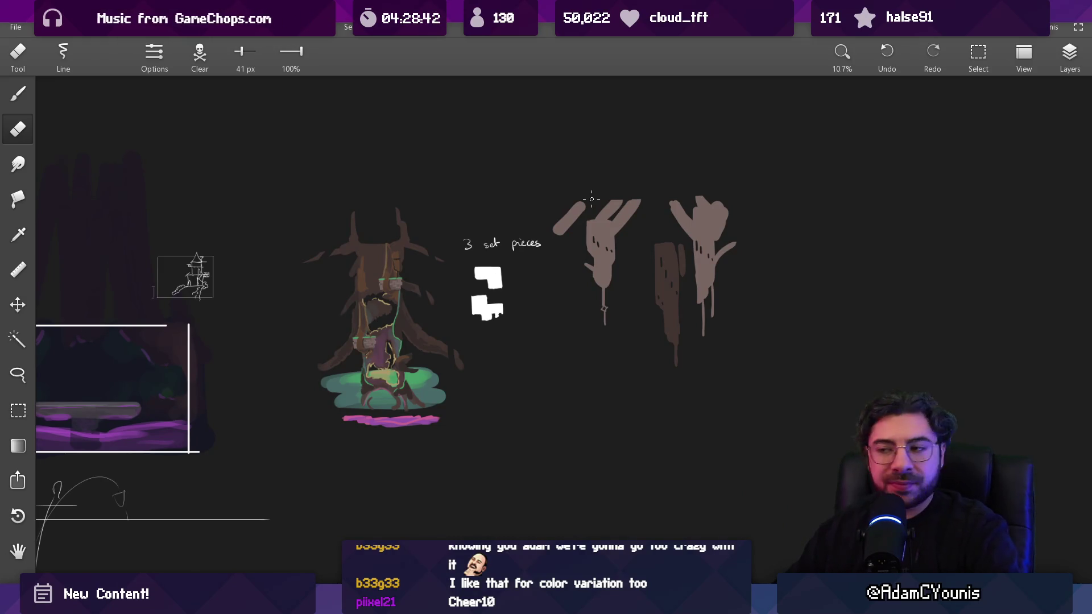
scroll(682, 205, "up", 1)
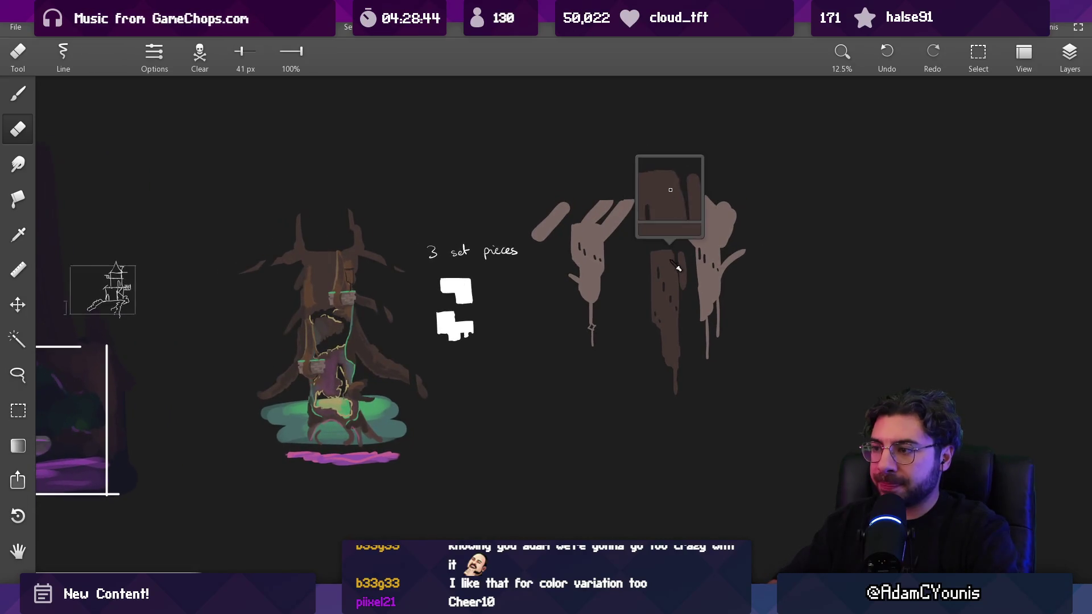
key("b")
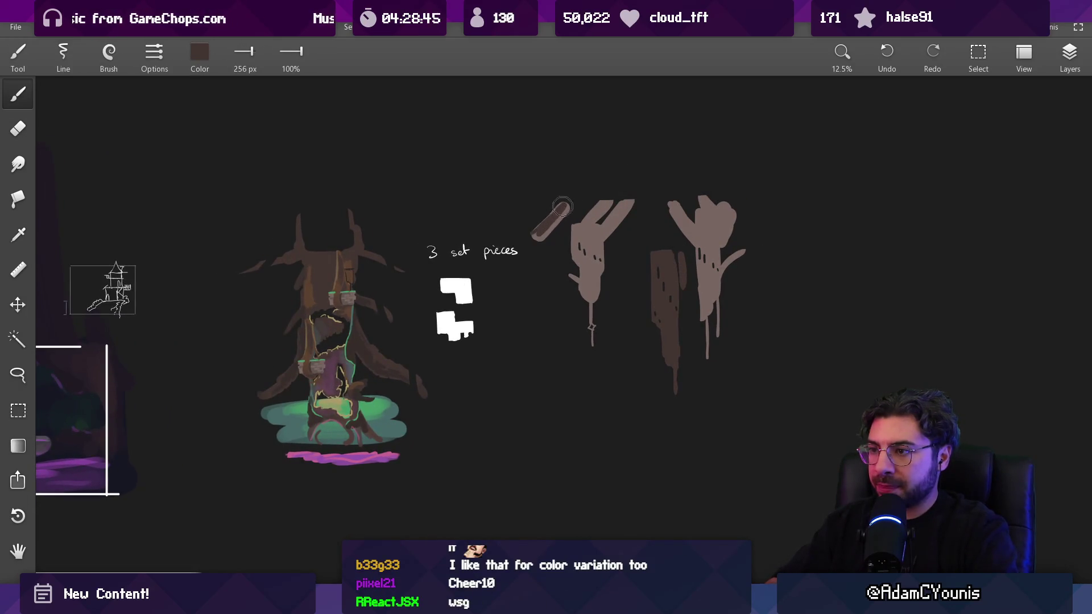
Step: Try dark shading strokes along the diagonal branches, then undo them
left_click_drag(579, 233, 581, 230)
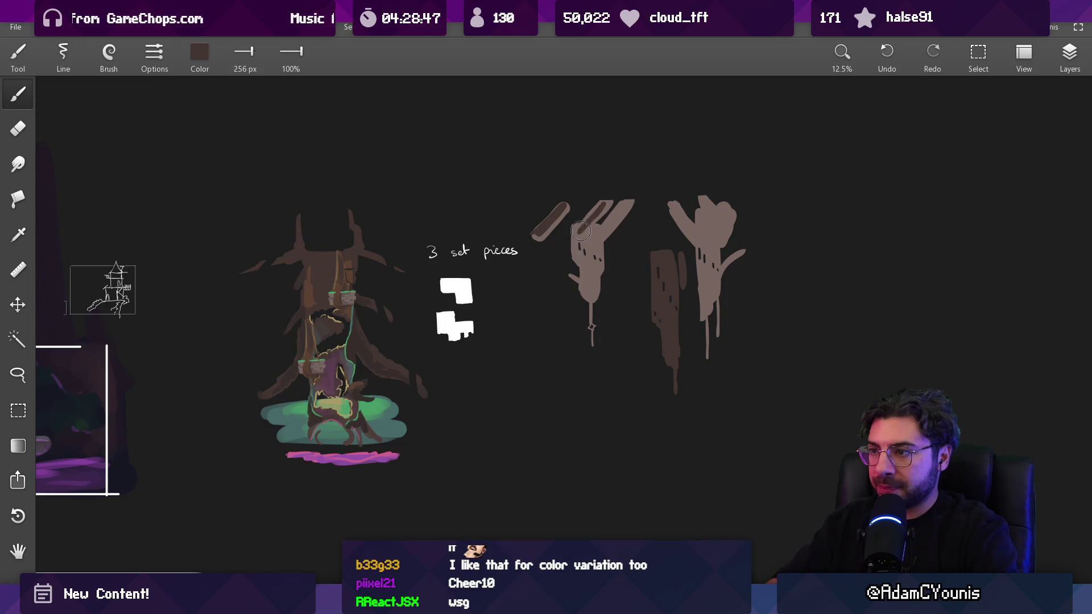
key("ctrl+z")
left_click_drag(630, 200, 604, 236)
left_click_drag(676, 208, 692, 242)
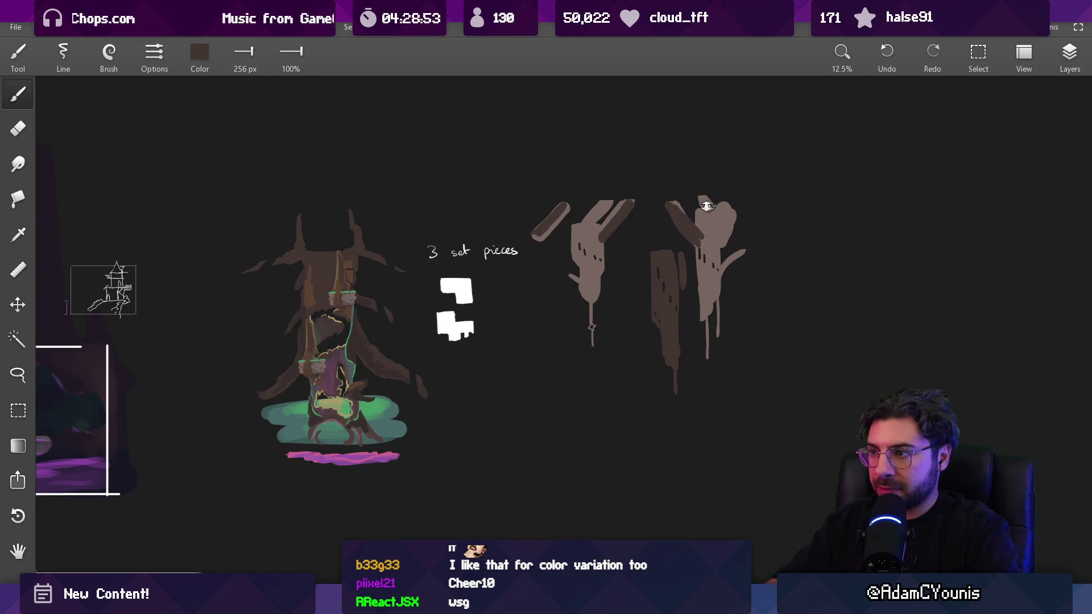
key("ctrl+z")
key("ctrl+z")
key("ctrl+z")
Step: Trim the loose diagonal branch into a short angled stub with a 135 px eraser
left_click_drag(640, 245, 594, 248)
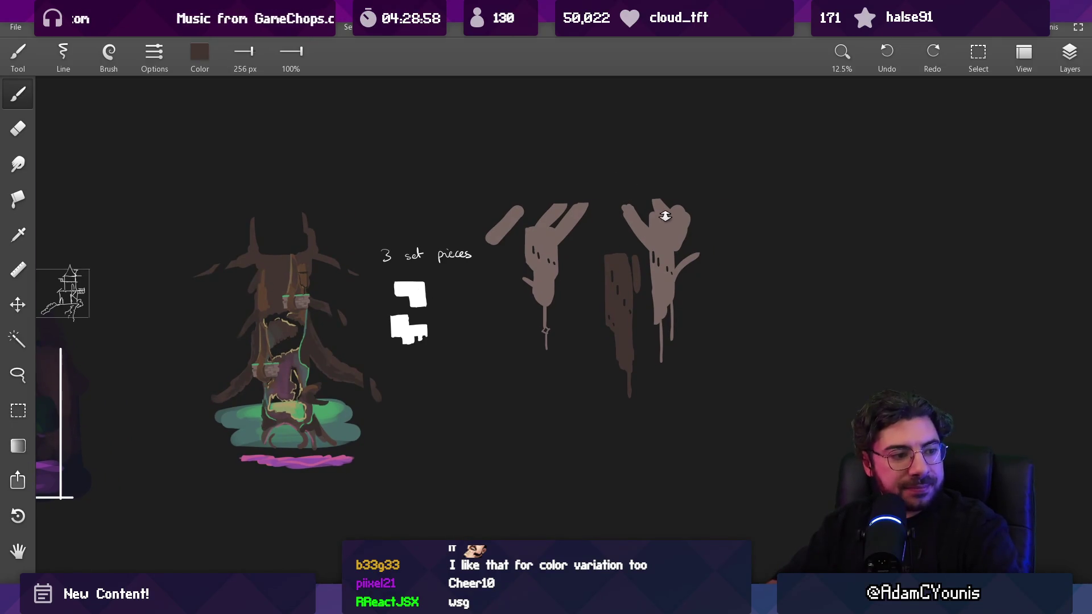
scroll(665, 216, "down", 5)
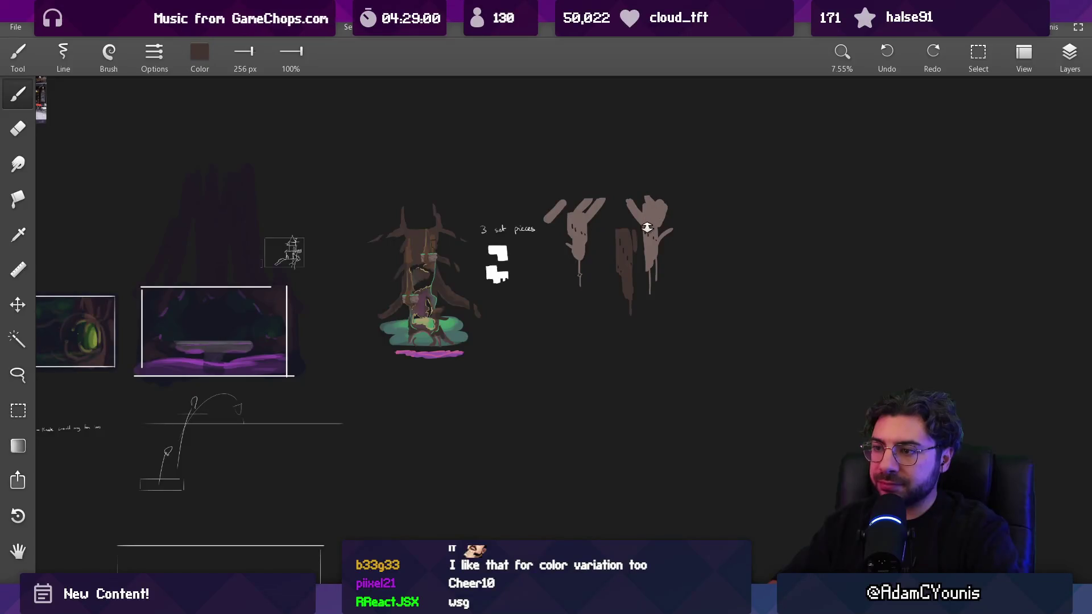
scroll(647, 228, "up", 5)
key("e")
key("bracketright")
key("bracketright")
key("bracketright")
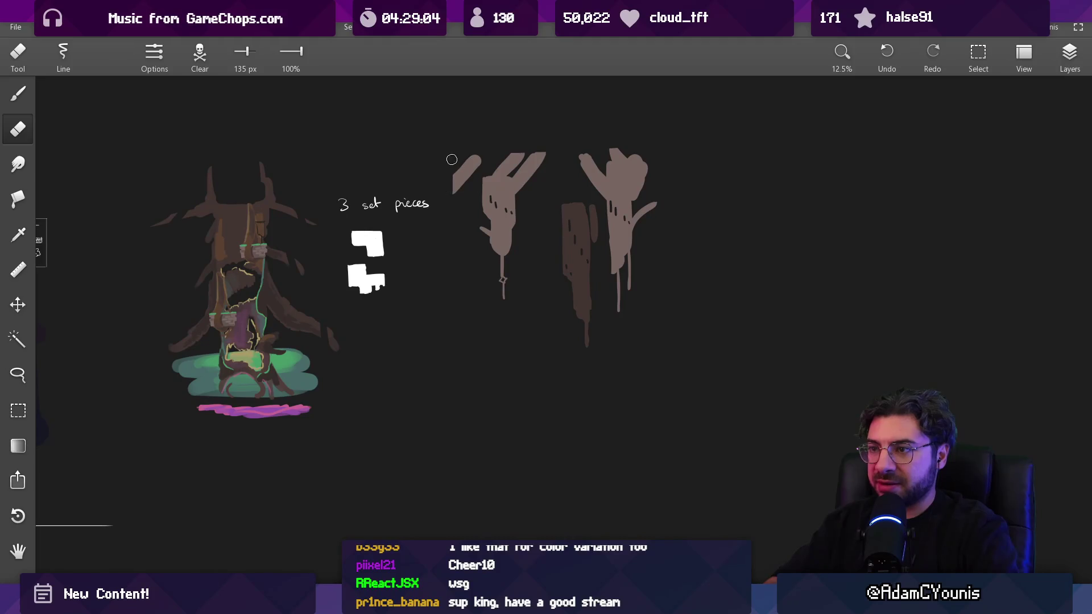
left_click_drag(530, 212, 530, 223)
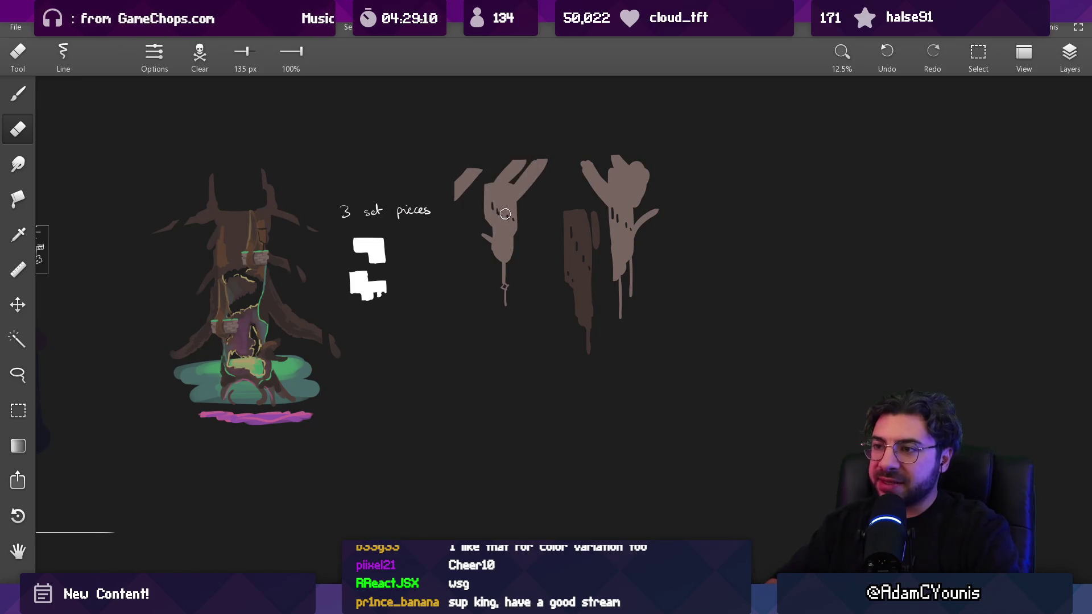
key("b")
scroll(490, 281, "down", 2)
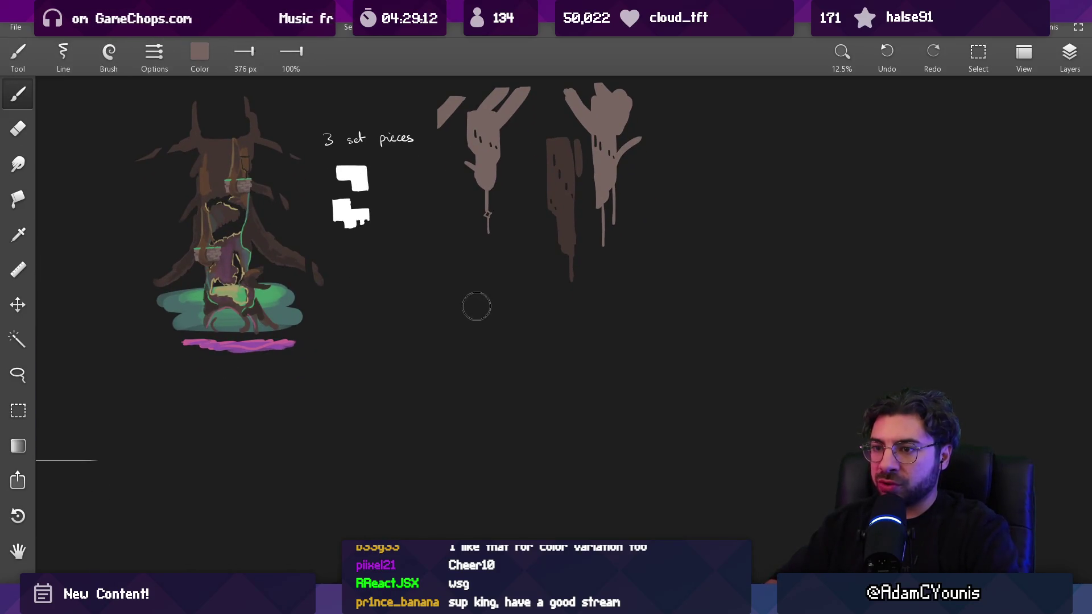
key("bracketleft")
key("bracketleft")
key("bracketleft")
Step: Paint a small brown mark below the trunks in a colour sampled from the tree, trimming its bottom
left_click_drag(470, 302, 472, 312)
scroll(485, 306, "up", 2)
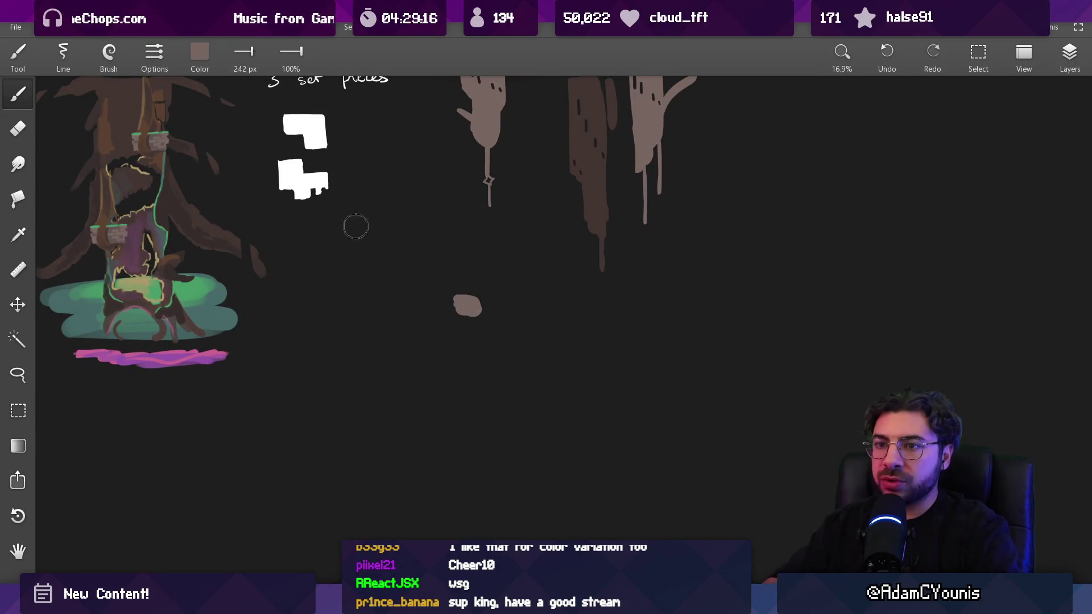
left_click(162, 148, "alt")
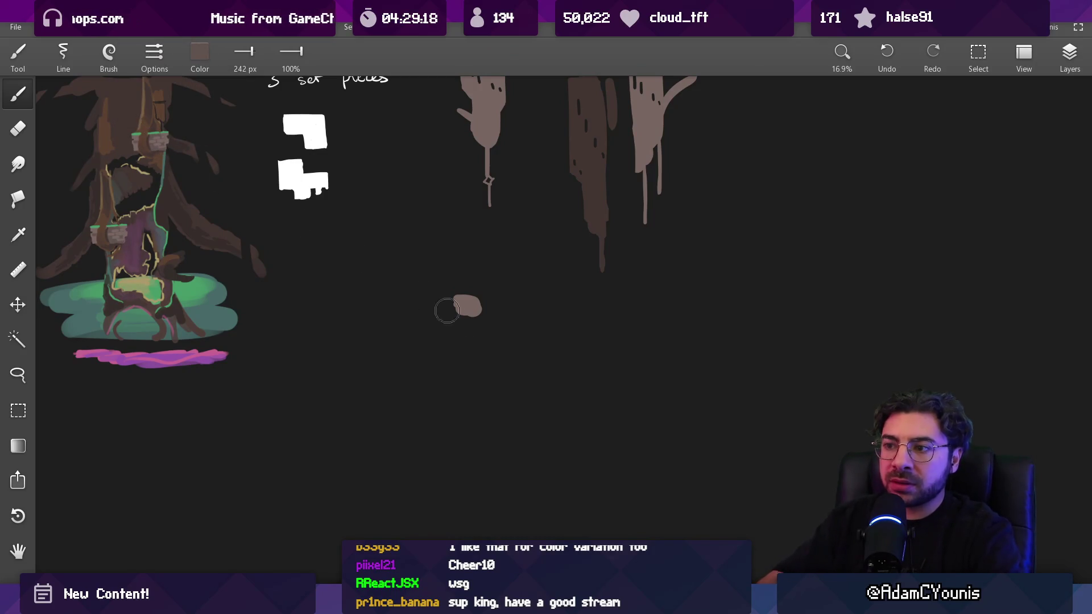
key("e")
mouse_move(458, 317)
left_mouse_down()
mouse_move(498, 319)
mouse_move(480, 316)
mouse_move(496, 317)
mouse_move(504, 301)
left_mouse_up()
key("b")
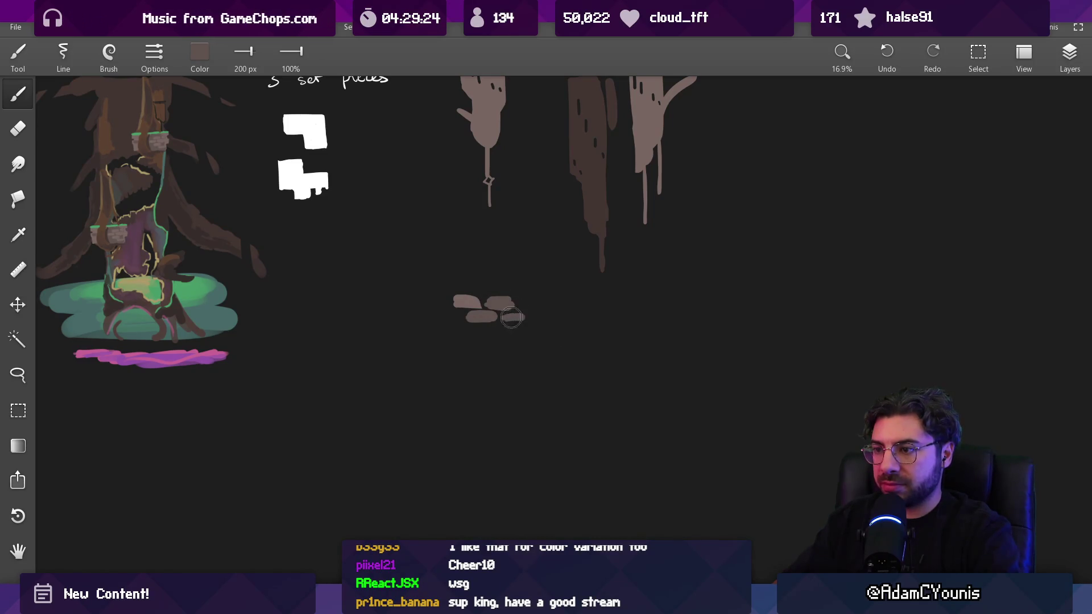
Step: Paint a large brown blob below the trunks, erase its top flat and fill out its bottom
key("alt")
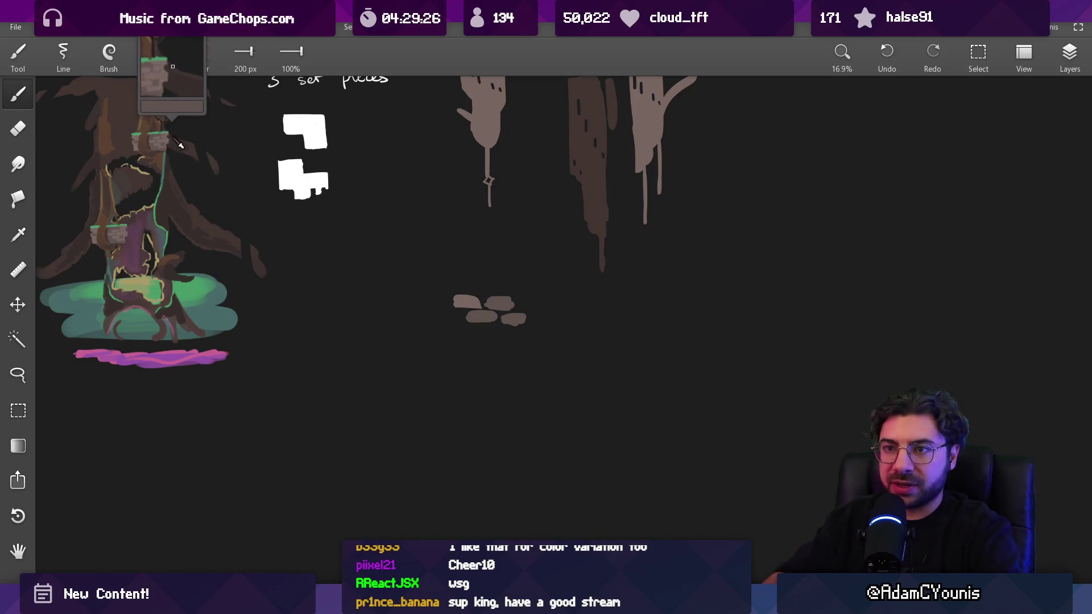
mouse_move(454, 318)
left_mouse_down()
mouse_move(489, 335)
mouse_move(522, 321)
mouse_move(536, 300)
mouse_move(563, 321)
mouse_move(537, 355)
mouse_move(515, 349)
left_mouse_up()
key("e")
mouse_move(467, 281)
left_mouse_down()
mouse_move(456, 290)
mouse_move(540, 293)
left_mouse_up()
key("b")
mouse_move(446, 324)
left_mouse_down()
mouse_move(455, 355)
mouse_move(499, 348)
left_mouse_up()
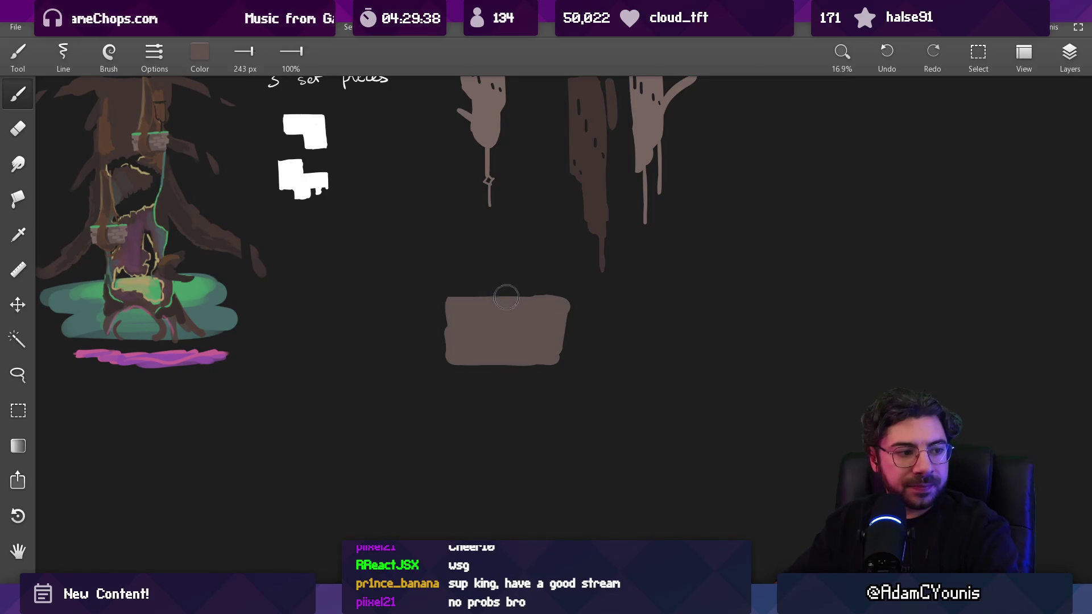
Step: Paint a lighter brown band across the block, edging its left side with darker brown
key("e")
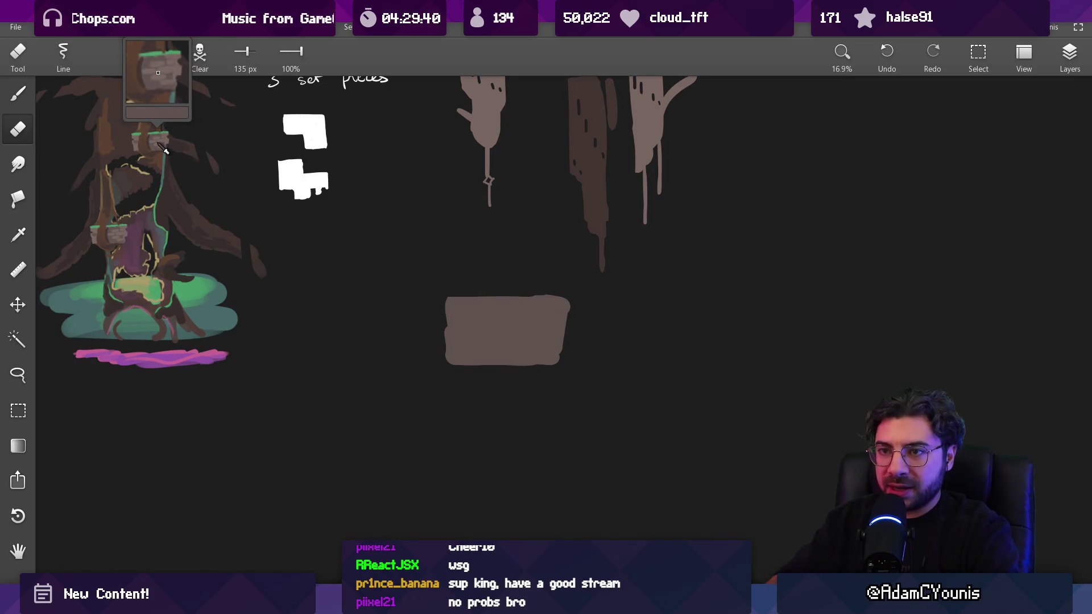
left_click(163, 149, "alt")
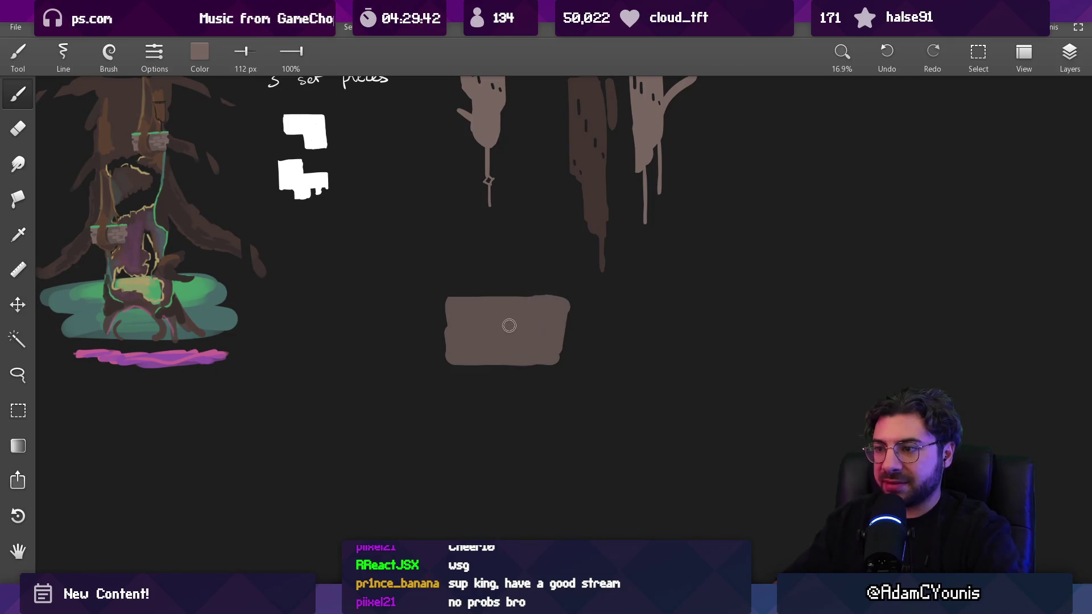
mouse_move(506, 333)
left_mouse_down()
mouse_move(552, 333)
mouse_move(539, 347)
mouse_move(523, 342)
mouse_move(563, 329)
mouse_move(511, 359)
mouse_move(485, 342)
mouse_move(455, 356)
mouse_move(449, 342)
mouse_move(472, 342)
mouse_move(489, 318)
mouse_move(452, 302)
mouse_move(543, 320)
left_mouse_up()
key("e")
key("b")
left_click(475, 341)
left_click(505, 346)
Step: Paint dark brown seams down and under the block, then trim its lower-right edge
left_click(509, 337)
left_click(487, 317)
mouse_move(489, 358)
left_mouse_down()
mouse_move(490, 336)
mouse_move(483, 372)
mouse_move(530, 374)
mouse_move(510, 343)
mouse_move(488, 332)
mouse_move(484, 349)
left_mouse_up()
key("e")
key("b")
left_click(511, 350)
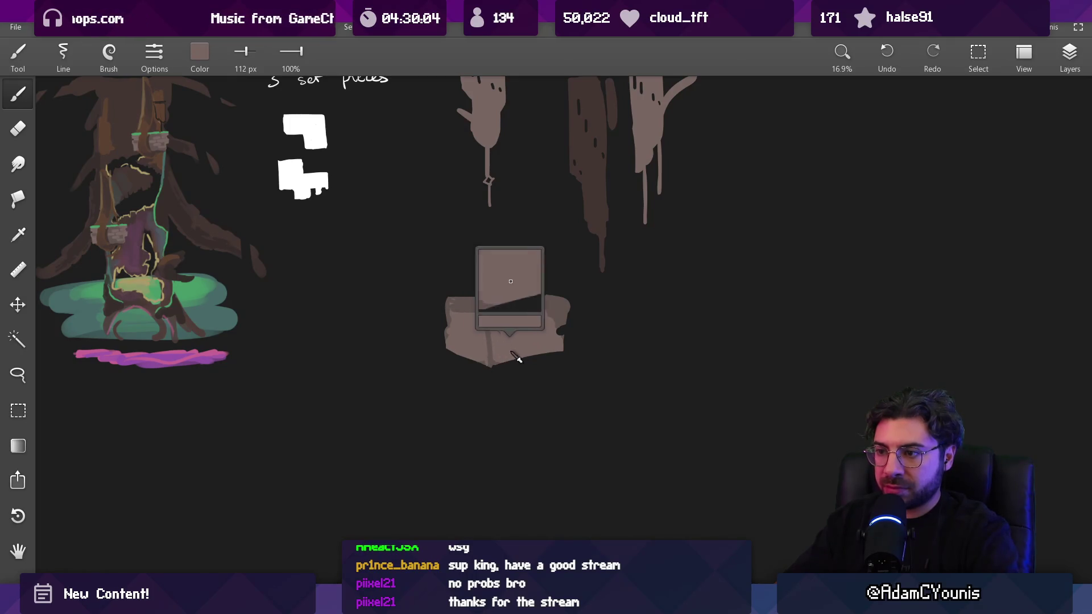
left_click(501, 363)
mouse_move(536, 365)
left_mouse_down()
mouse_move(502, 367)
mouse_move(556, 361)
mouse_move(513, 375)
mouse_move(454, 361)
mouse_move(492, 382)
left_mouse_up()
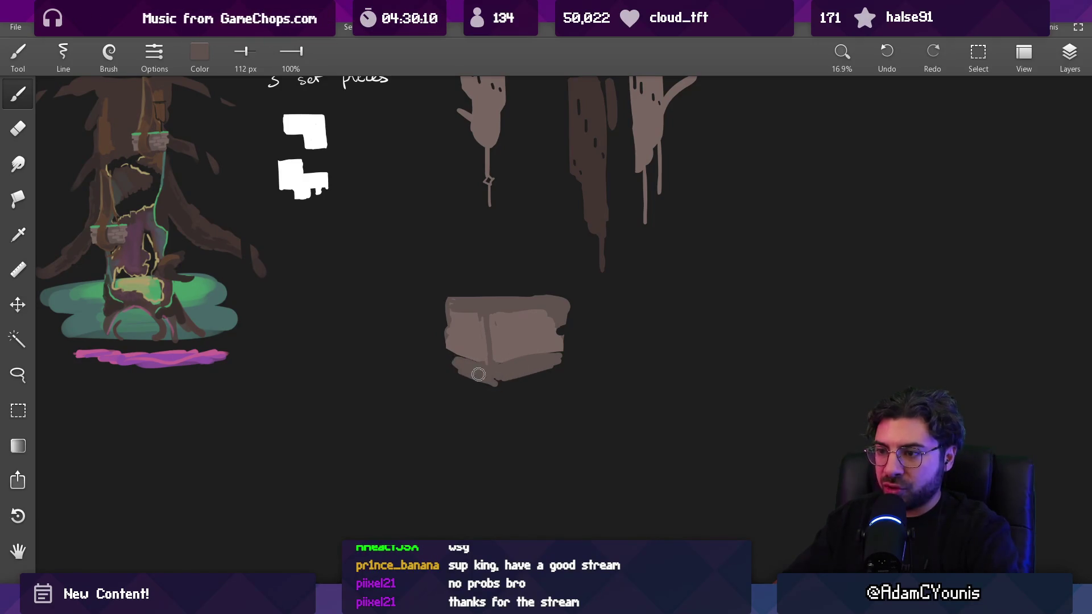
key("e")
left_click_drag(563, 356, 509, 381)
key("b")
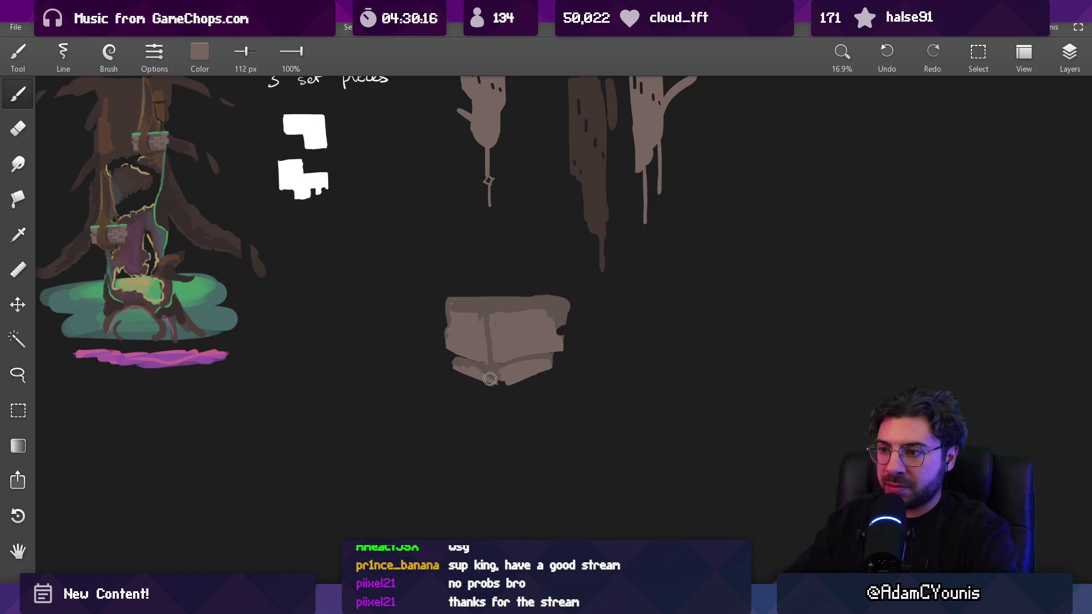
scroll(471, 370, "down", 5)
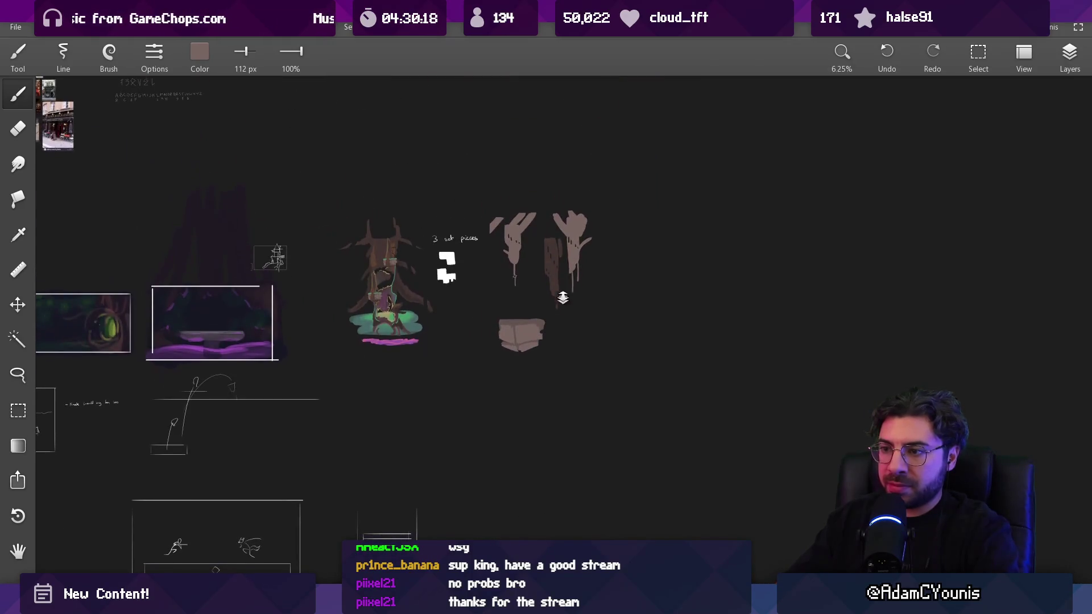
Step: Erase the brown block below the trunk silhouettes
scroll(548, 306, "up", 2)
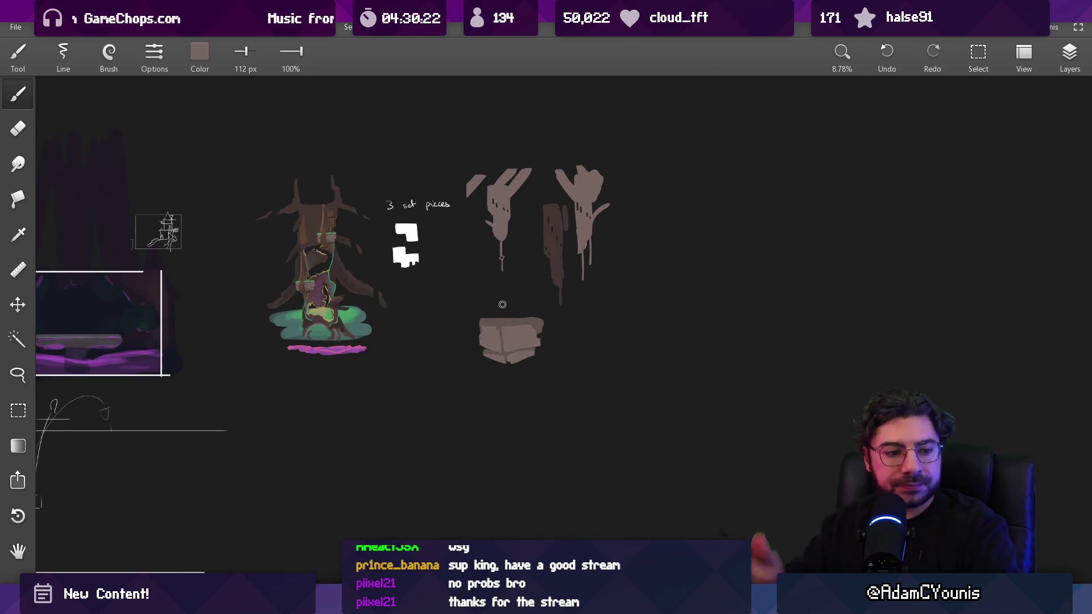
key("e")
scroll(522, 305, "up", 1)
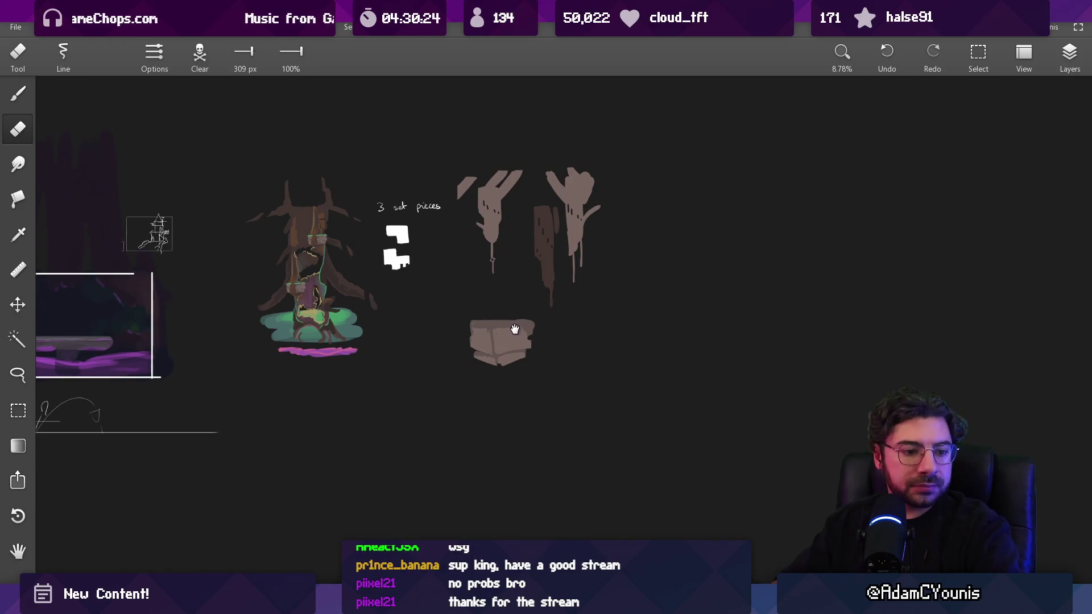
scroll(522, 305, "up", 1)
mouse_move(477, 333)
left_mouse_down()
mouse_move(451, 356)
mouse_move(504, 317)
mouse_move(535, 333)
left_mouse_up()
Step: Sample the tree's brown, enlarge the brush to about 189 px and try a stroke below the trunks, undoing it
left_click(230, 170, "alt")
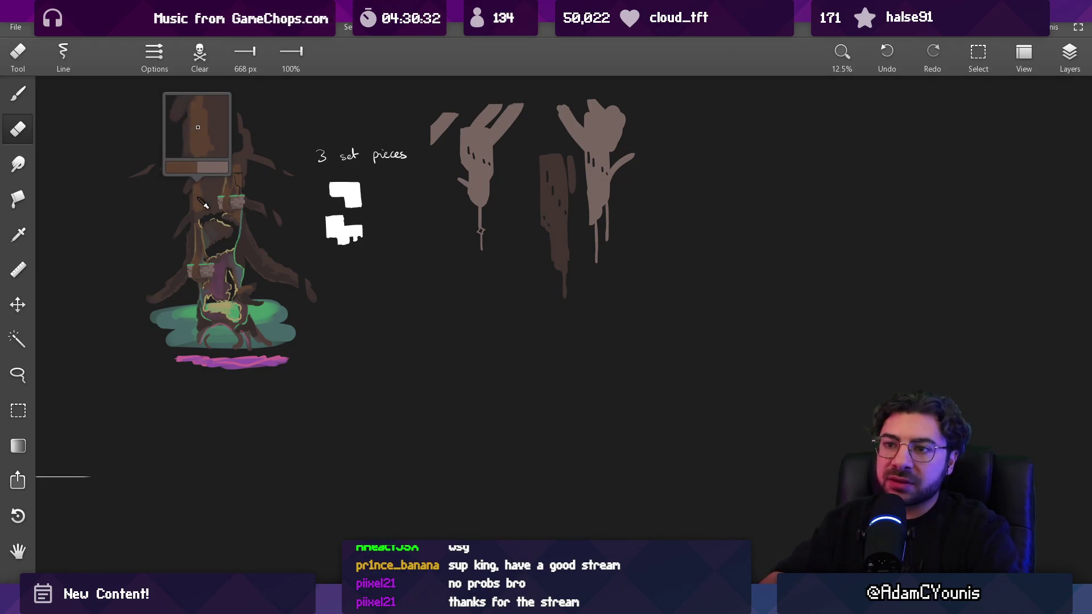
mouse_move(258, 271)
left_mouse_down()
mouse_move(211, 276)
mouse_move(207, 256)
left_mouse_up()
left_click_drag(466, 285, 521, 327)
mouse_move(473, 357)
left_mouse_down()
mouse_move(476, 398)
mouse_move(486, 366)
left_mouse_up()
key("ctrl+z")
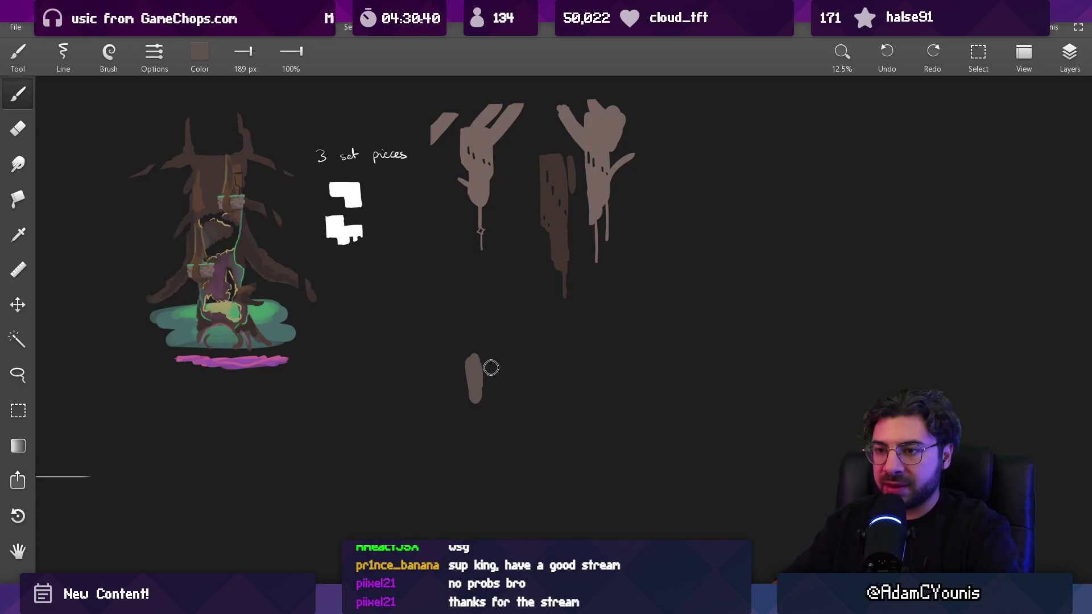
Step: Sketch the right ring platform after undoing the stray brown strokes, thickening its middle edge
key("ctrl+z")
mouse_move(441, 356)
left_mouse_down()
mouse_move(482, 372)
mouse_move(478, 353)
mouse_move(501, 368)
mouse_move(435, 363)
mouse_move(495, 387)
left_mouse_up()
key("ctrl+z")
mouse_move(559, 372)
left_mouse_down()
mouse_move(501, 349)
mouse_move(569, 361)
mouse_move(560, 349)
mouse_move(593, 343)
mouse_move(625, 356)
mouse_move(550, 365)
mouse_move(615, 363)
mouse_move(543, 368)
mouse_move(555, 387)
mouse_move(625, 366)
mouse_move(586, 384)
mouse_move(624, 379)
left_mouse_up()
mouse_move(554, 376)
left_mouse_down()
mouse_move(603, 373)
mouse_move(552, 365)
mouse_move(623, 356)
mouse_move(571, 347)
mouse_move(617, 354)
mouse_move(602, 319)
mouse_move(560, 352)
left_mouse_up()
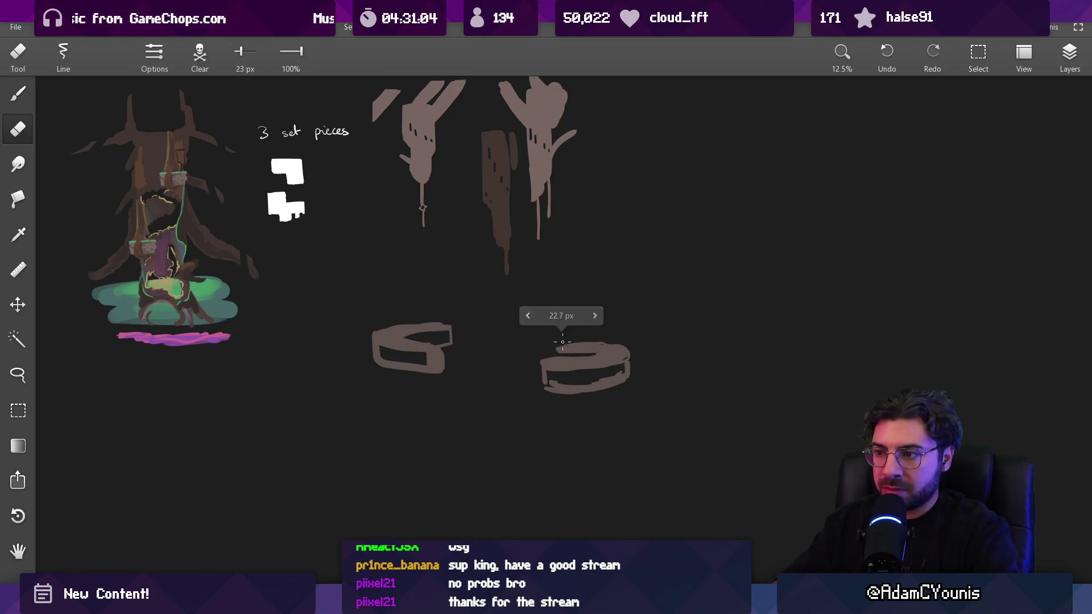
Step: Set the eraser to 108 px and paint a base shape below the left ring
scroll(559, 355, "down", 2)
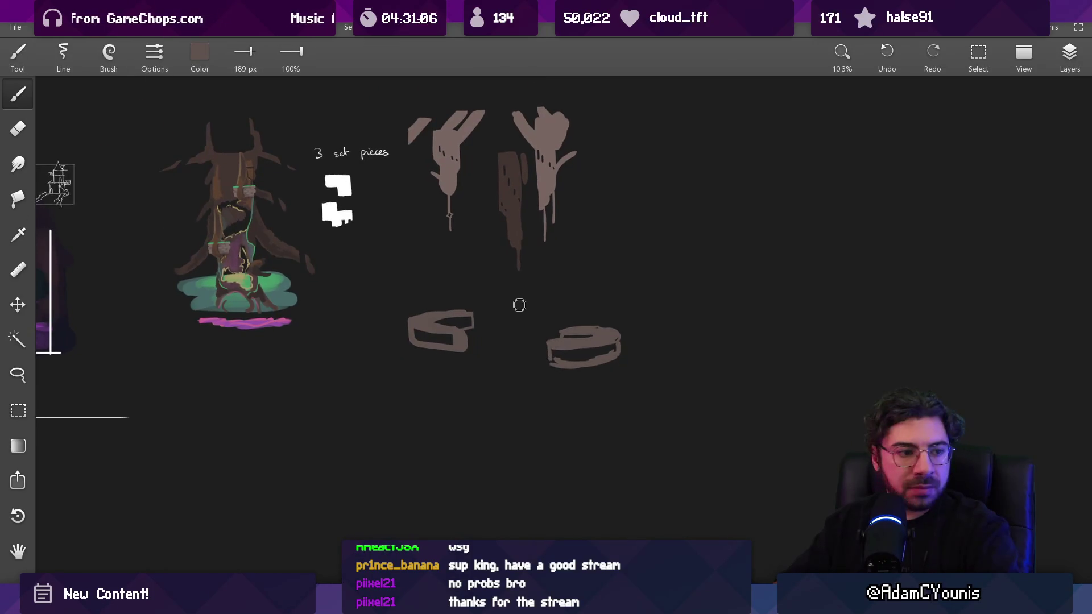
scroll(490, 312, "down", 1)
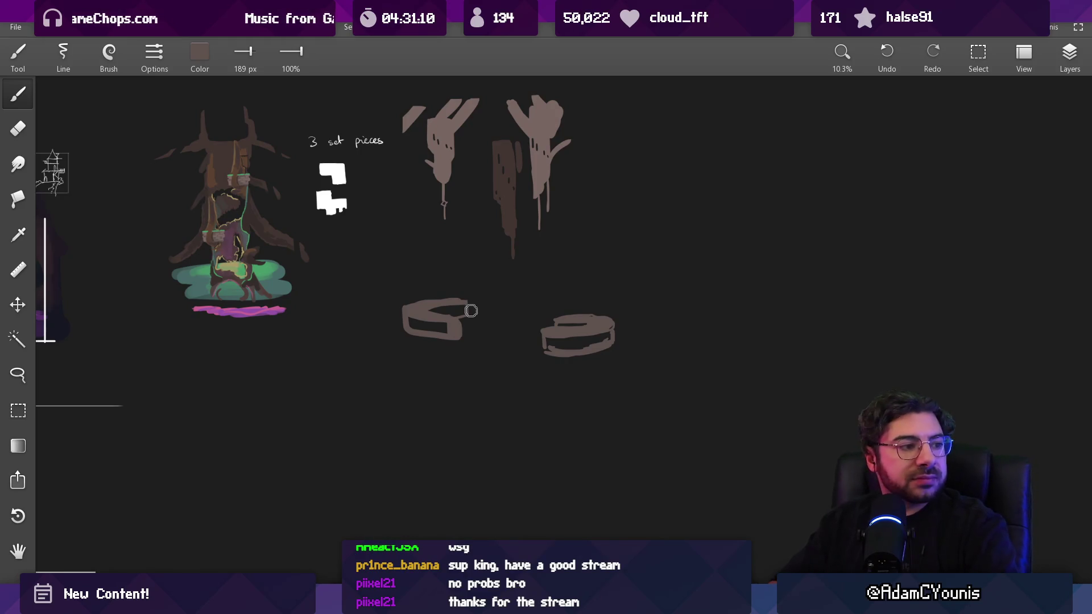
scroll(481, 324, "up", 1)
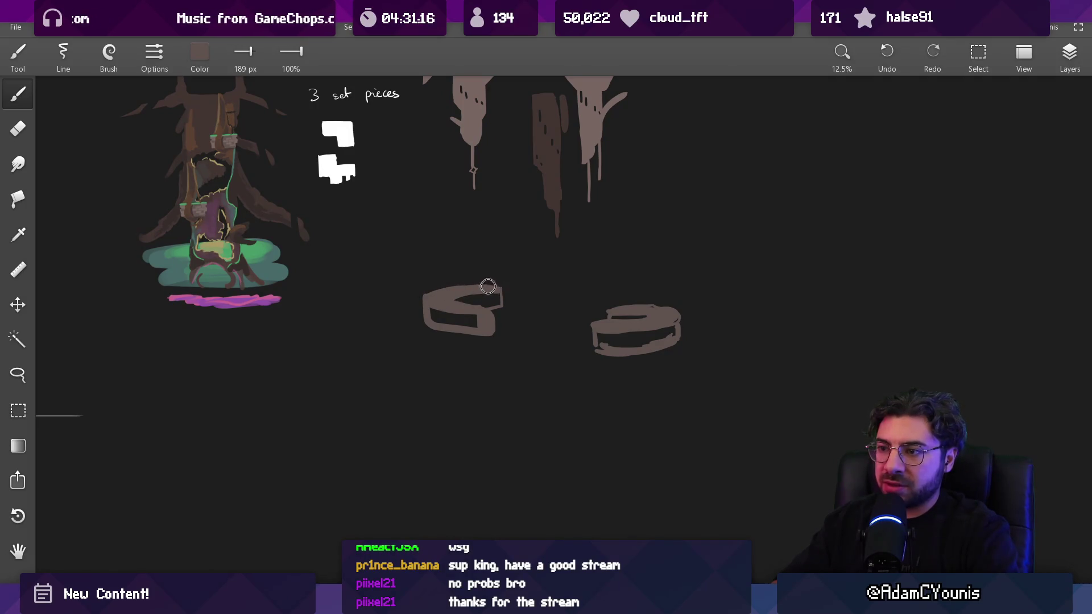
key("e")
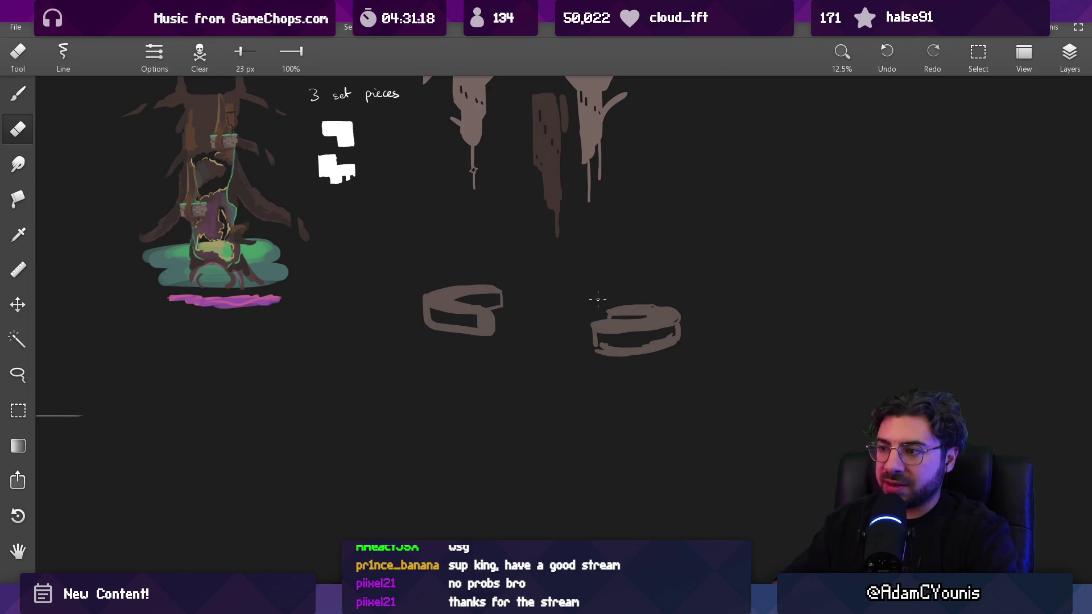
key("bracketright")
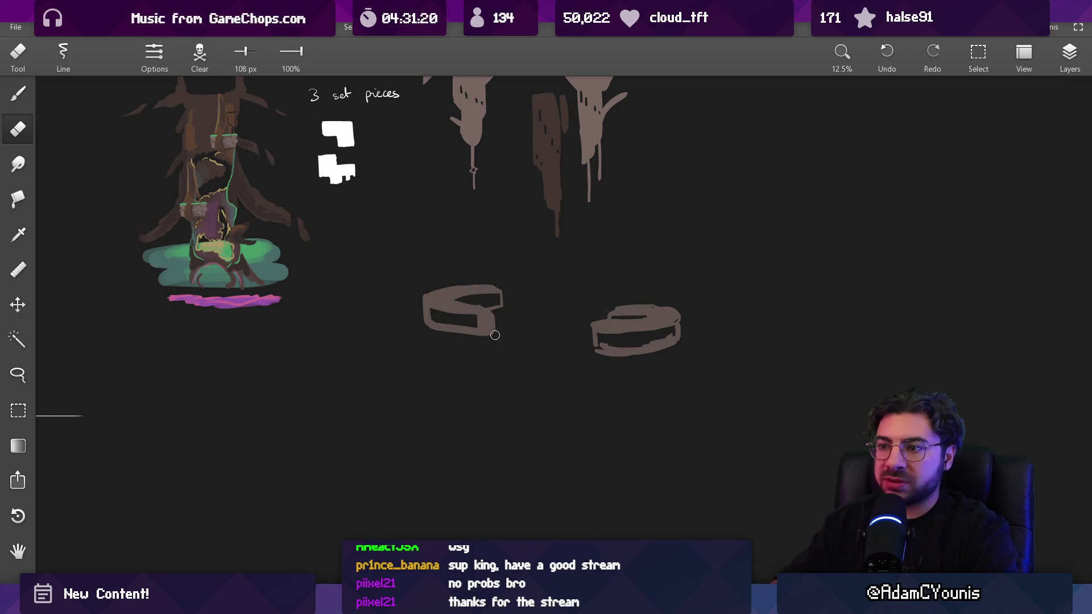
key("b")
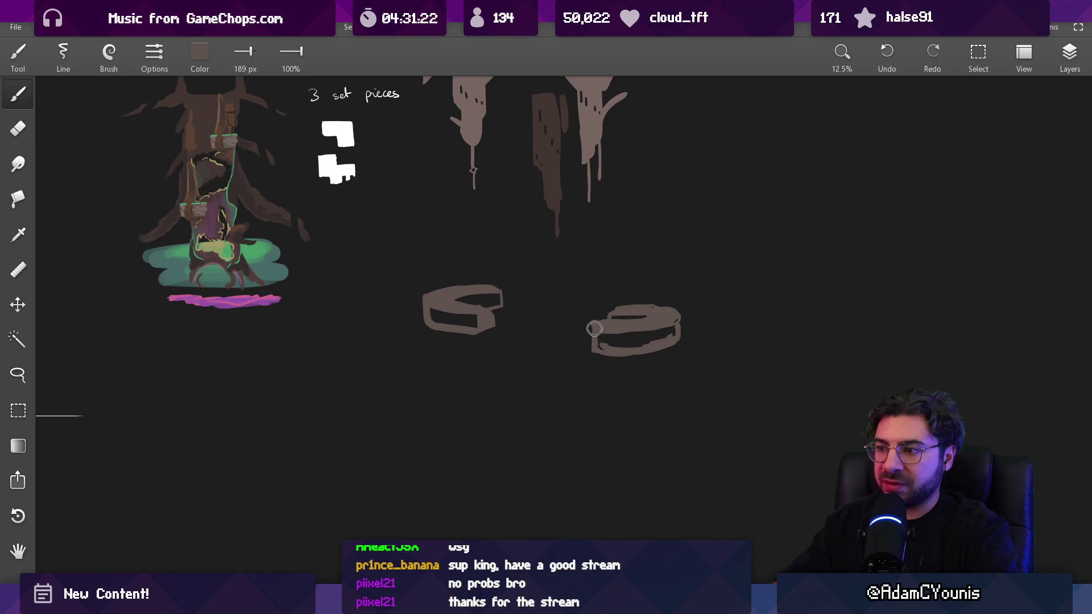
key("e")
scroll(607, 368, "down", 3)
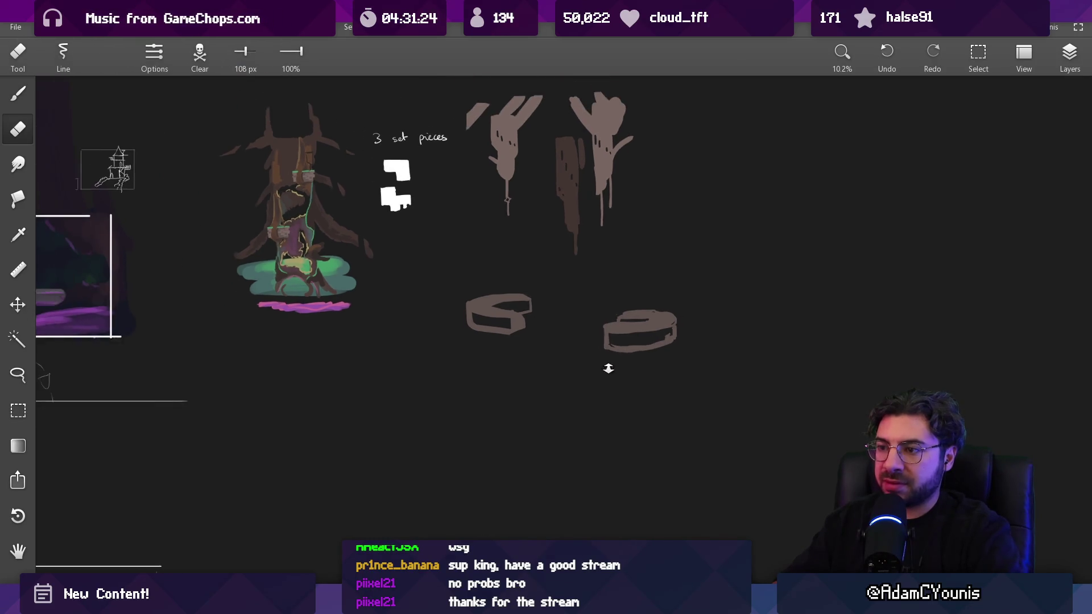
key("b")
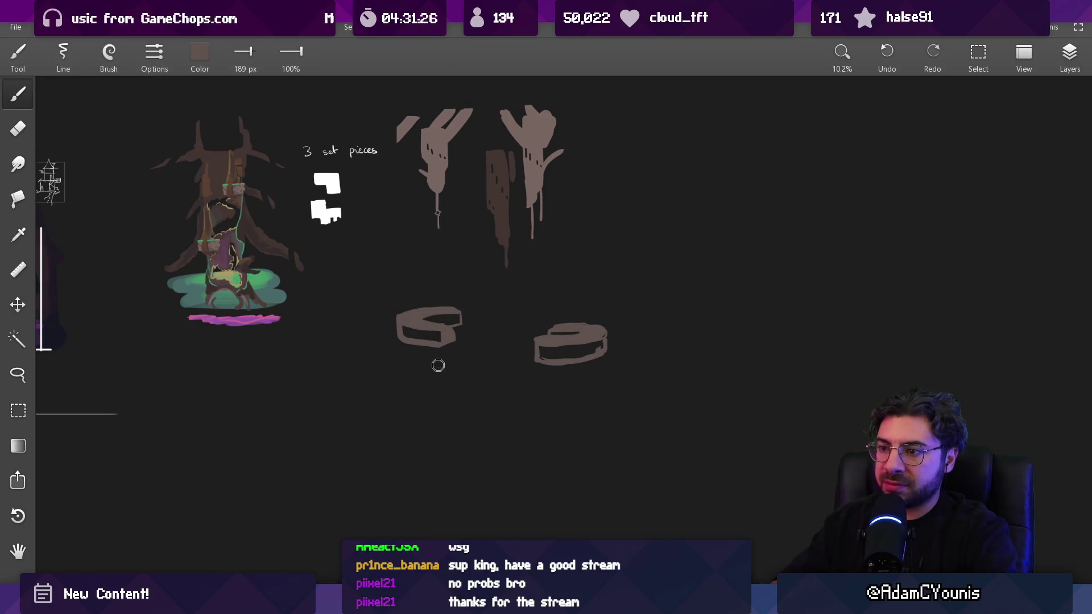
mouse_move(443, 367)
left_mouse_down()
mouse_move(460, 369)
mouse_move(431, 369)
mouse_move(458, 376)
left_mouse_up()
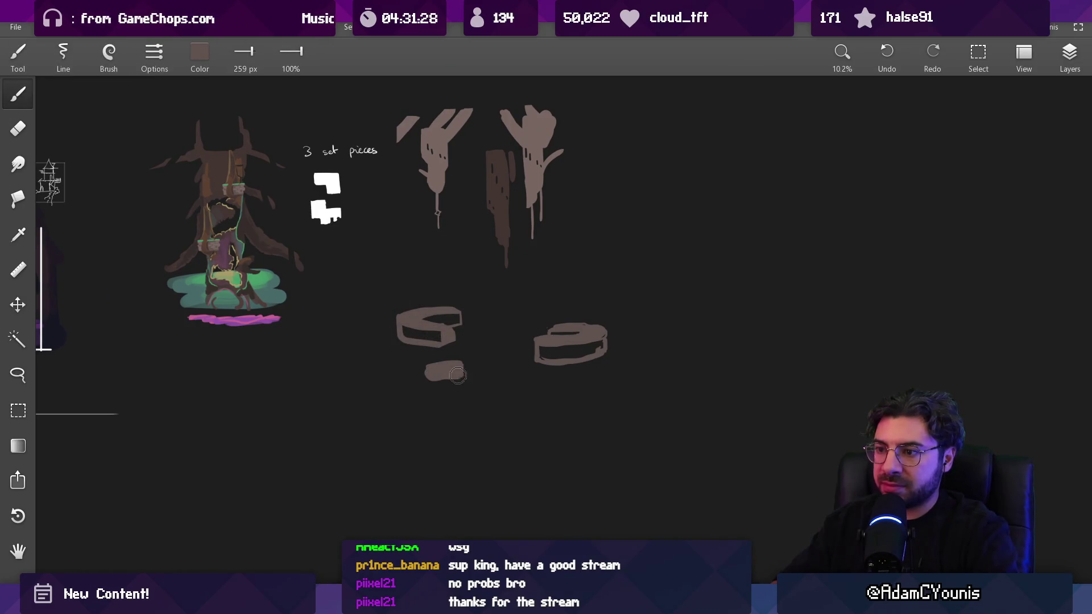
Step: At a 145 px brush, join the left ring to its base with a stalk and draw a rock base under the right ring
key("bracketleft")
key("bracketleft")
key("bracketleft")
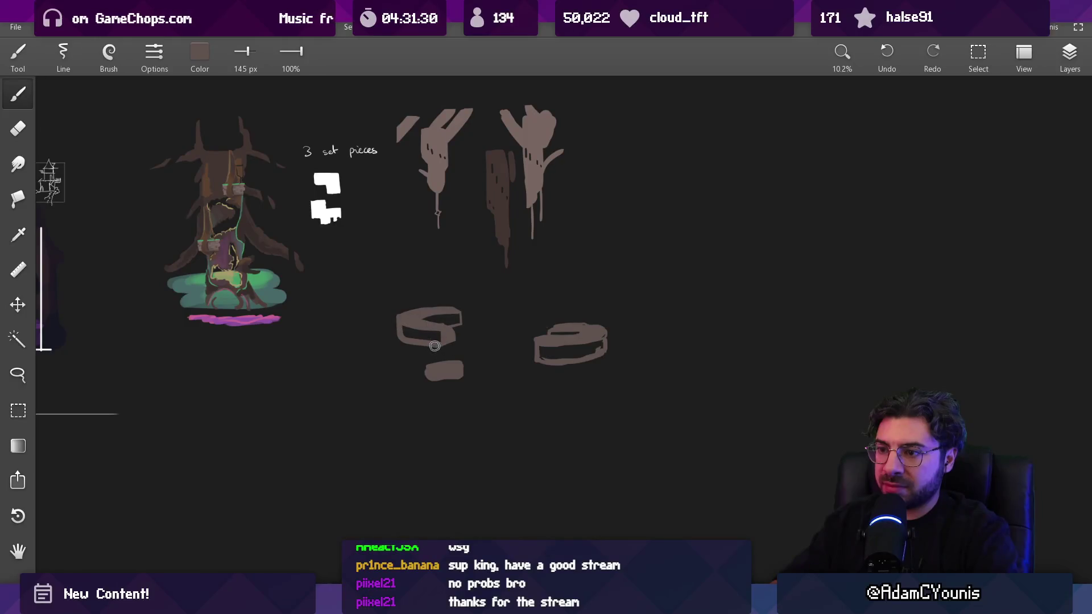
key("e")
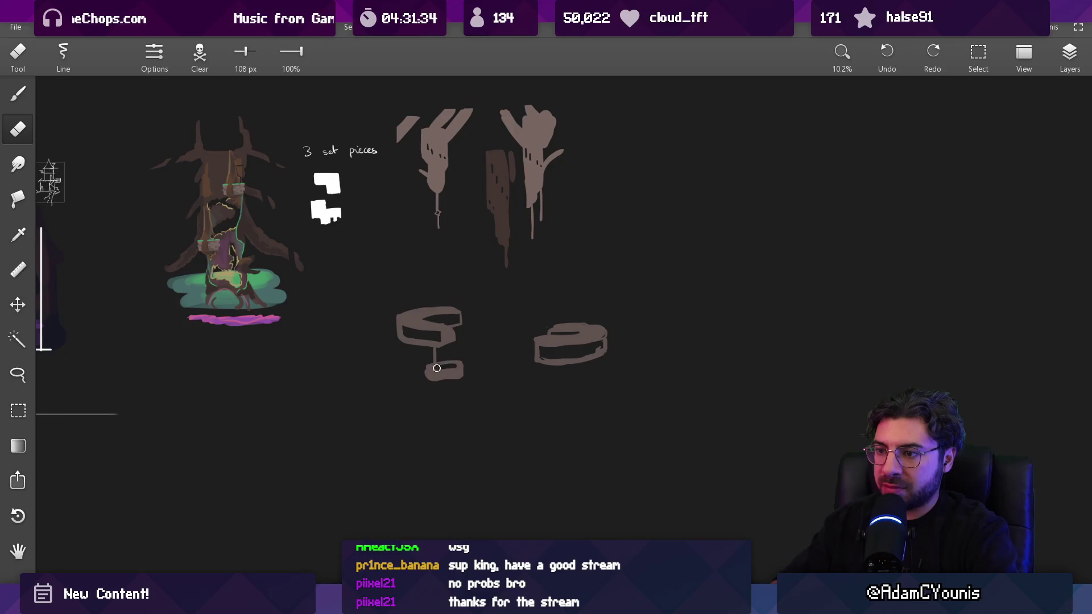
key("b")
left_click_drag(453, 343, 452, 375)
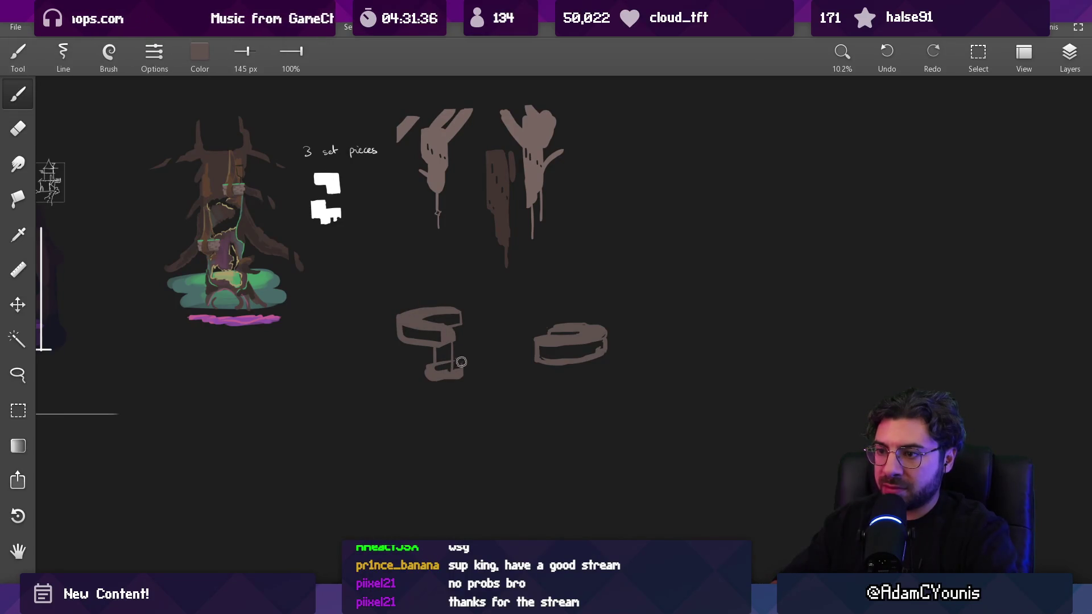
scroll(495, 319, "down", 2)
scroll(495, 319, "right", 2)
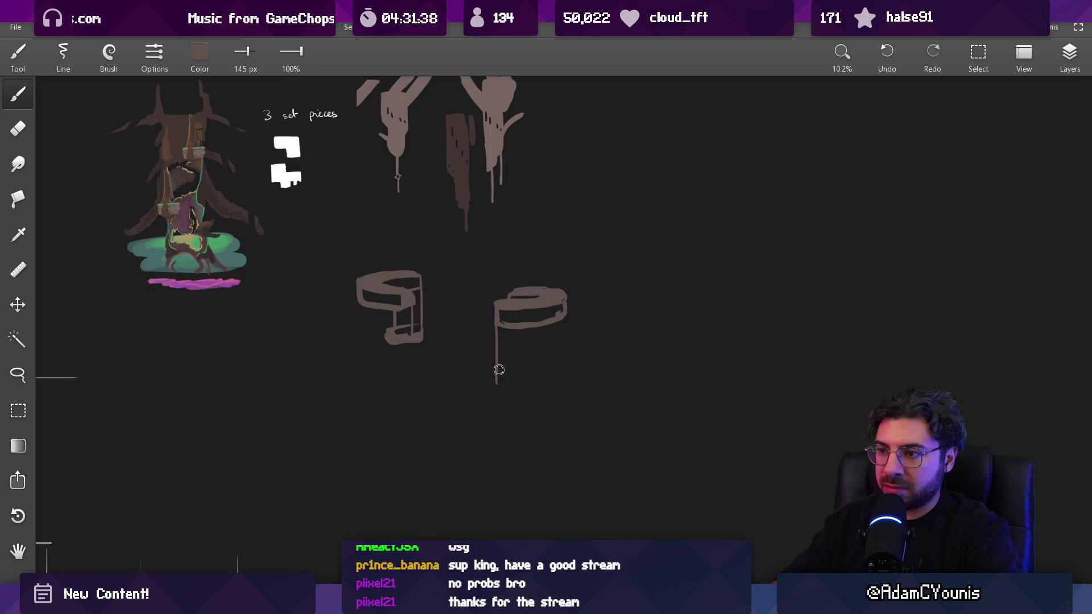
left_click_drag(532, 392, 485, 380)
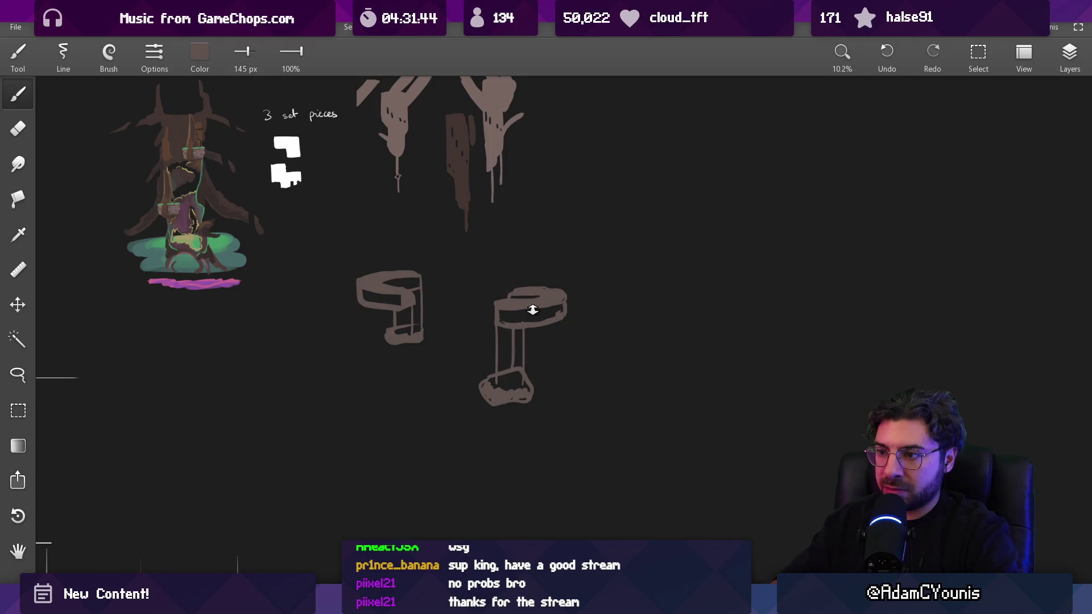
Step: Draw a small rock near the left ring with two stalks running down to it
scroll(533, 310, "down", 3)
scroll(475, 293, "up", 4)
mouse_move(442, 349)
left_mouse_down()
mouse_move(414, 344)
mouse_move(432, 341)
mouse_move(424, 348)
left_mouse_up()
key("e")
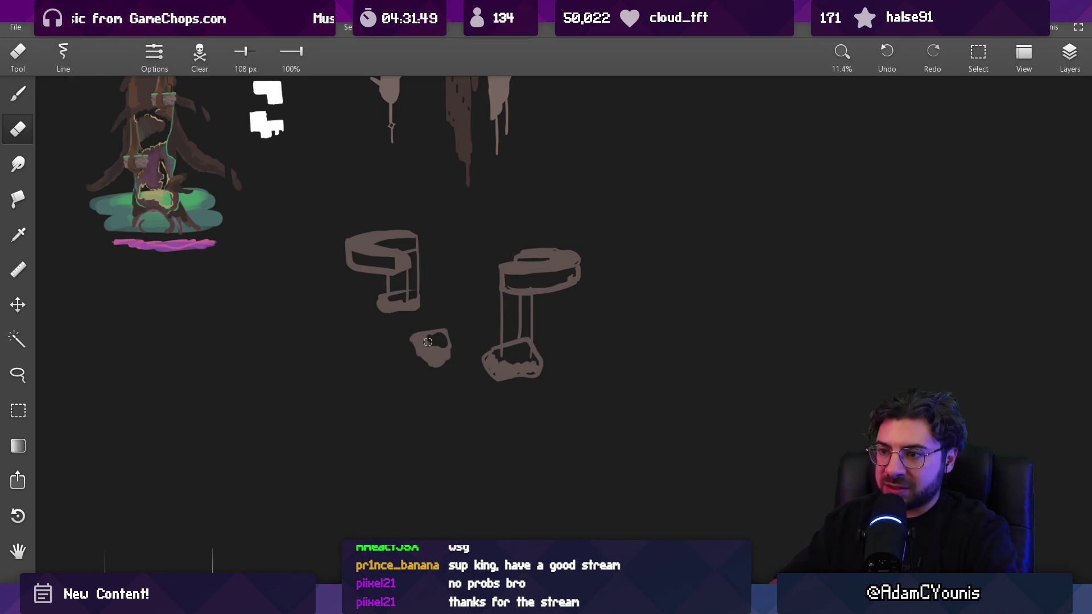
key("b")
mouse_move(448, 286)
left_mouse_down()
mouse_move(449, 364)
mouse_move(432, 329)
left_mouse_up()
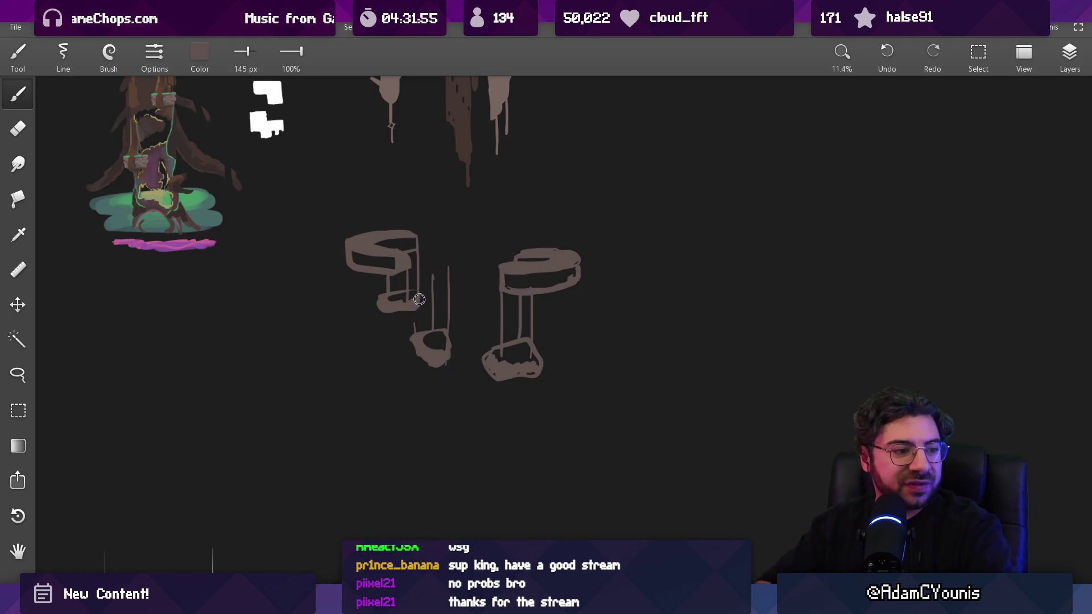
scroll(438, 312, "down", 3)
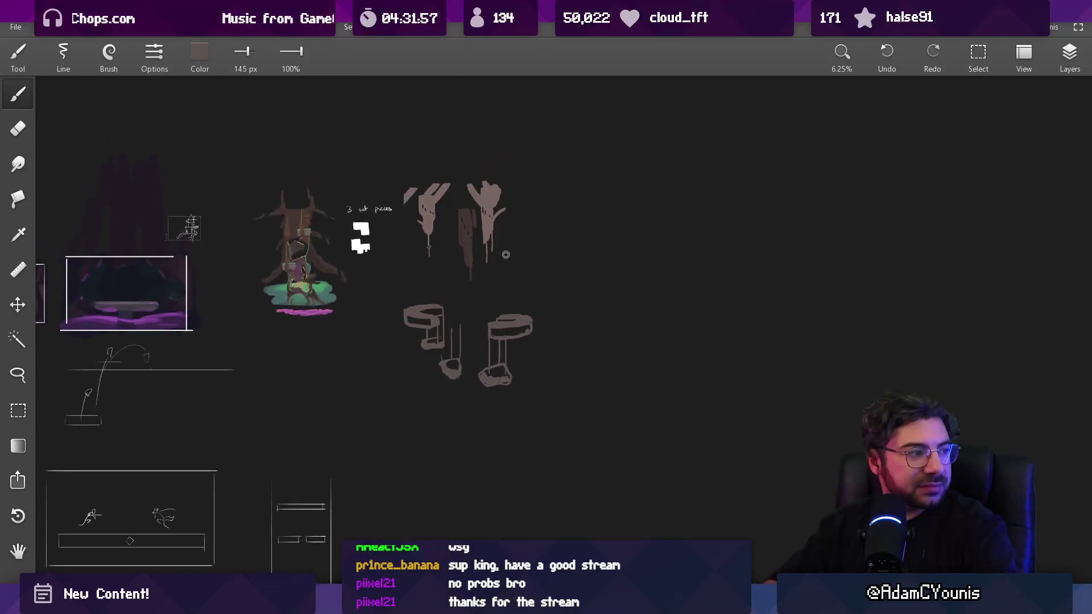
left_click_drag(475, 317, 478, 305)
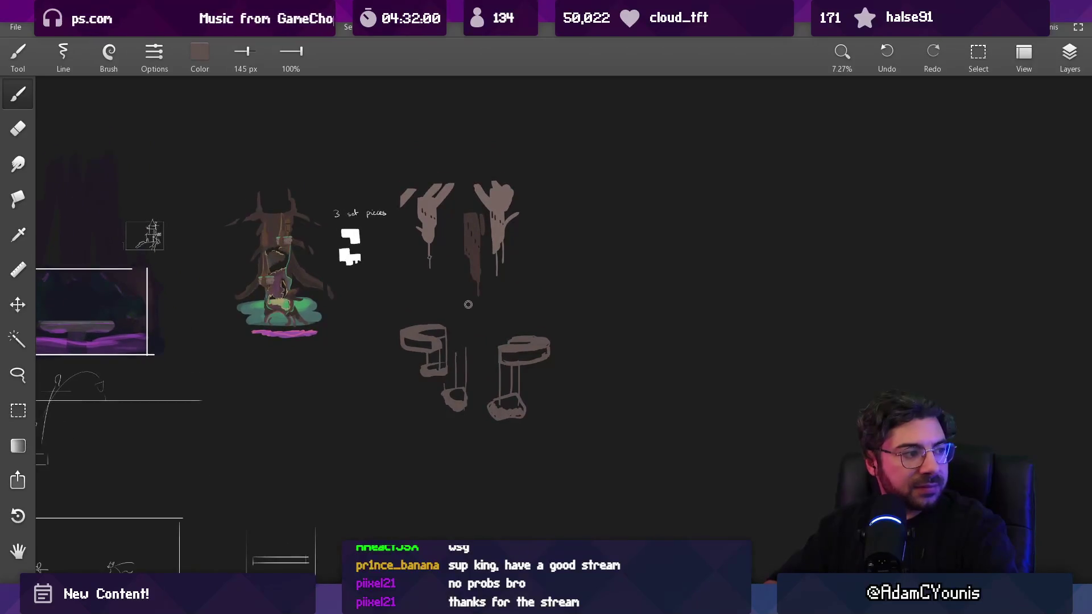
scroll(467, 323, "up", 2)
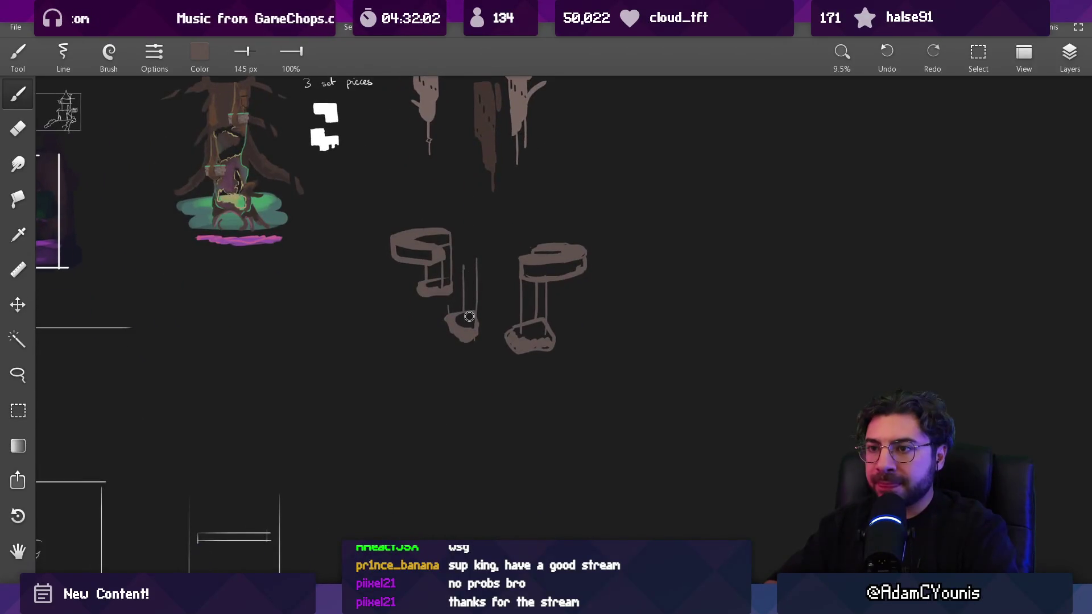
Step: Pick a warmer brown, enlarge the brush to about 453 px and paint two curved branch strokes
left_click(388, 248, "alt")
mouse_move(415, 278)
left_mouse_down()
mouse_move(429, 385)
mouse_move(449, 393)
left_mouse_up()
left_click_drag(366, 392, 477, 441)
mouse_move(464, 515)
left_mouse_down()
mouse_move(569, 450)
mouse_move(613, 439)
left_mouse_up()
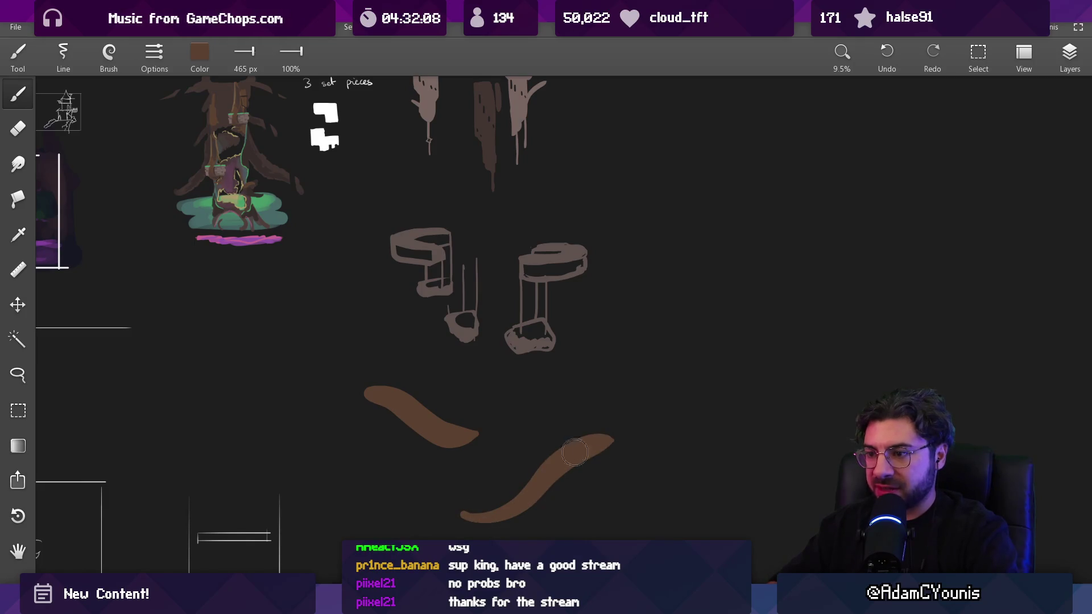
left_click_drag(561, 467, 600, 437)
Step: Shade the right branch with darker brown and add a dark streak along the left branch at about 157 px
mouse_move(431, 236)
left_mouse_down()
mouse_move(233, 165)
mouse_move(251, 154)
left_mouse_up()
left_click_drag(519, 516, 612, 436)
left_click_drag(552, 483, 625, 439)
left_click(556, 468, "alt")
left_click_drag(556, 468, 548, 481)
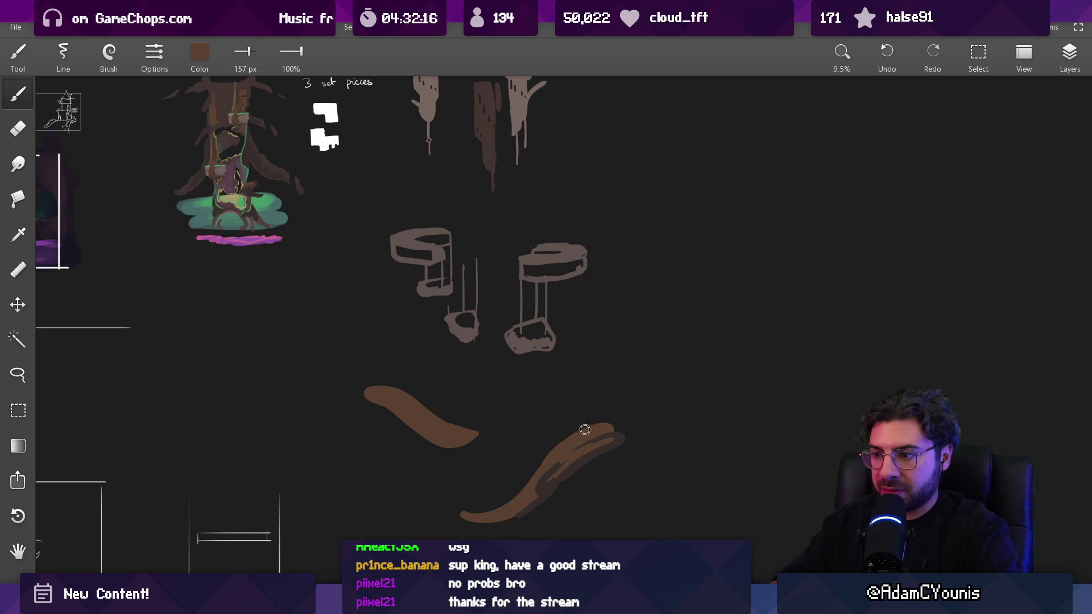
left_click(521, 463, "alt")
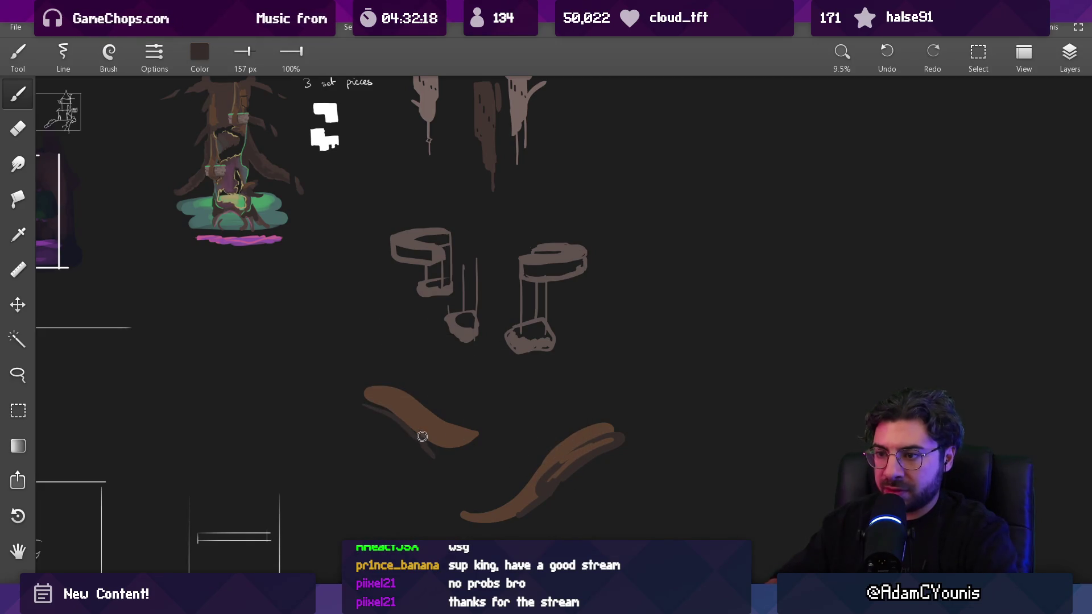
left_click_drag(389, 411, 466, 465)
left_click(389, 406, "alt")
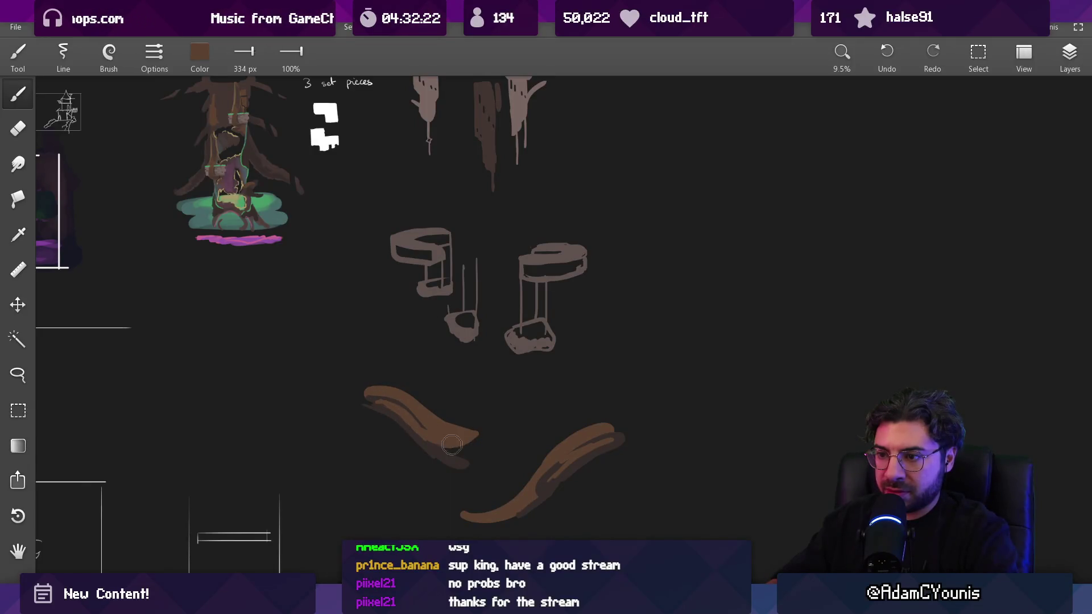
scroll(452, 444, "down", 3)
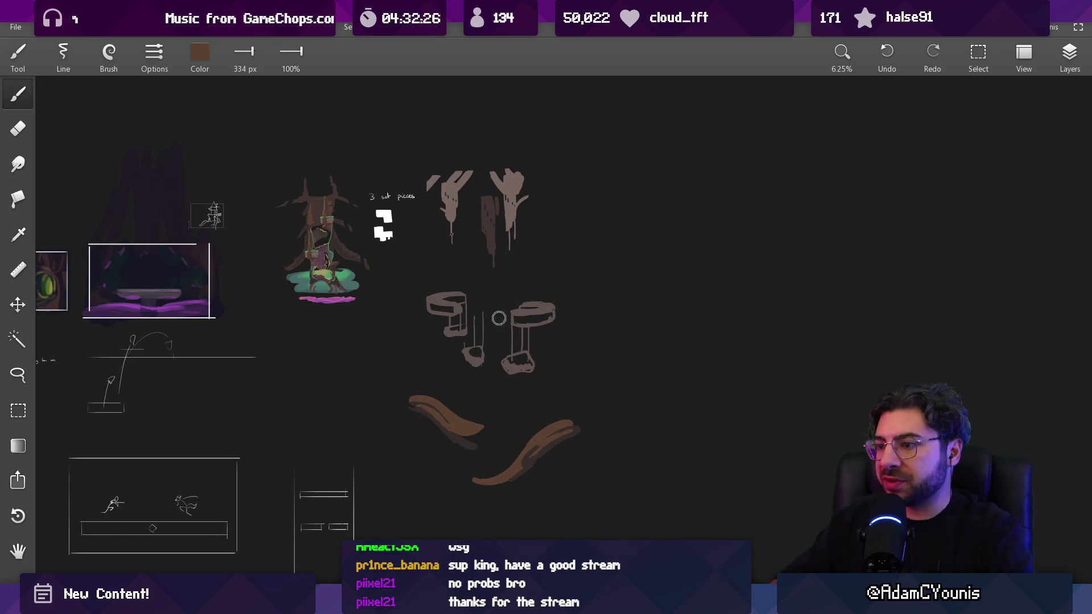
scroll(486, 401, "up", 6)
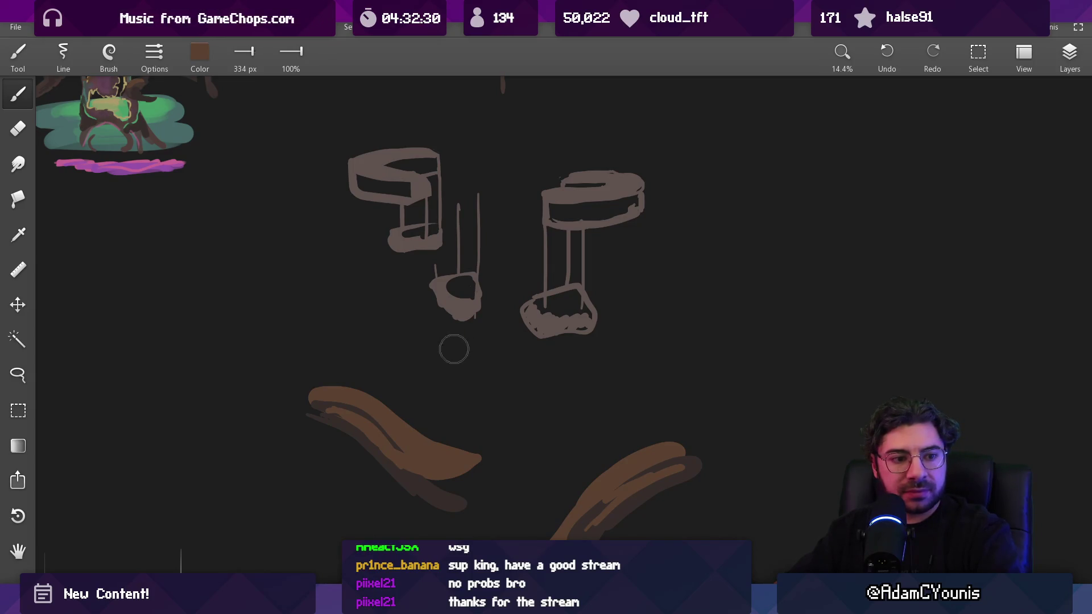
scroll(454, 349, "down", 3)
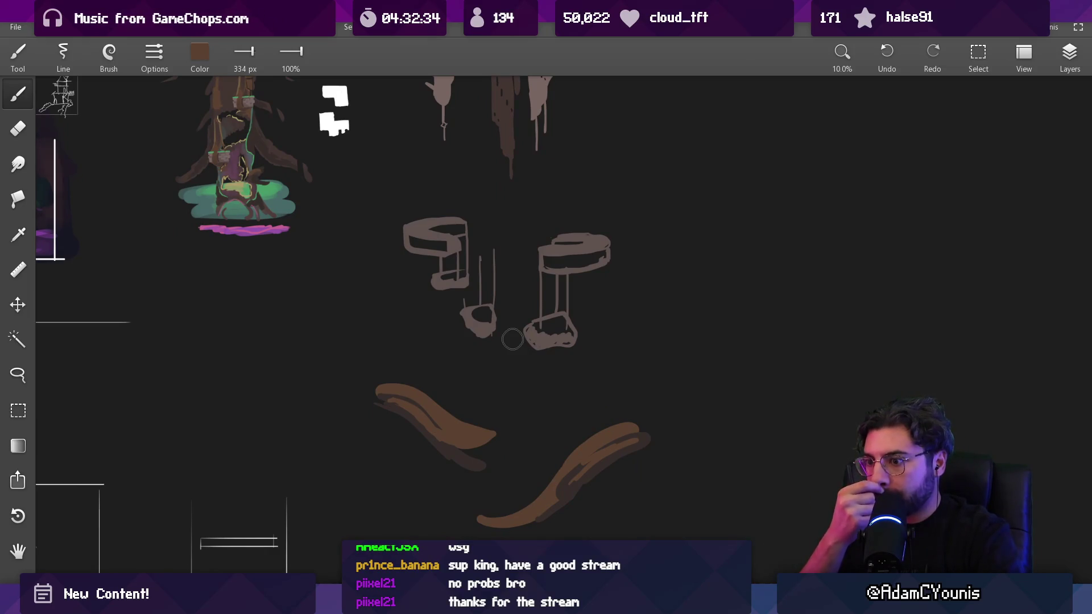
mouse_move(534, 302)
left_mouse_down()
mouse_move(537, 319)
mouse_move(536, 302)
left_mouse_up()
left_click_drag(537, 352, 539, 363)
mouse_move(367, 414)
left_mouse_down()
mouse_move(393, 426)
mouse_move(375, 404)
left_mouse_up()
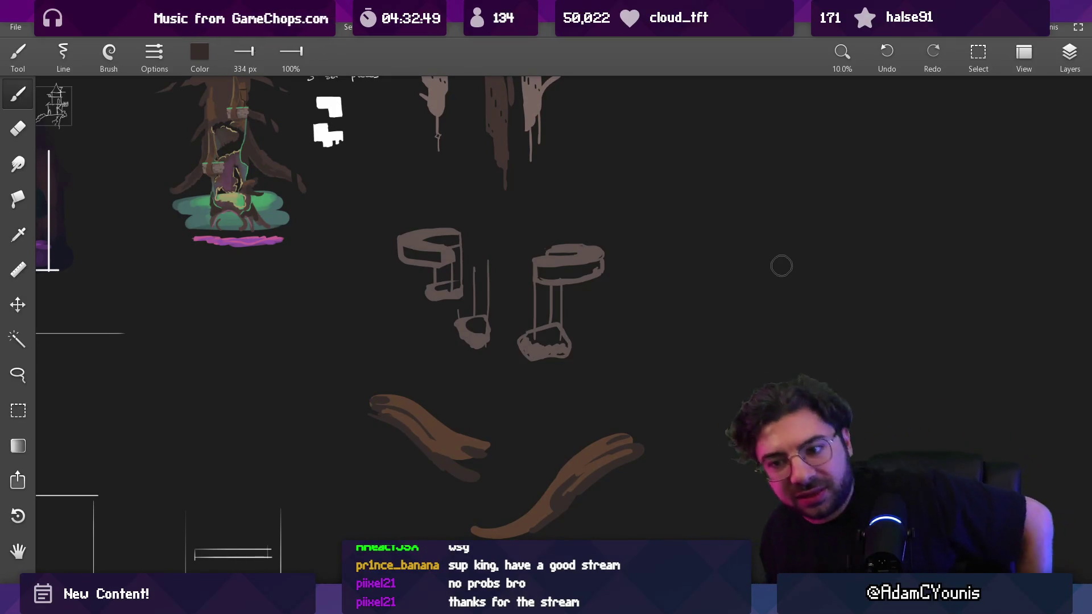
left_click_drag(461, 187, 503, 316)
left_click(460, 171, "alt")
left_click_drag(599, 388, 589, 387)
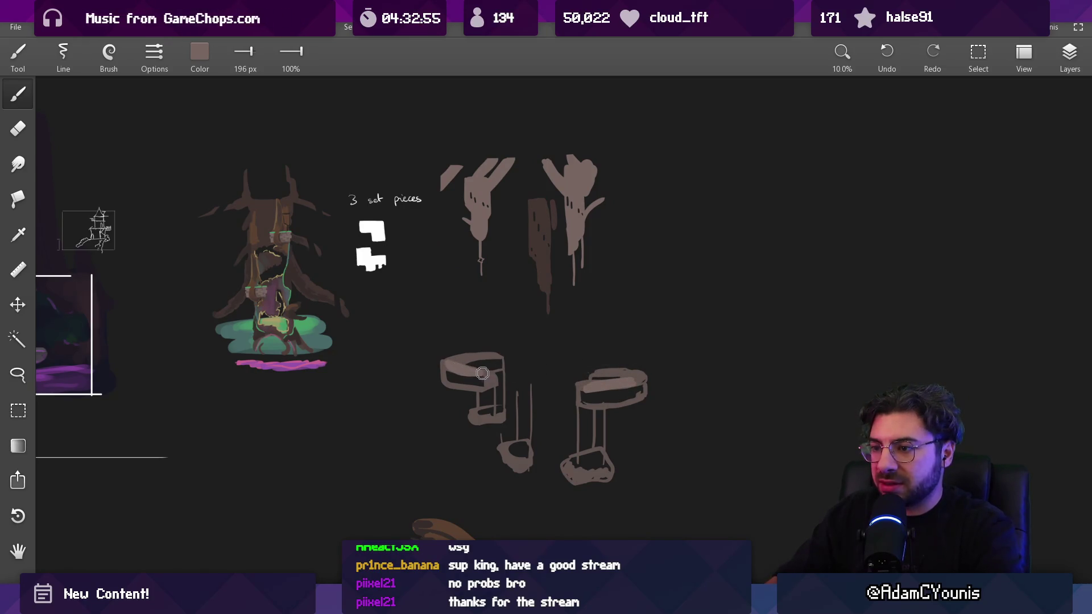
scroll(547, 335, "down", 2)
scroll(375, 270, "up", 5)
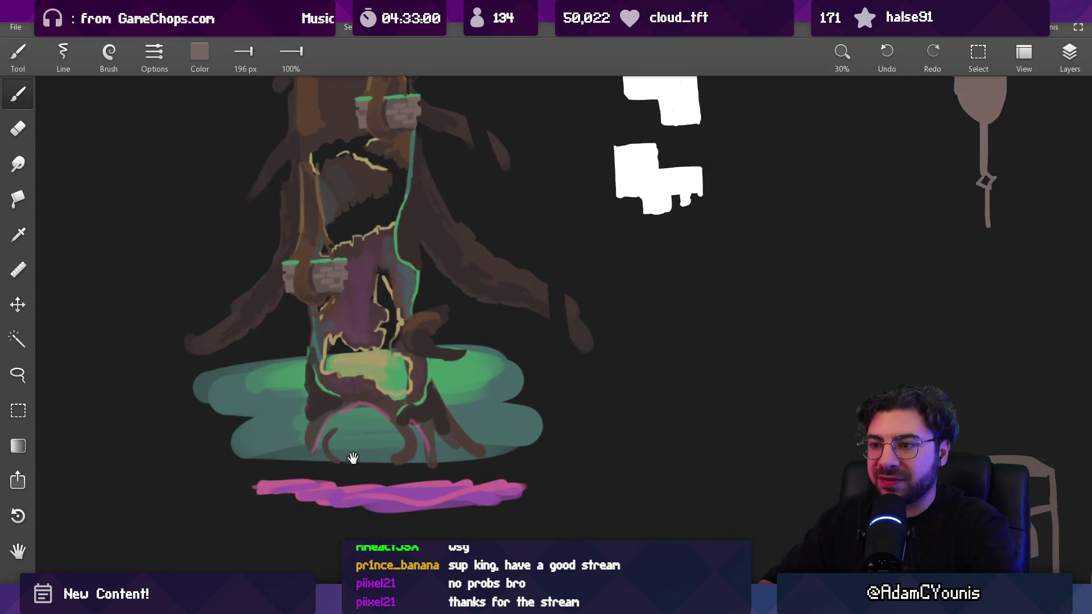
scroll(353, 458, "up", 3)
scroll(421, 284, "down", 3)
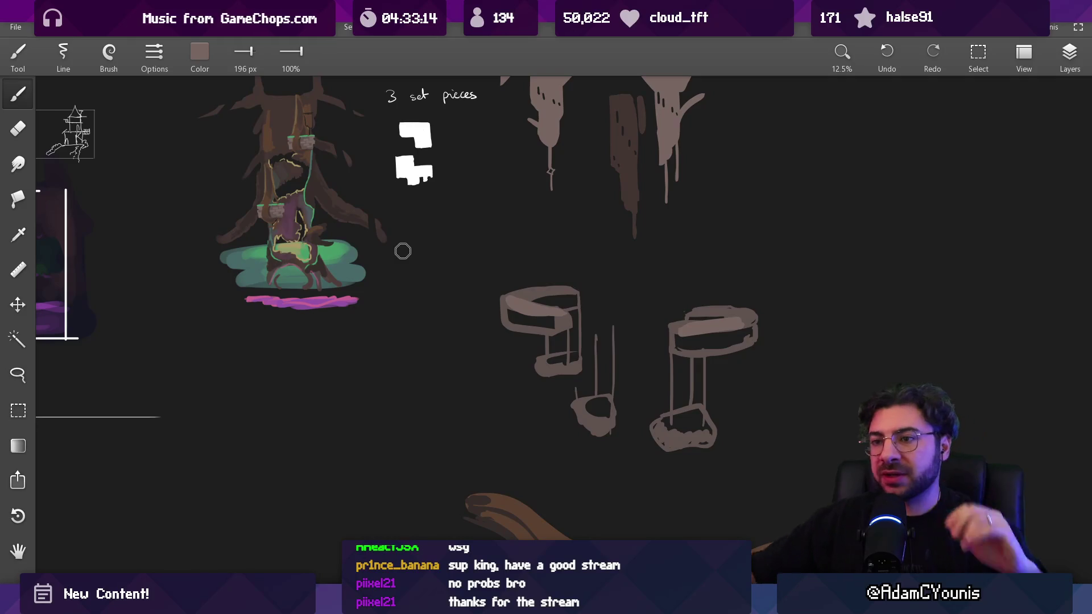
scroll(403, 251, "down", 2)
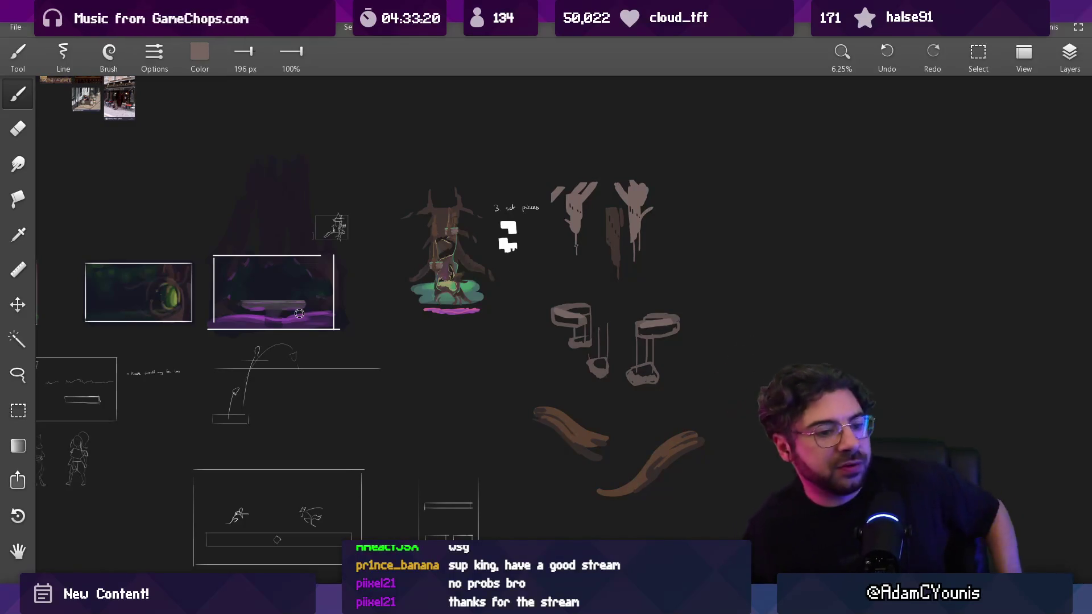
left_click_drag(534, 341, 748, 298)
mouse_move(610, 246)
left_mouse_down()
mouse_move(699, 353)
mouse_move(787, 364)
mouse_move(517, 378)
mouse_move(502, 361)
left_mouse_up()
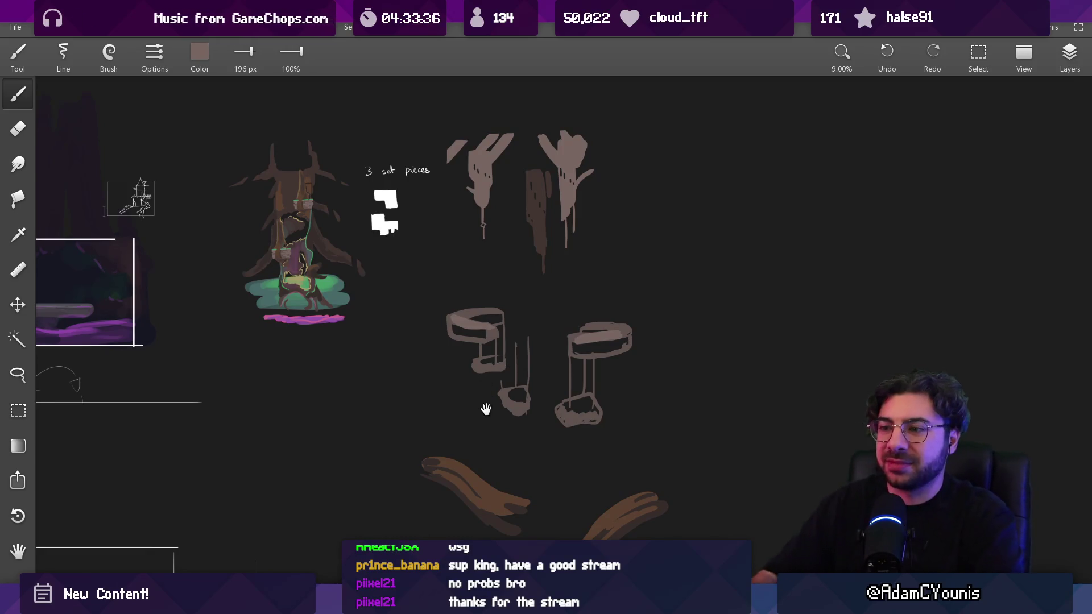
Step: Shade the inside of the left ring platform's top grey
scroll(481, 341, "up", 3)
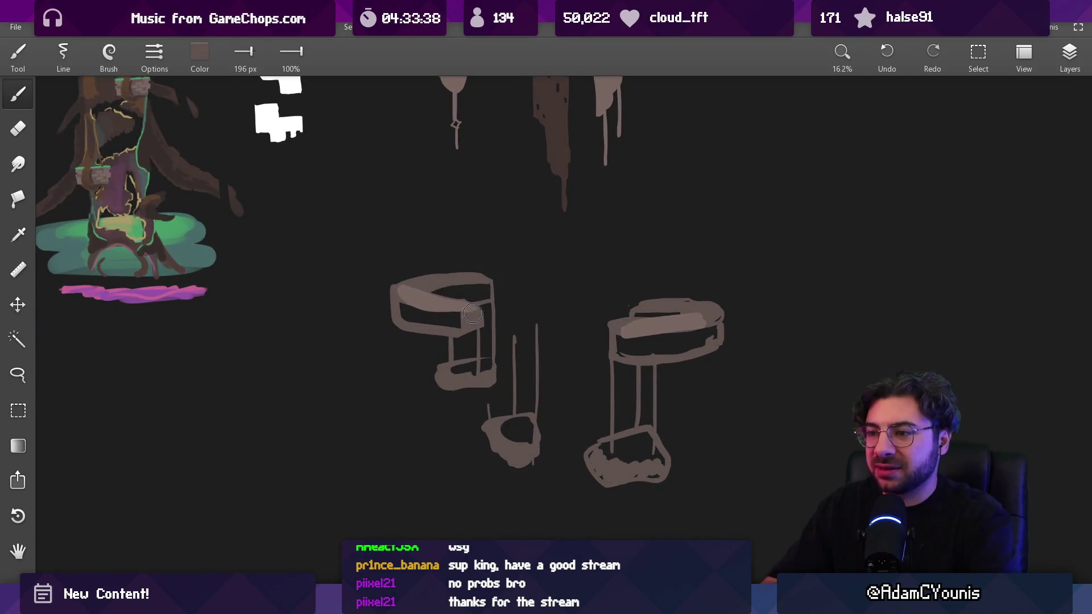
left_click_drag(481, 315, 477, 303)
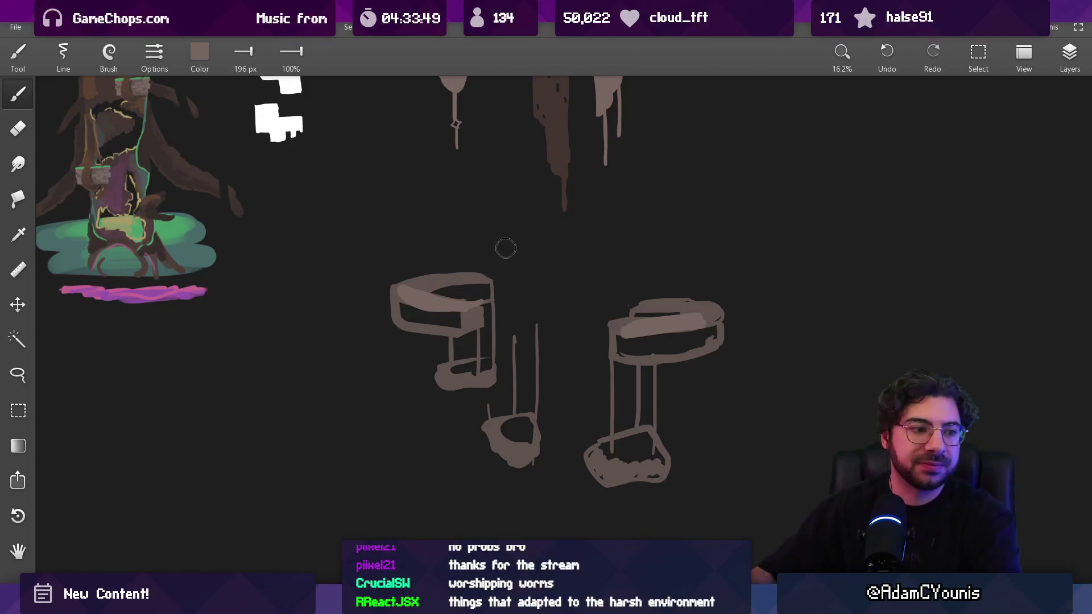
scroll(489, 299, "up", 2)
scroll(489, 299, "down", 5)
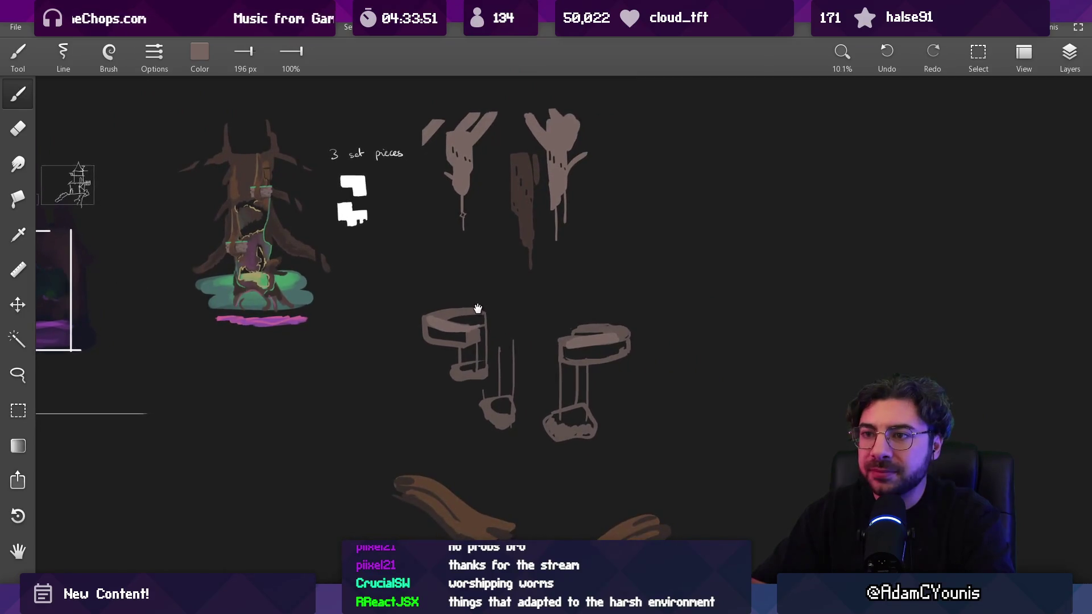
mouse_move(471, 302)
left_mouse_down()
mouse_move(541, 316)
mouse_move(527, 314)
mouse_move(483, 235)
left_mouse_up()
Step: Glance at the tree sprite in Aseprite, then return and zoom out to the purple sketch board
scroll(486, 216, "up", 10)
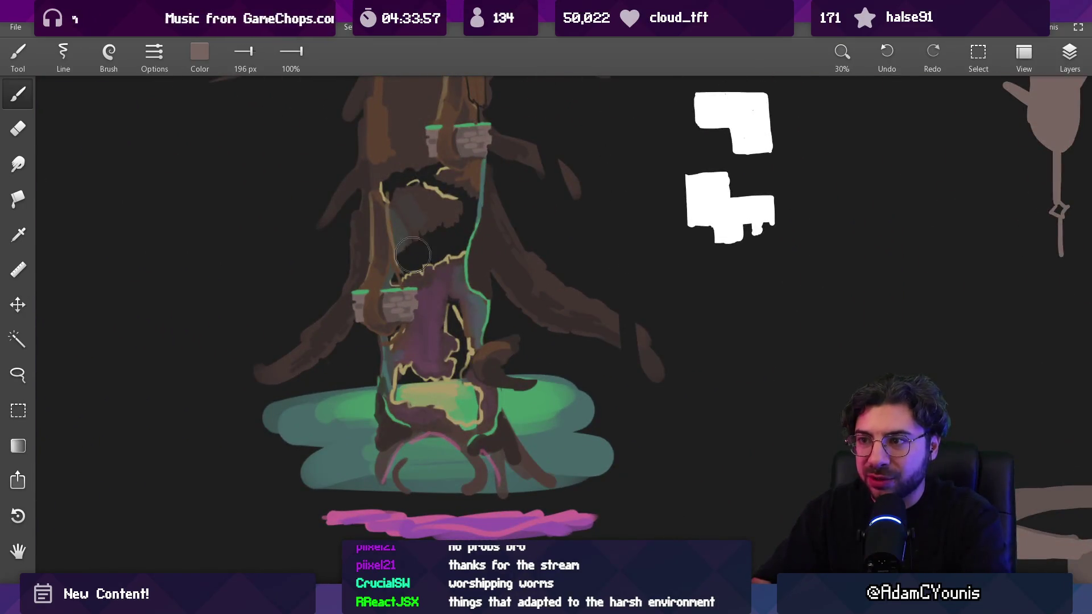
scroll(472, 247, "down", 5)
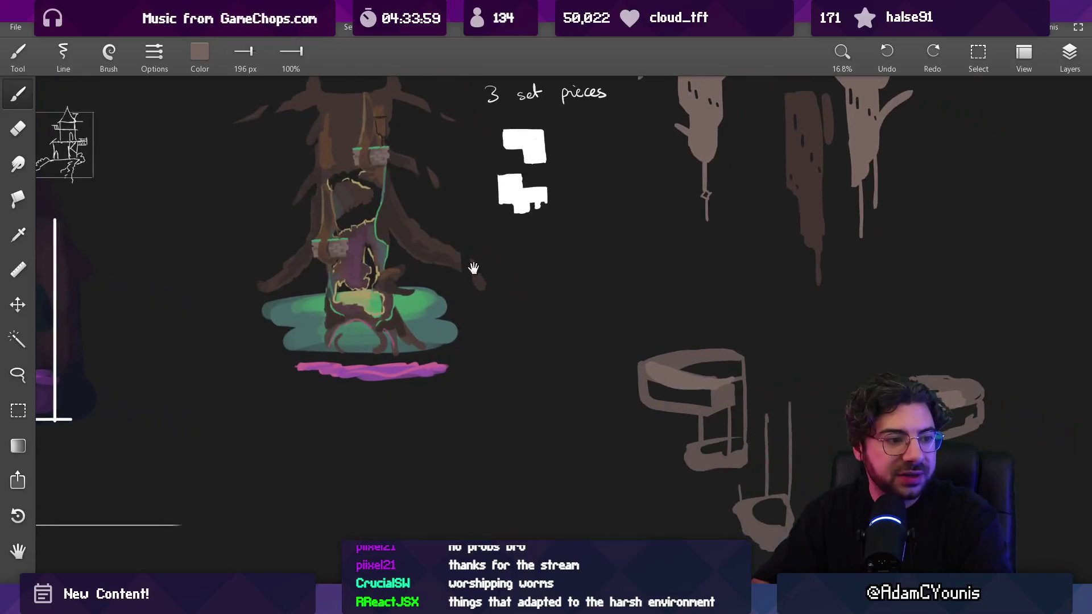
scroll(474, 268, "down", 3)
mouse_move(512, 271)
left_mouse_down()
mouse_move(441, 151)
mouse_move(438, 275)
left_mouse_up()
scroll(515, 277, "down", 2)
mouse_move(515, 277)
left_mouse_down()
mouse_move(553, 268)
mouse_move(502, 265)
left_mouse_up()
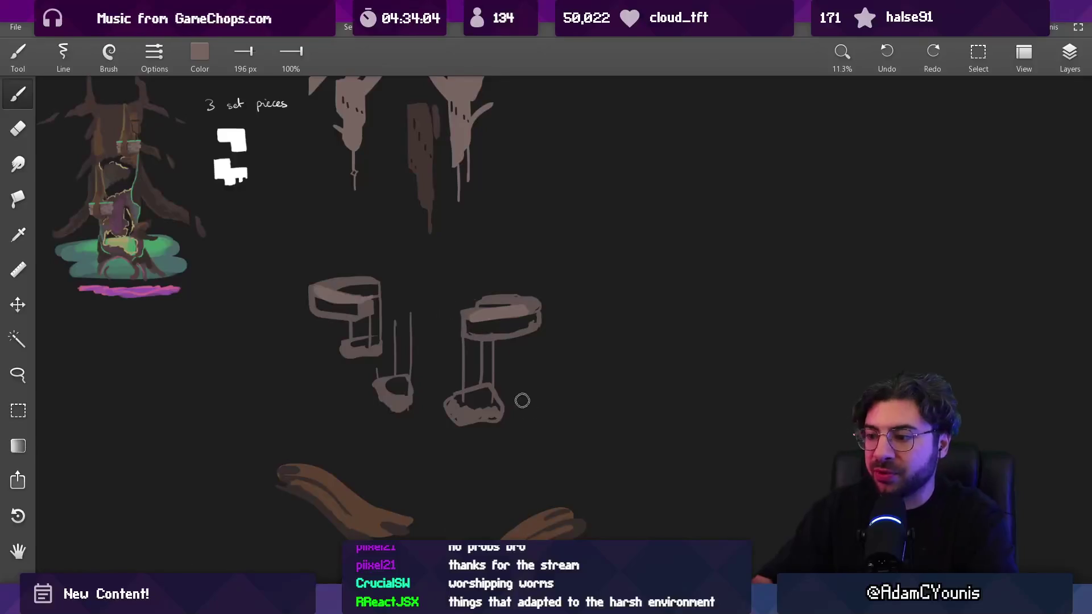
scroll(530, 413, "left", 5)
scroll(641, 285, "down", 2)
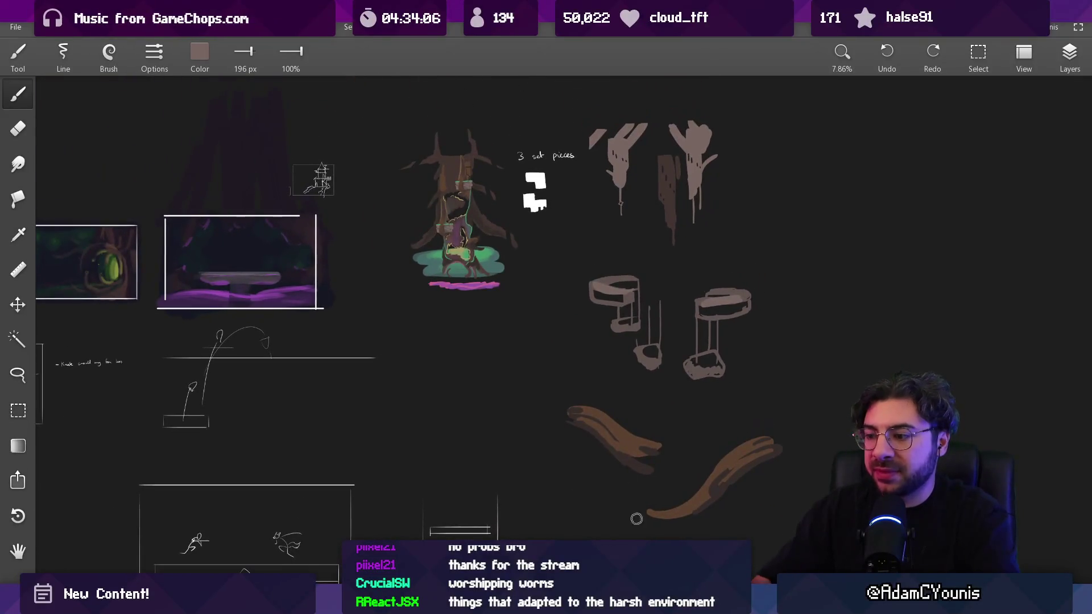
key("alt+Tab")
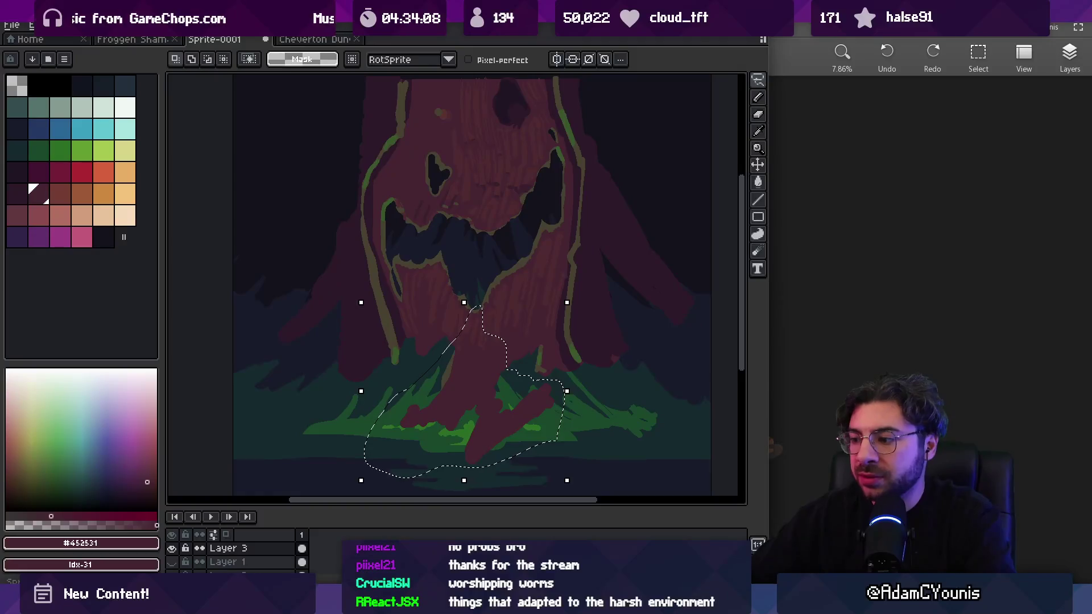
key("alt+Tab")
scroll(731, 415, "down", 2)
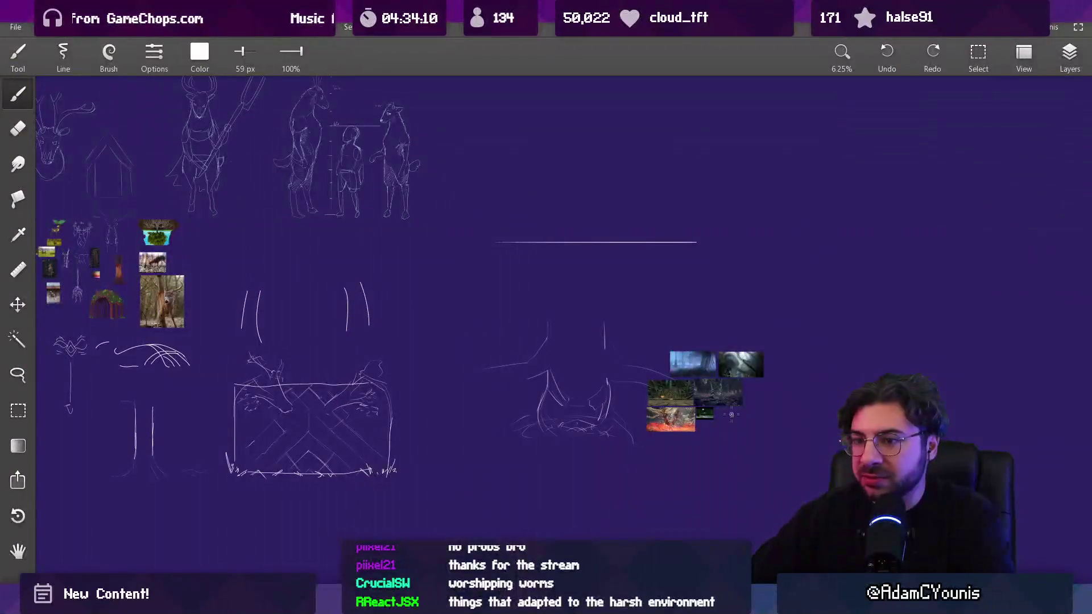
Step: Zoom into the red seed-pod illustration, then pan out across the board to the arena sketches
scroll(334, 312, "up", 10)
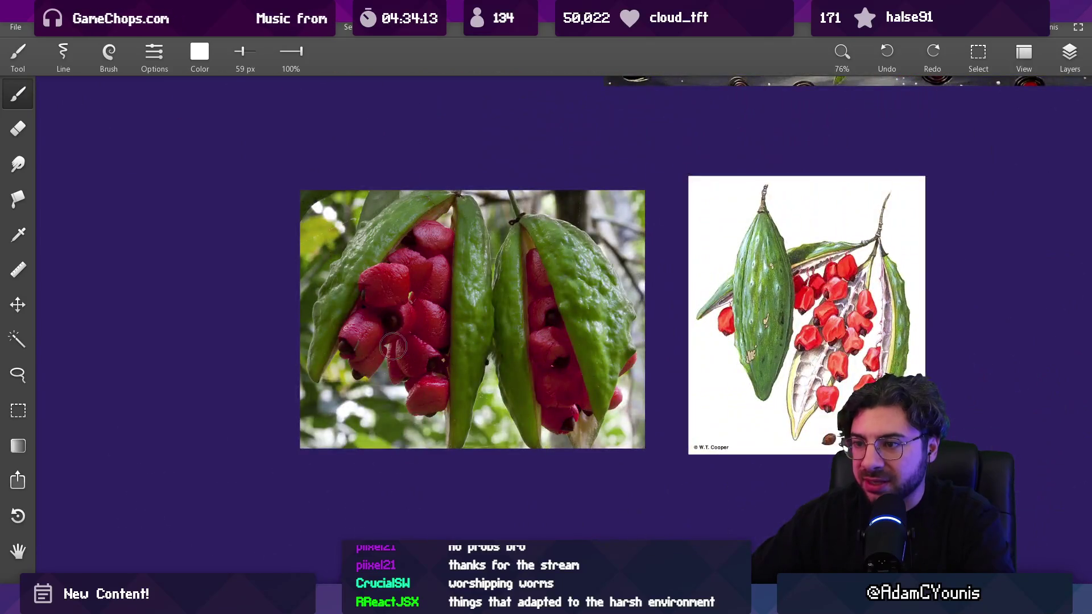
scroll(393, 346, "up", 4)
left_click_drag(870, 335, 380, 335)
scroll(611, 337, "down", 10)
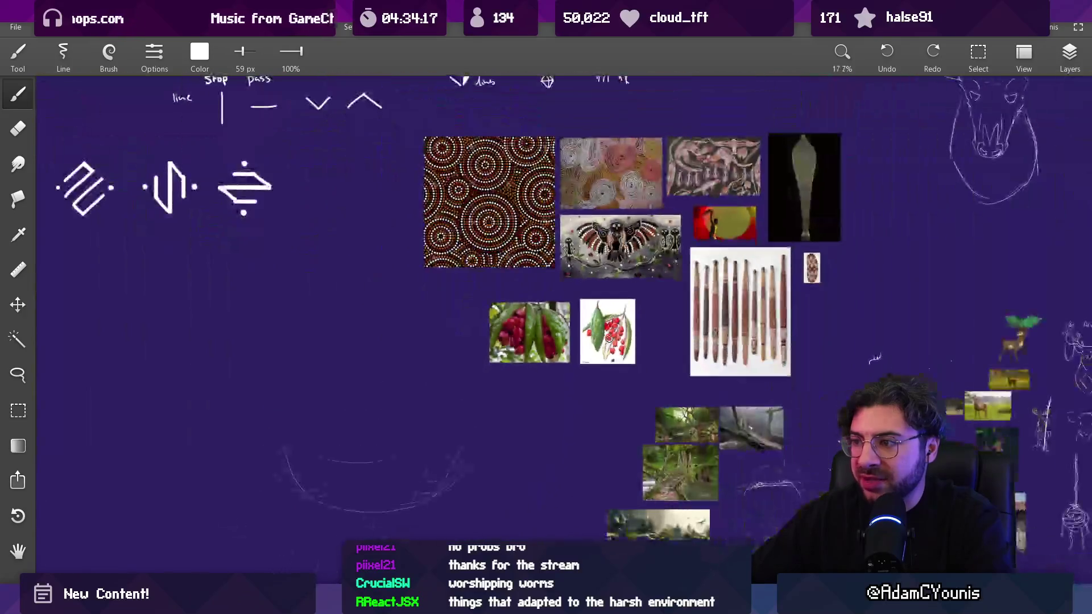
scroll(608, 340, "down", 5)
mouse_move(736, 442)
left_mouse_down()
mouse_move(541, 353)
mouse_move(243, 256)
left_mouse_up()
scroll(681, 386, "down", 3)
left_click_drag(711, 378, 346, 343)
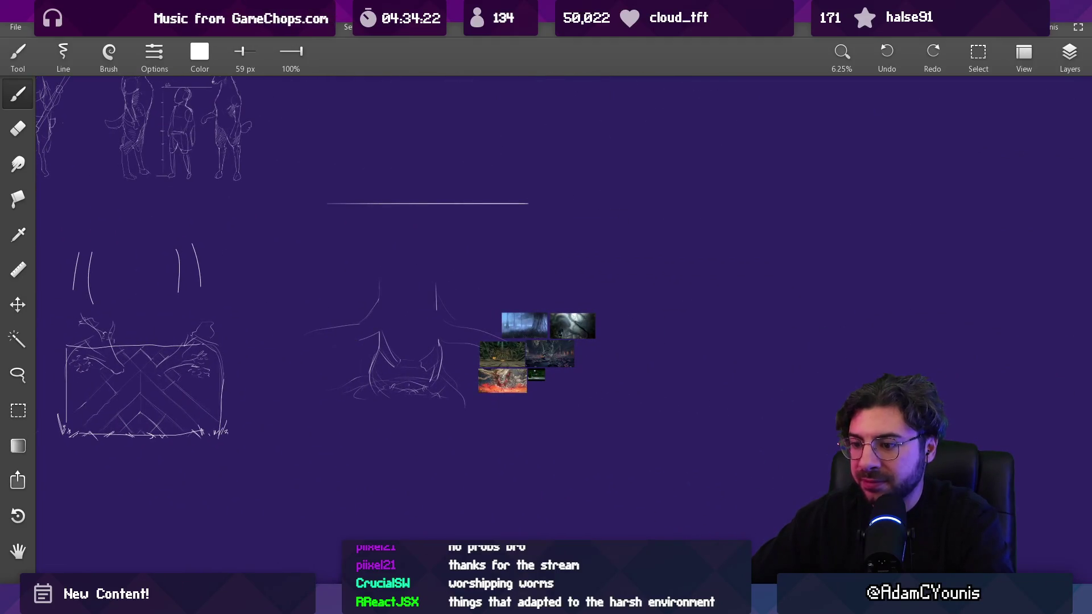
Step: Search for 'tuber .ase' and open Tuber.aseprite in Aseprite
key("alt+Tab")
type("tube")
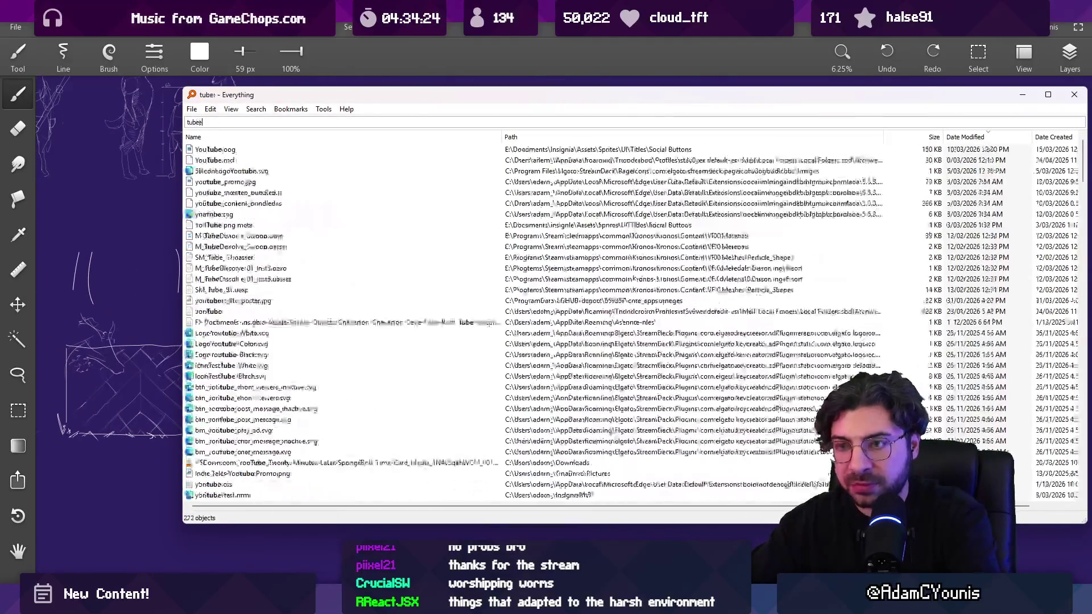
type("r .ase")
key("Down")
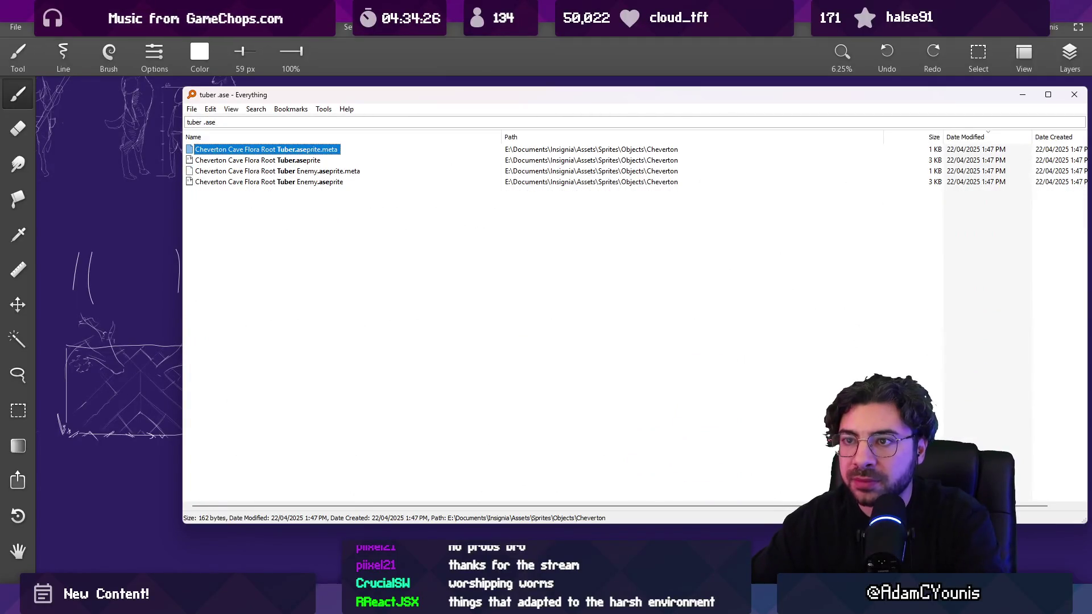
key("Down")
key("Return")
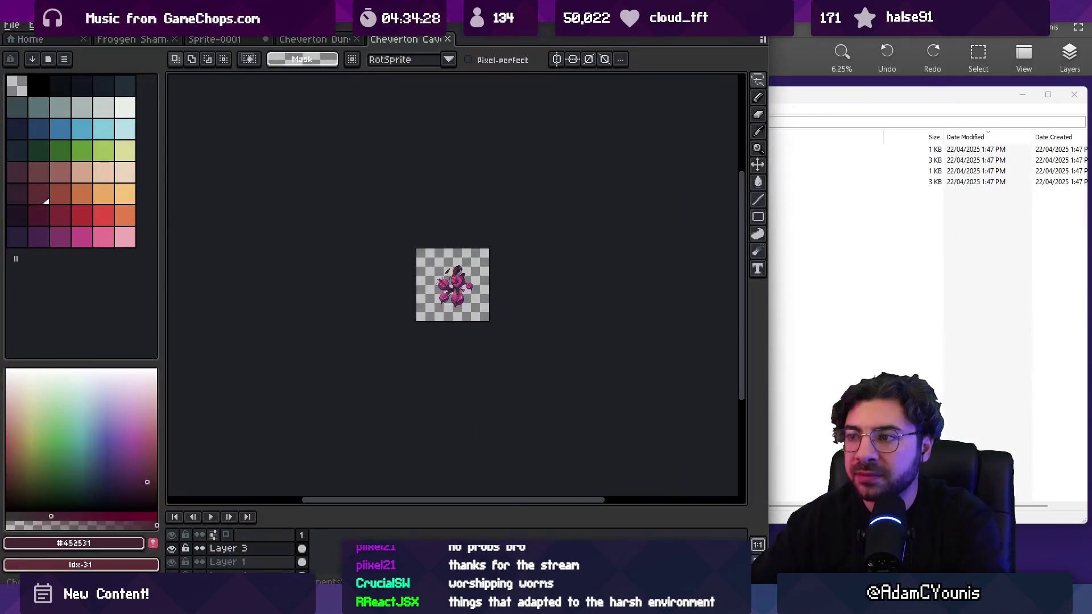
Step: Zoom in on the pink Tuber sprite, then bring Leonardo's purple sketch board back to the front
scroll(432, 297, "up", 3)
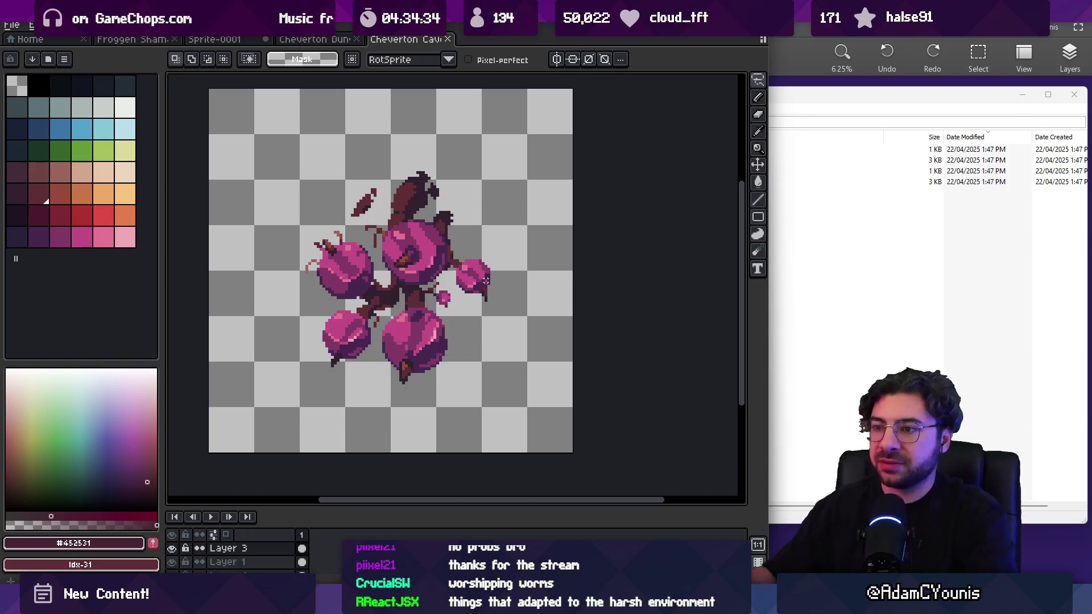
left_click(786, 67)
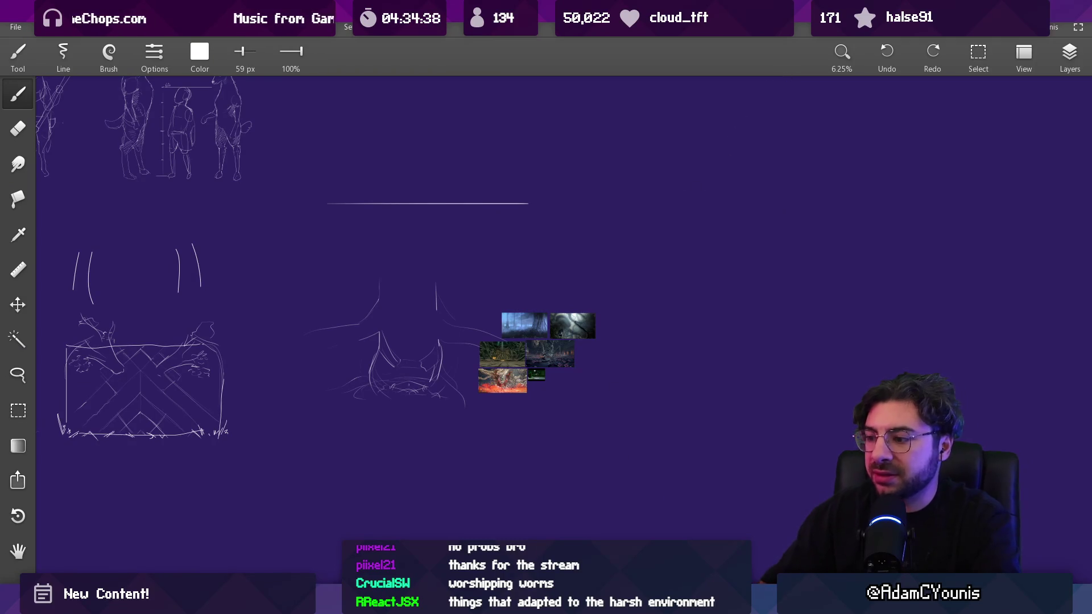
Step: Switch to the dark Cheverton Environment Concepts board and pan slightly to reveal the left sketch
mouse_move(682, 600)
left_click(683, 514)
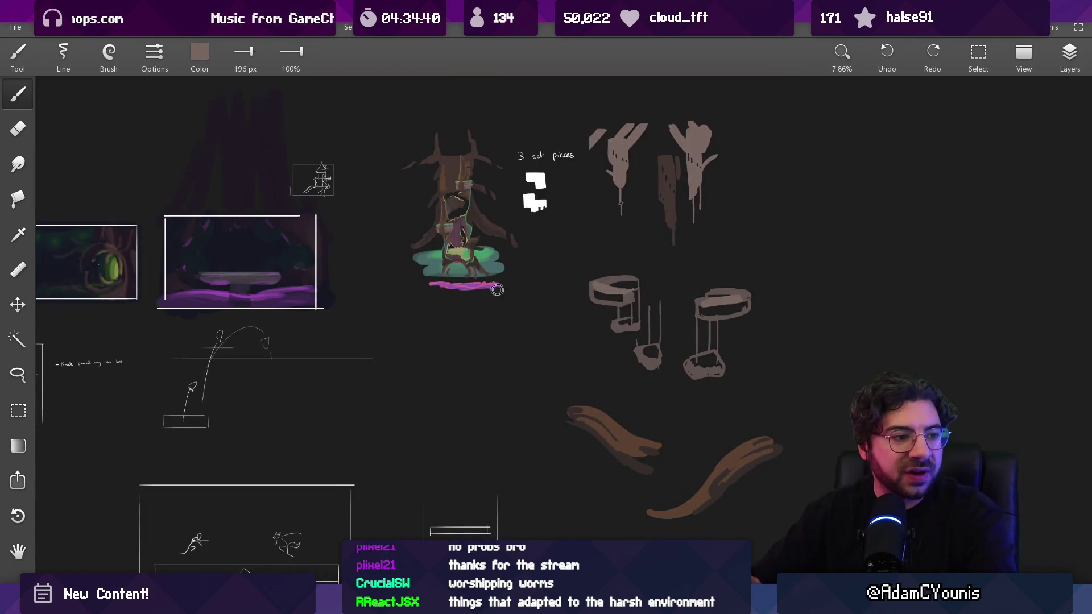
left_click_drag(496, 290, 565, 284)
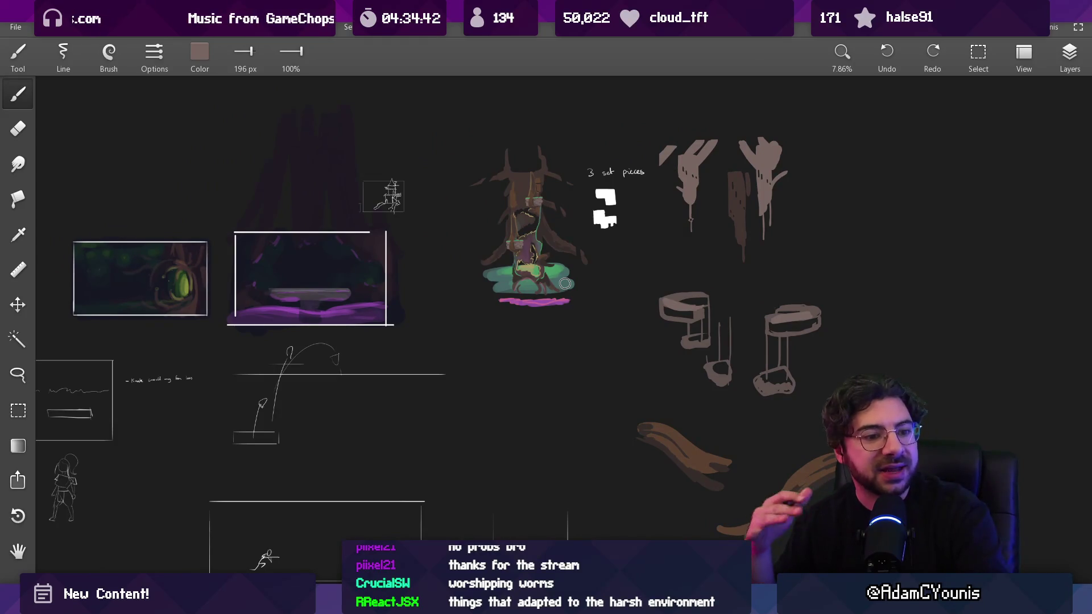
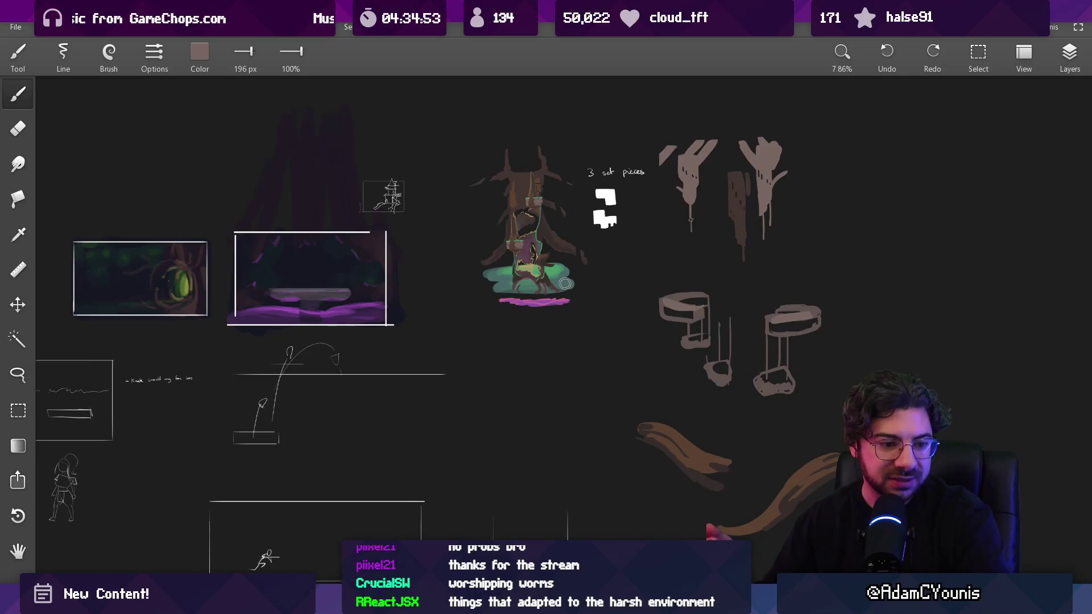
Step: Sample pink from the tree base and draw a rounded outline beside the stool sketches
mouse_move(591, 278)
left_mouse_down()
mouse_move(402, 263)
mouse_move(366, 199)
mouse_move(366, 237)
mouse_move(456, 278)
mouse_move(472, 326)
mouse_move(497, 309)
mouse_move(491, 268)
left_mouse_up()
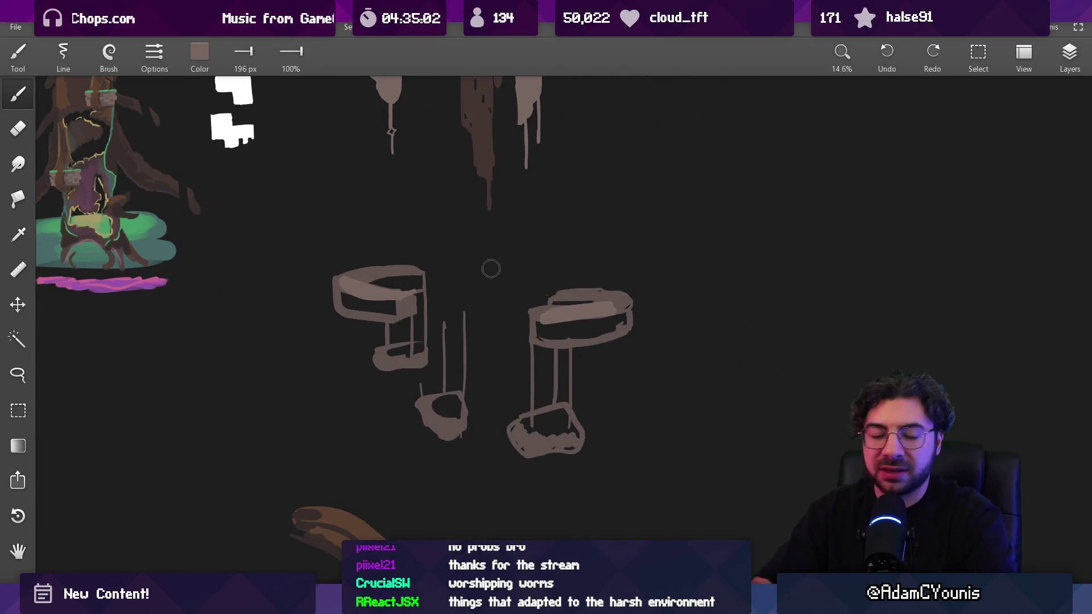
left_click_drag(137, 284, 119, 276)
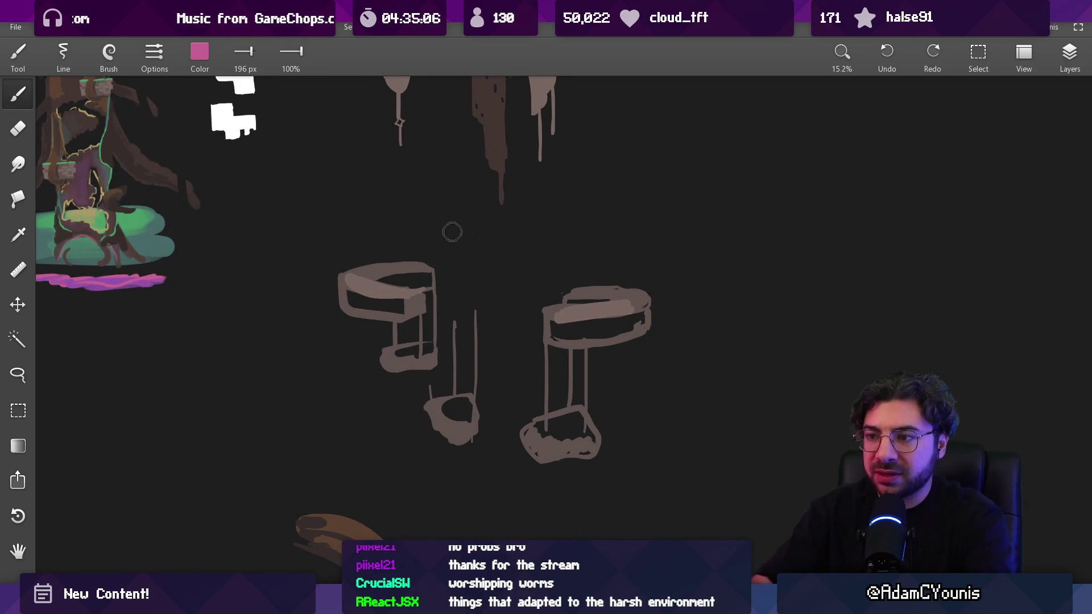
left_click_drag(624, 244, 617, 235)
left_click_drag(511, 255, 763, 197)
mouse_move(466, 283)
left_mouse_down()
mouse_move(417, 321)
mouse_move(490, 333)
mouse_move(475, 287)
mouse_move(483, 273)
mouse_move(421, 327)
mouse_move(452, 393)
mouse_move(546, 344)
mouse_move(523, 296)
left_mouse_up()
Step: Fill the pink outline with purple, covering the inner dark line, and re-sample pink and purple
left_click_drag(402, 239, 366, 224)
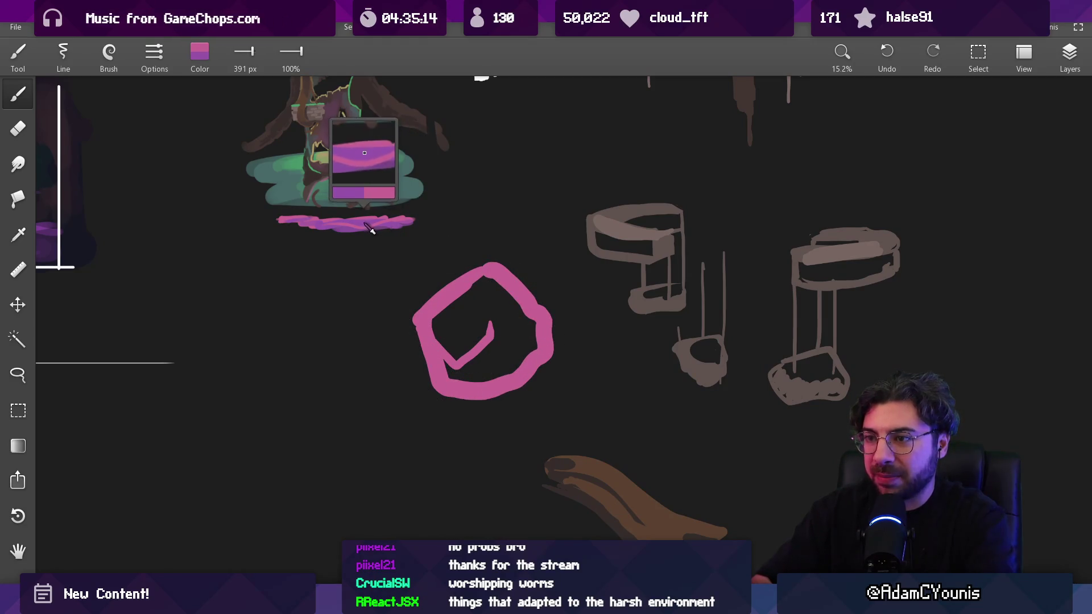
mouse_move(451, 317)
left_mouse_down()
mouse_move(463, 301)
mouse_move(449, 344)
mouse_move(478, 330)
left_mouse_up()
mouse_move(465, 380)
left_mouse_down()
mouse_move(523, 358)
mouse_move(529, 324)
mouse_move(495, 296)
left_mouse_up()
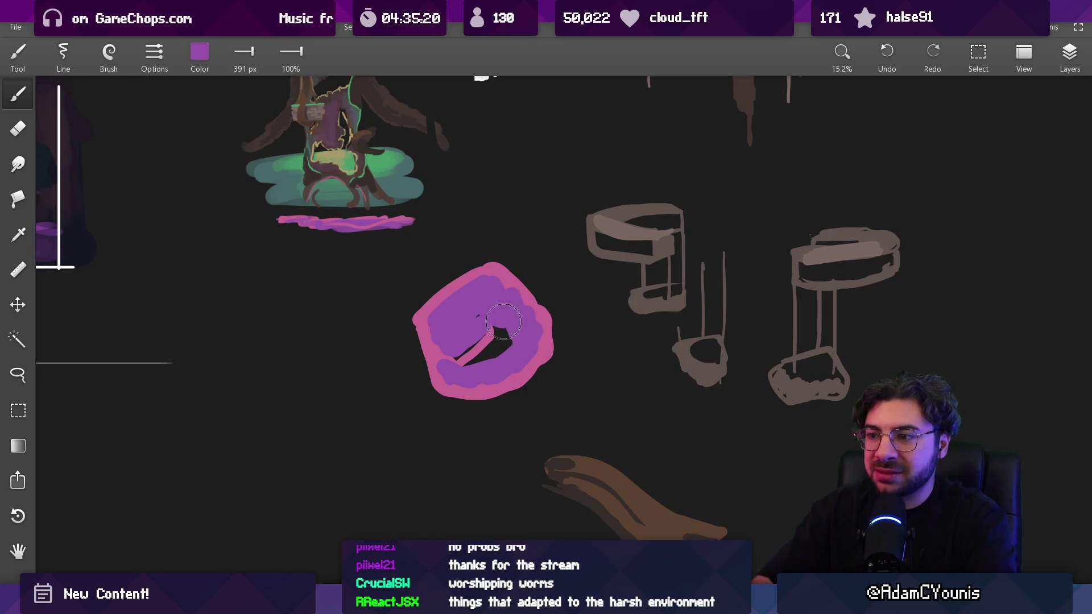
left_click_drag(491, 337, 439, 360)
left_click(418, 324, "alt")
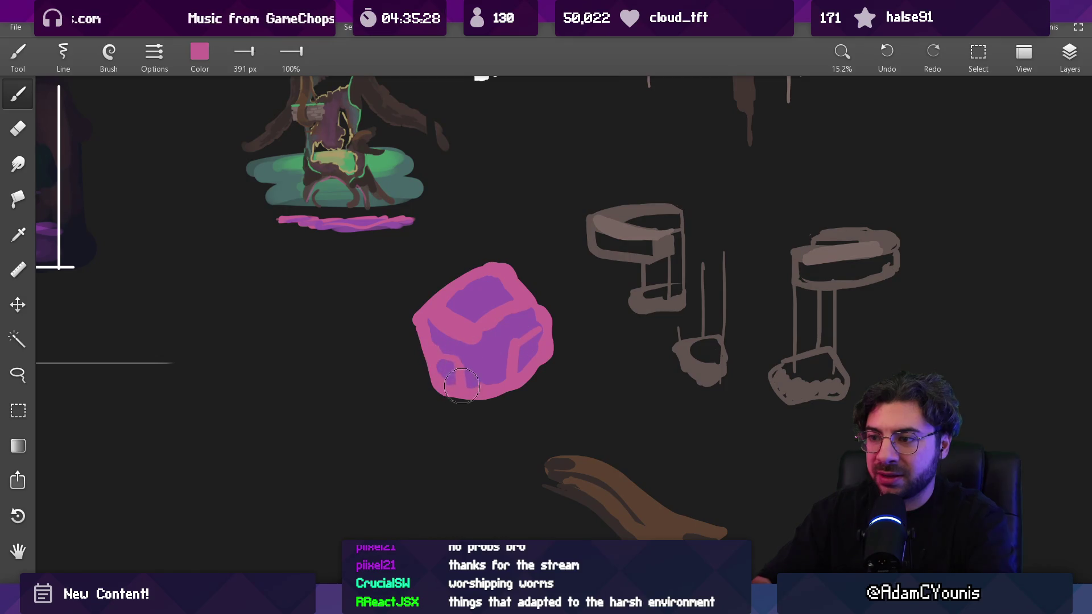
mouse_move(483, 317)
left_mouse_down()
mouse_move(458, 291)
mouse_move(484, 347)
left_mouse_up()
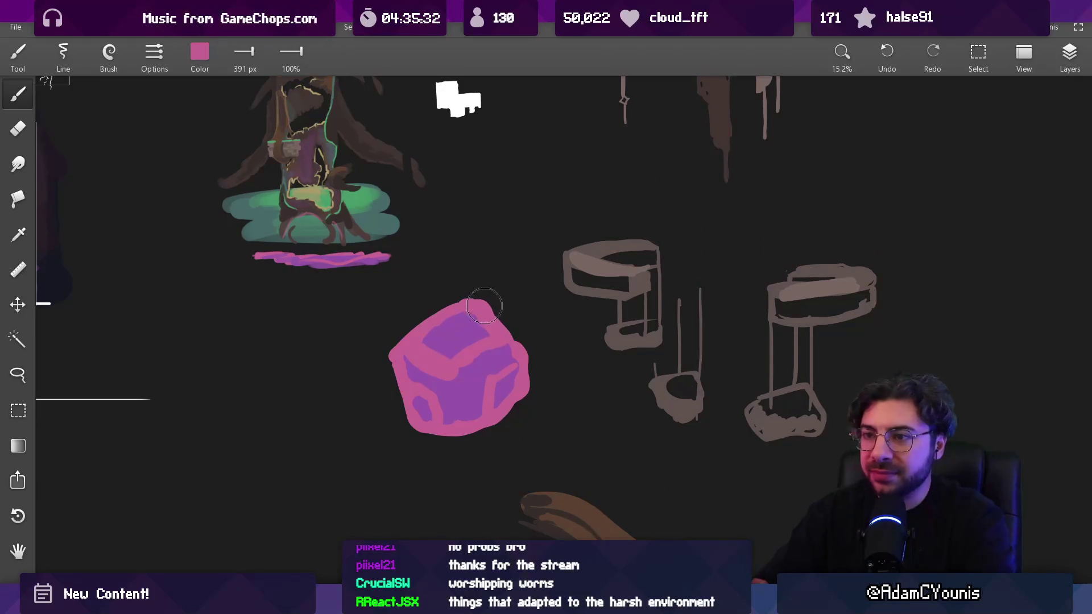
left_click(544, 514)
Step: Shrink the brush and lasso-select the area around the pink block
left_click_drag(482, 478, 481, 383)
left_click(463, 319)
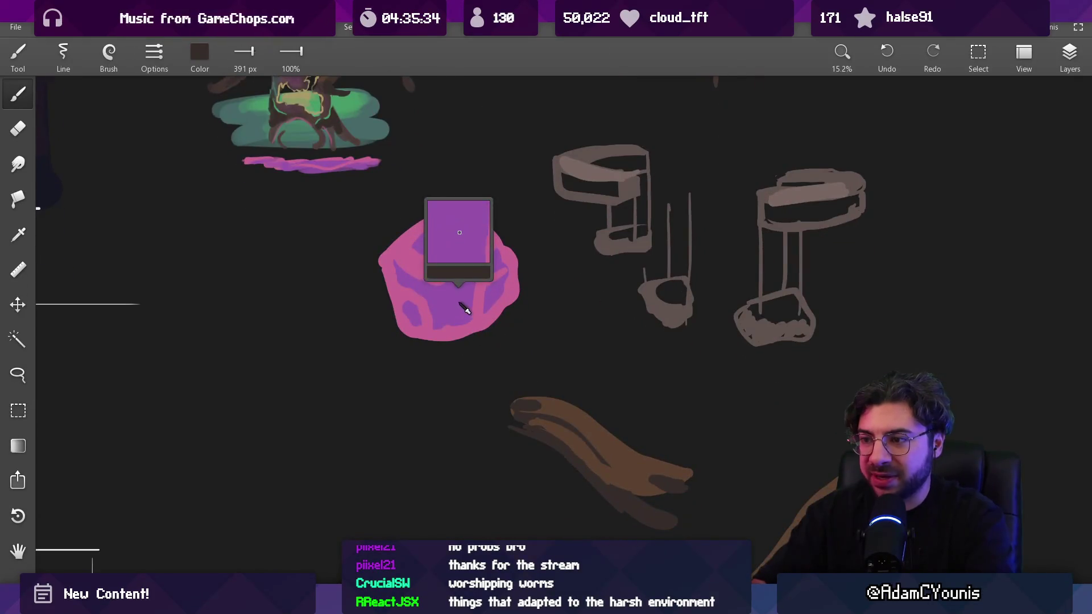
key("bracketleft")
key("bracketleft")
key("bracketleft")
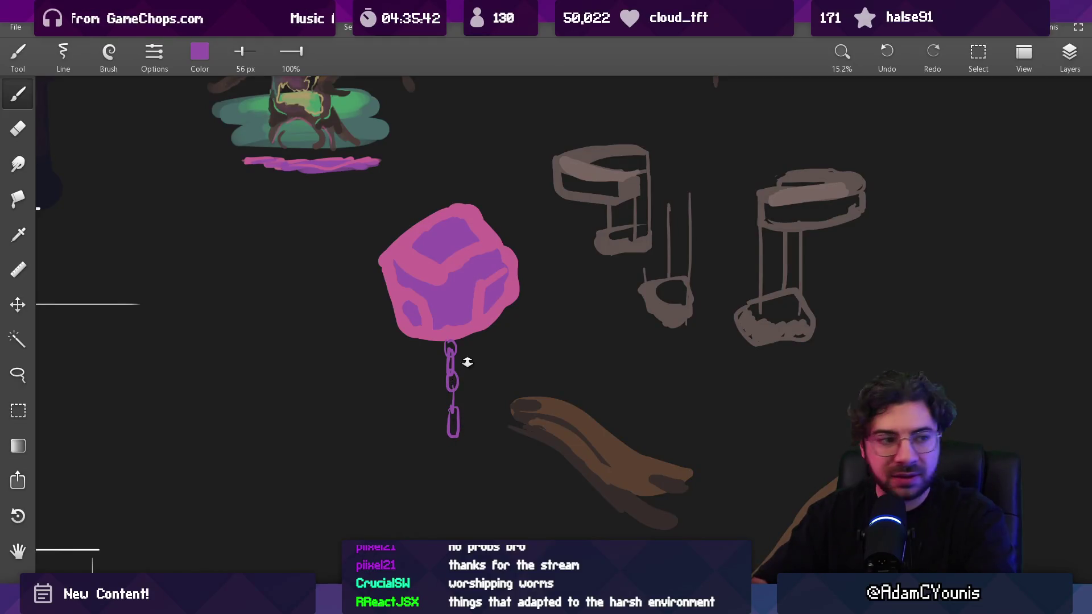
scroll(466, 359, "down", 2)
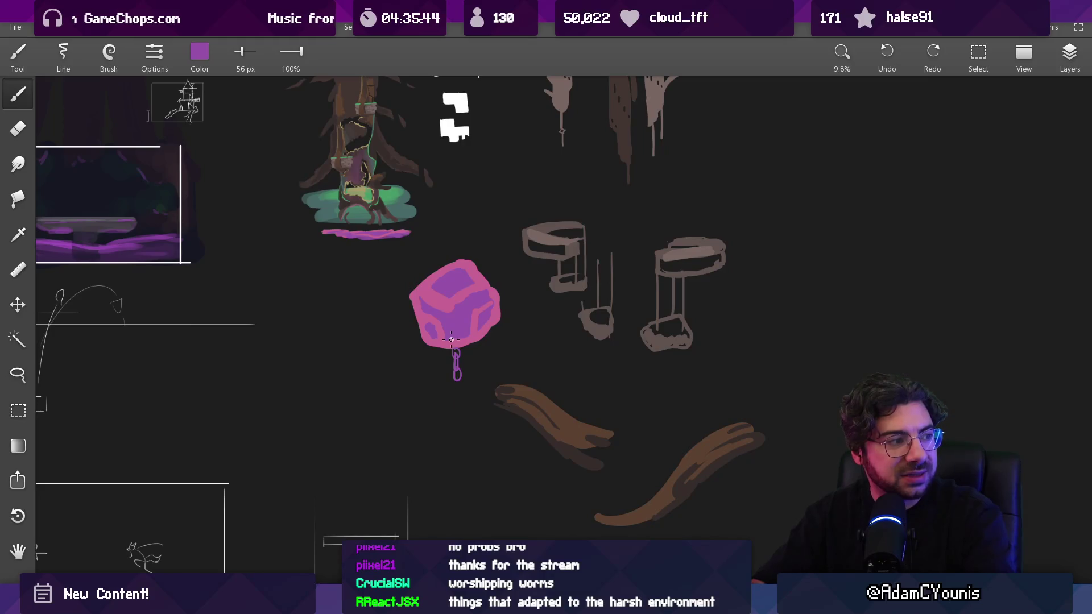
scroll(458, 332, "up", 2)
key("l")
mouse_move(447, 282)
left_mouse_down()
mouse_move(459, 435)
mouse_move(447, 284)
left_mouse_up()
mouse_move(114, 273)
left_mouse_down()
mouse_move(487, 395)
mouse_move(427, 271)
mouse_move(40, 174)
left_mouse_up()
Step: Paint a thick dark-brown stem above the block and a thin tapered stem below
mouse_move(343, 280)
left_mouse_down()
mouse_move(455, 363)
mouse_move(504, 421)
mouse_move(423, 322)
left_mouse_up()
key("b")
mouse_move(403, 366)
left_mouse_down()
mouse_move(425, 339)
mouse_move(407, 342)
mouse_move(464, 267)
mouse_move(429, 296)
mouse_move(464, 259)
left_mouse_up()
key("ctrl+z")
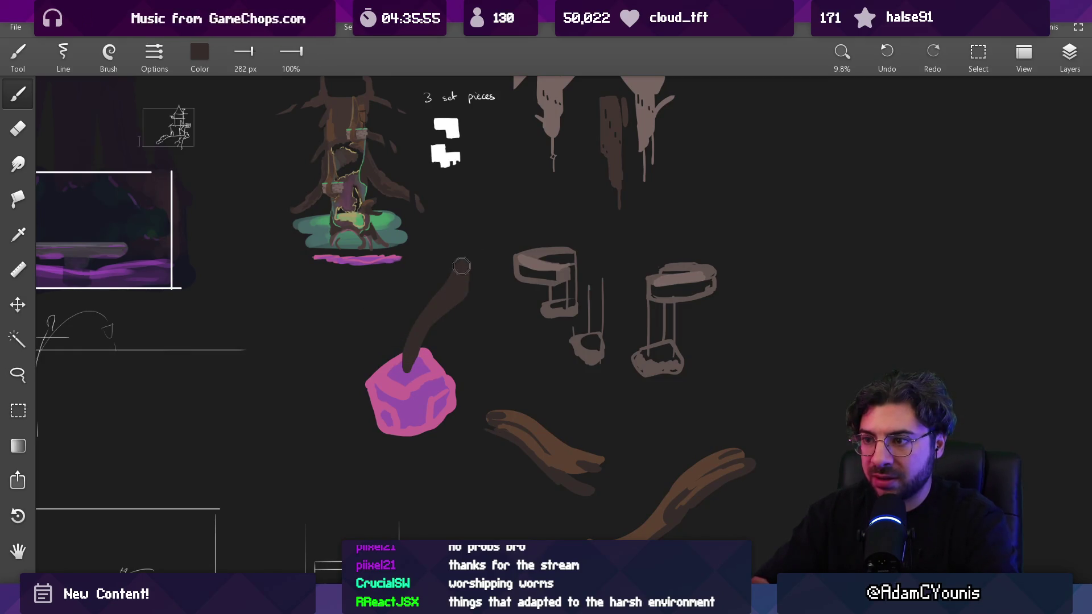
left_click_drag(412, 436, 452, 491)
scroll(423, 463, "up", 2)
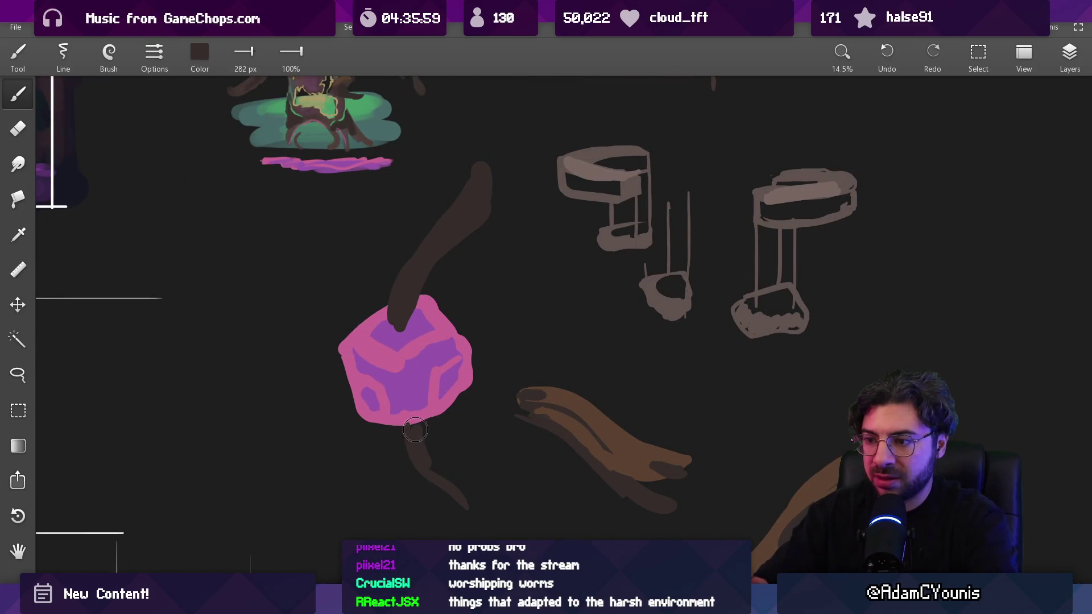
Step: Paint a lighter brown over both the upper and lower stems
left_click(583, 412, "alt")
mouse_move(420, 440)
left_mouse_down()
mouse_move(422, 459)
mouse_move(458, 493)
left_mouse_up()
mouse_move(405, 293)
left_mouse_down()
mouse_move(455, 216)
mouse_move(405, 287)
mouse_move(420, 267)
left_mouse_up()
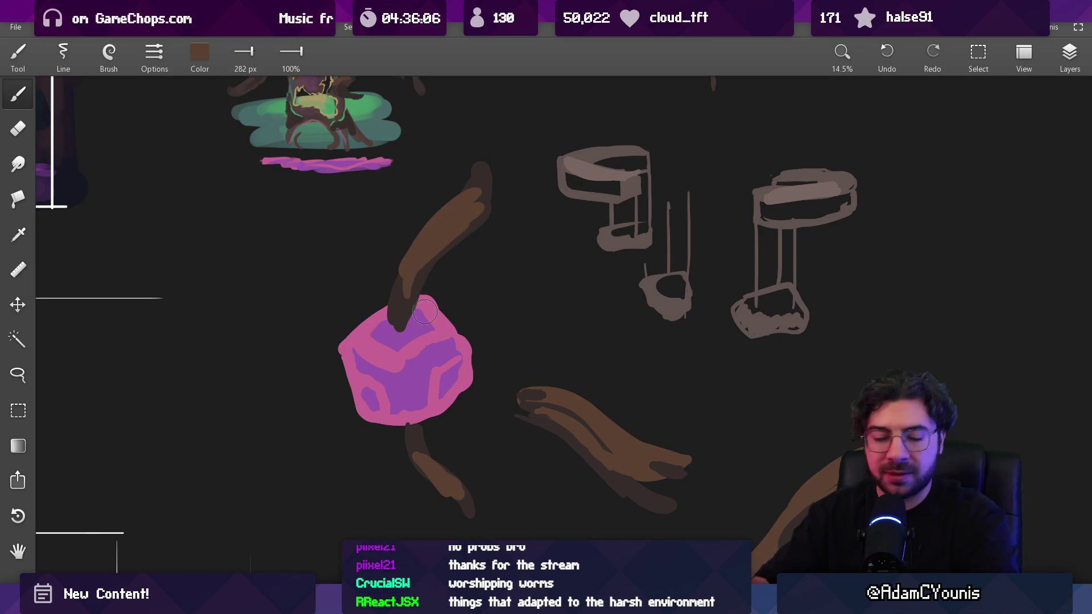
Step: Sample purples from the block and paint a dark purple vertical bar on it
left_click(409, 350, "alt")
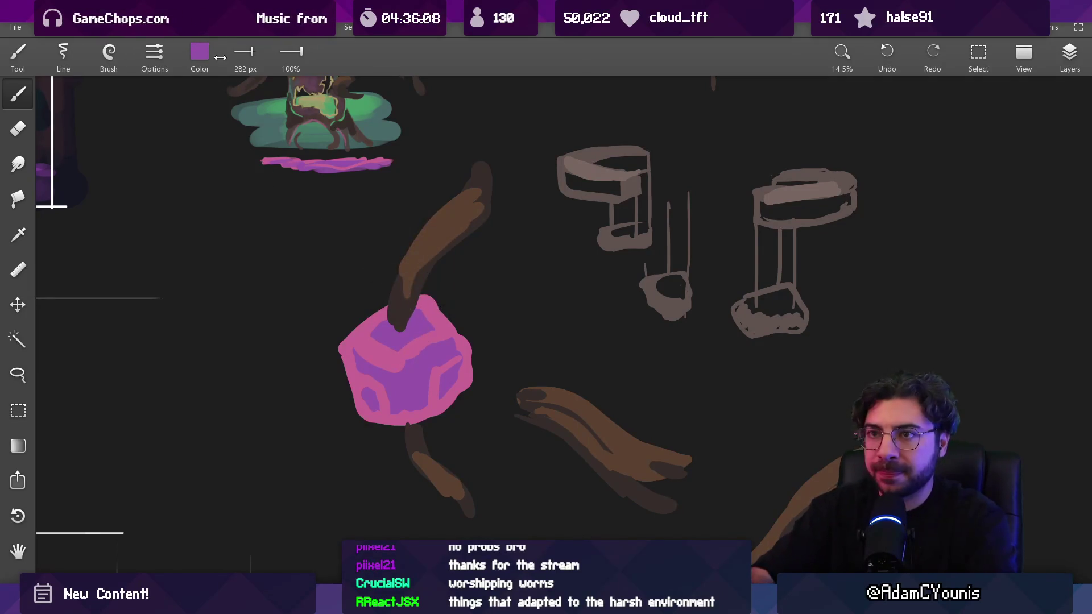
left_click_drag(72, 171, 63, 142)
left_click(397, 341)
left_click_drag(406, 378, 407, 398)
left_click(393, 362, "alt")
left_click(398, 363, "alt")
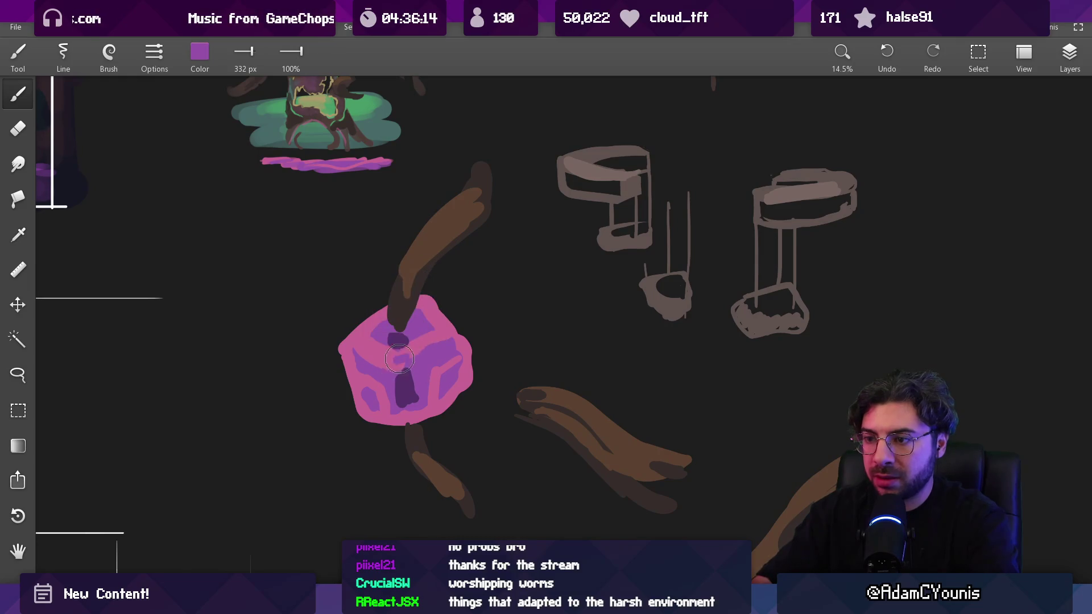
scroll(398, 363, "down", 5)
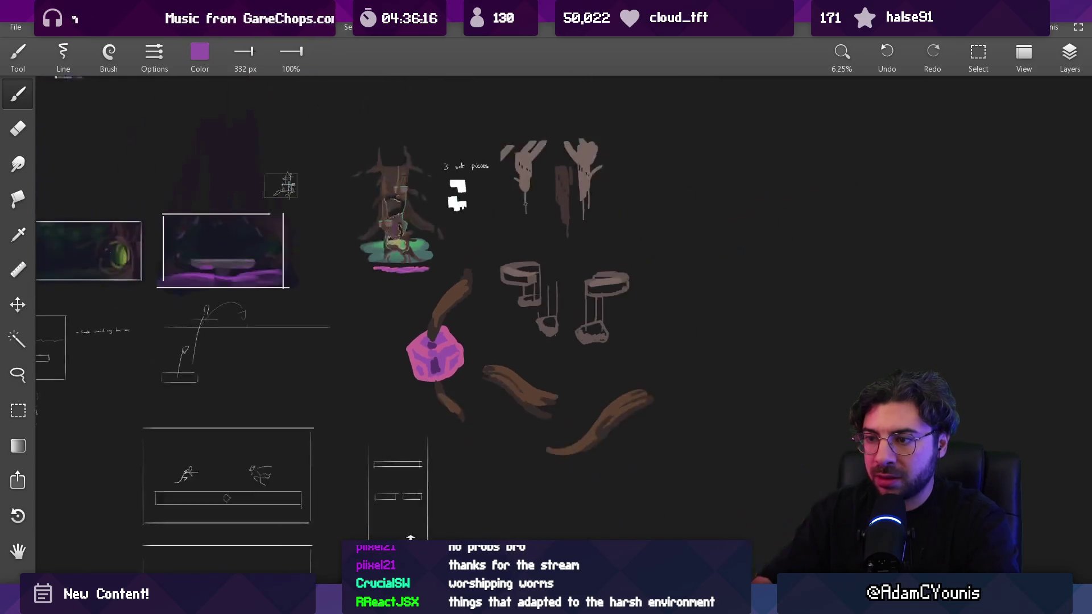
scroll(453, 424, "up", 5)
scroll(437, 293, "up", 2)
Step: With a brush about half the size, extend the dark purple bar down the block and enlarge its top patch
left_click(407, 250, "alt")
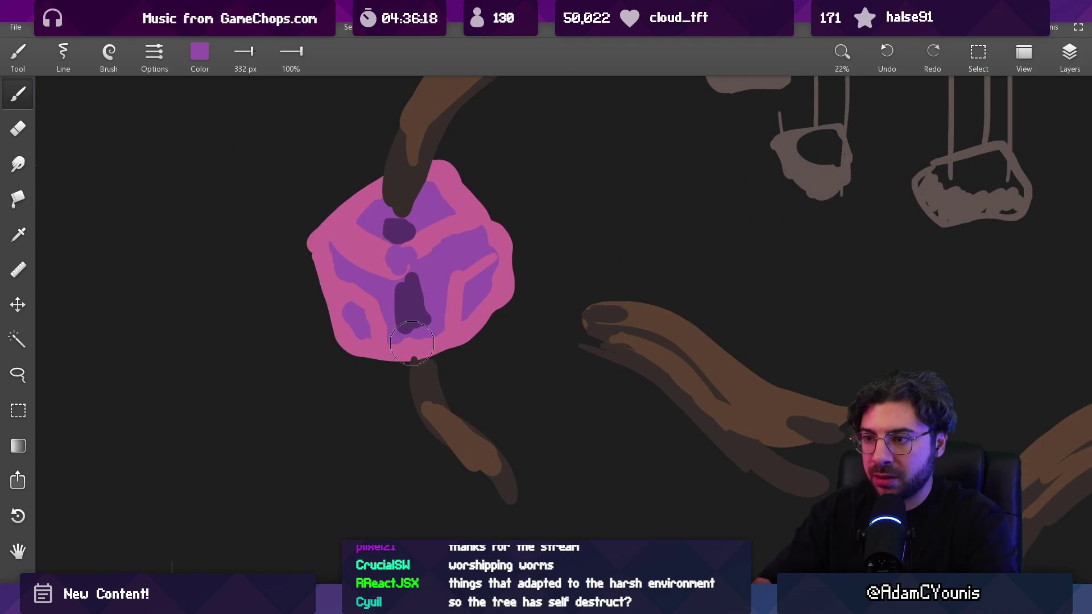
left_click(419, 316, "alt")
key("bracketleft")
key("bracketleft")
key("bracketleft")
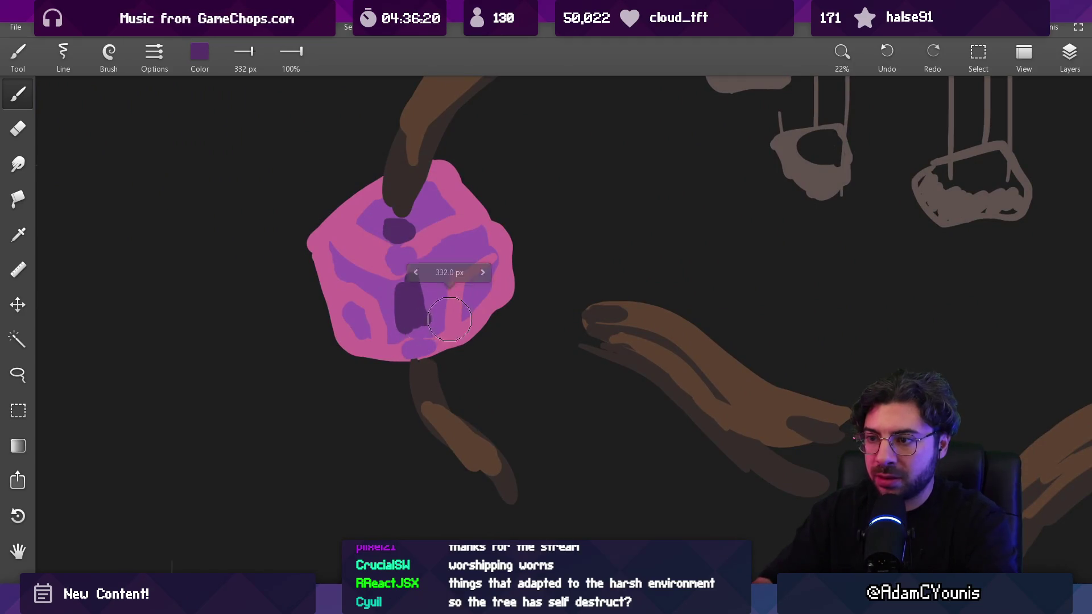
left_click(404, 296, "alt")
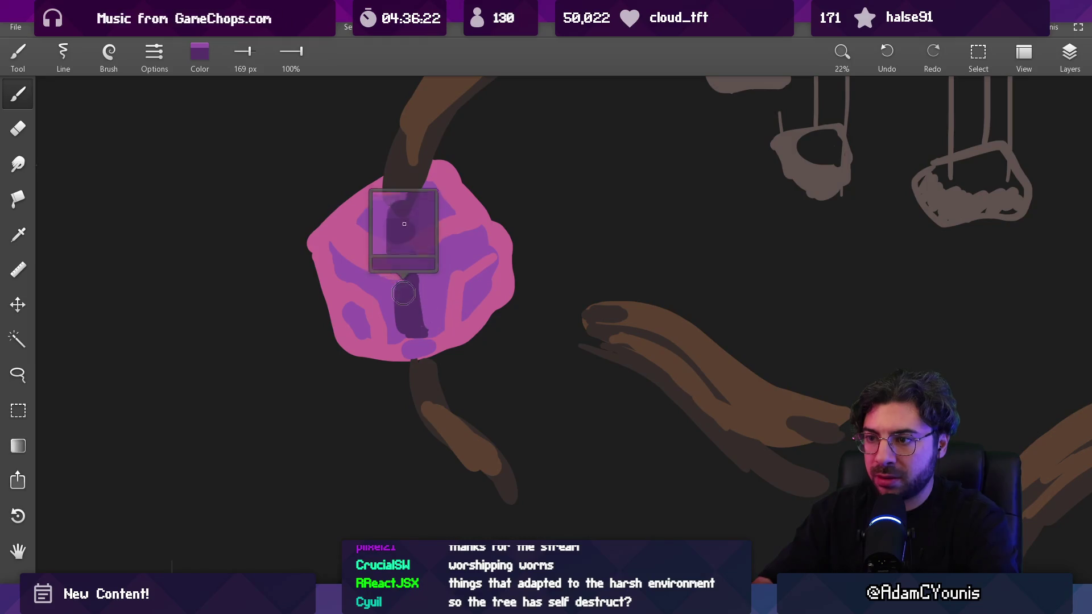
left_click_drag(405, 282, 406, 330)
left_click_drag(398, 211, 398, 239)
left_click(421, 177, "alt")
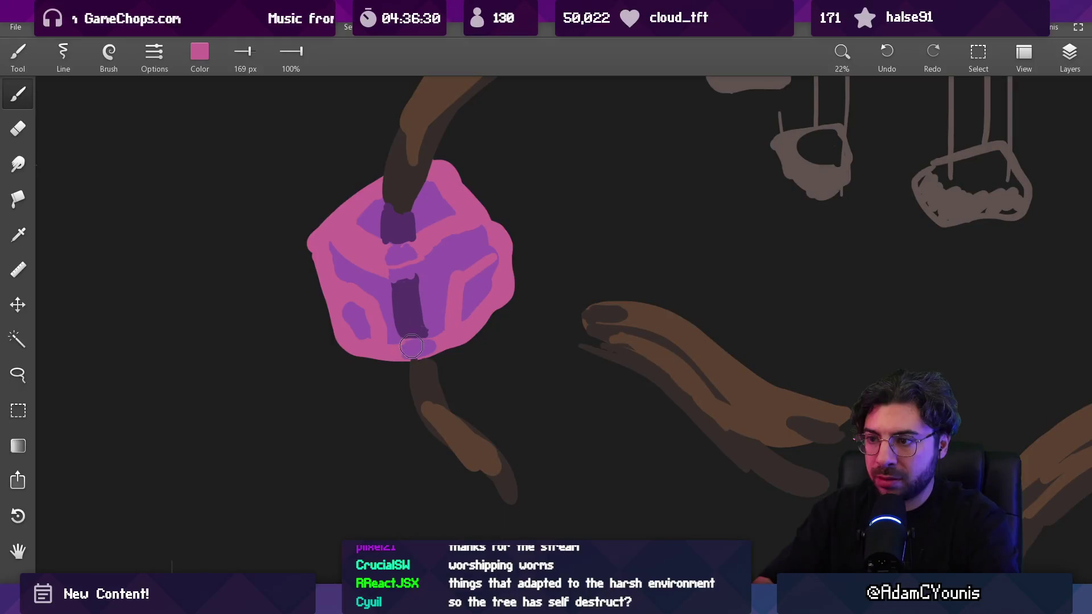
scroll(430, 344, "down", 5)
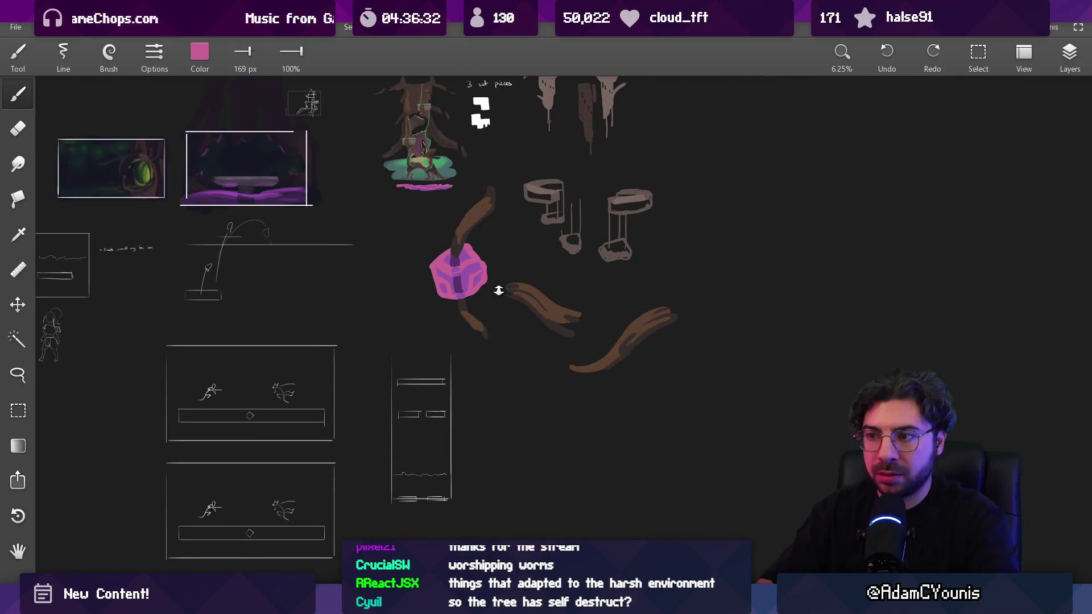
scroll(484, 294, "up", 3)
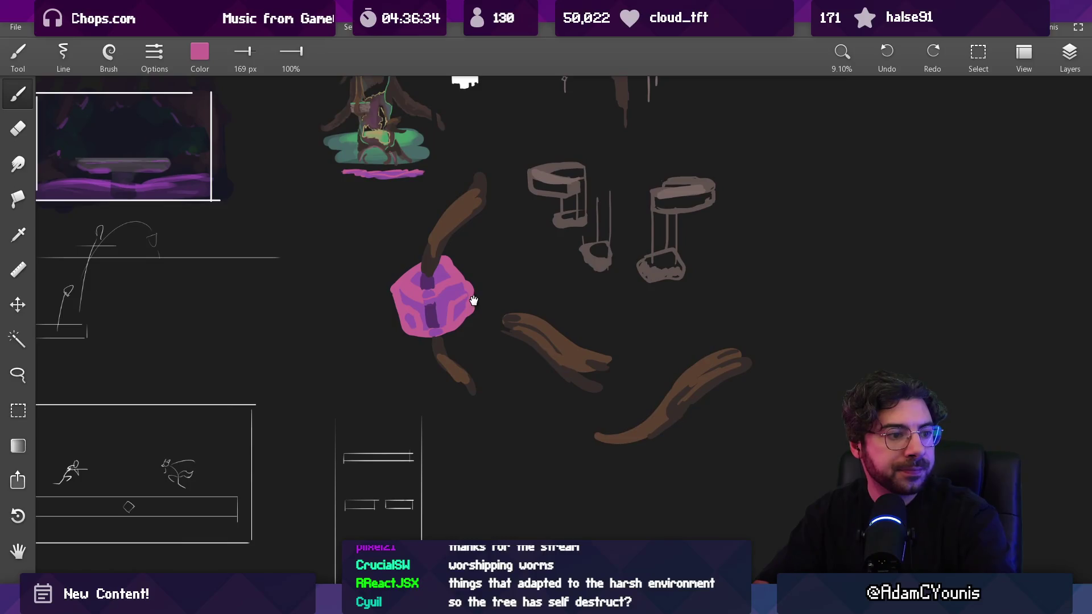
Step: Erase part of the block, then return to the brush and sample dark brown near the stem base
scroll(462, 309, "up", 1)
key("e")
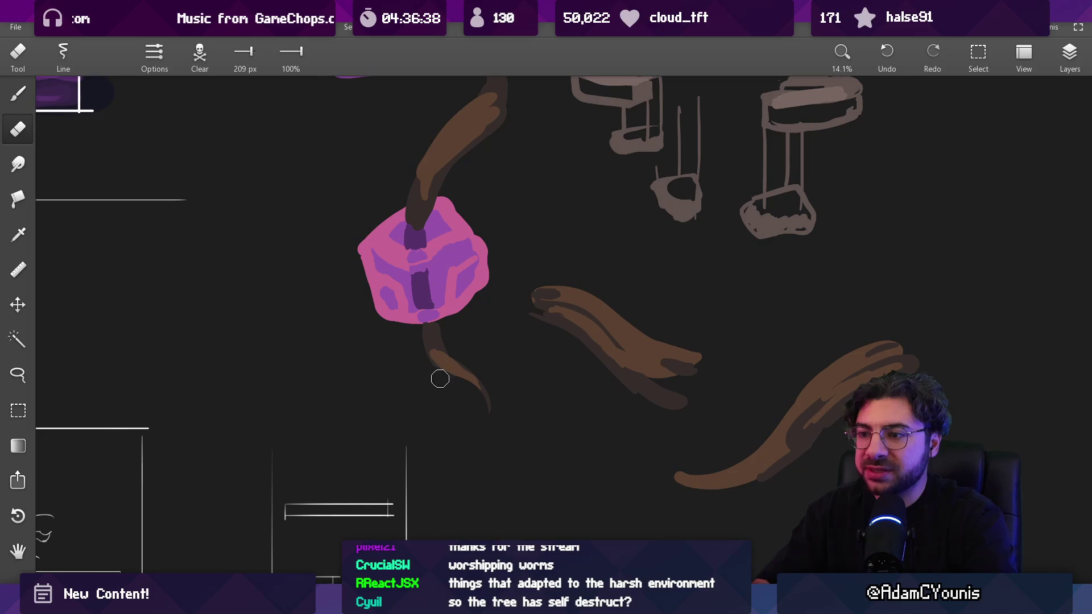
scroll(461, 400, "down", 1)
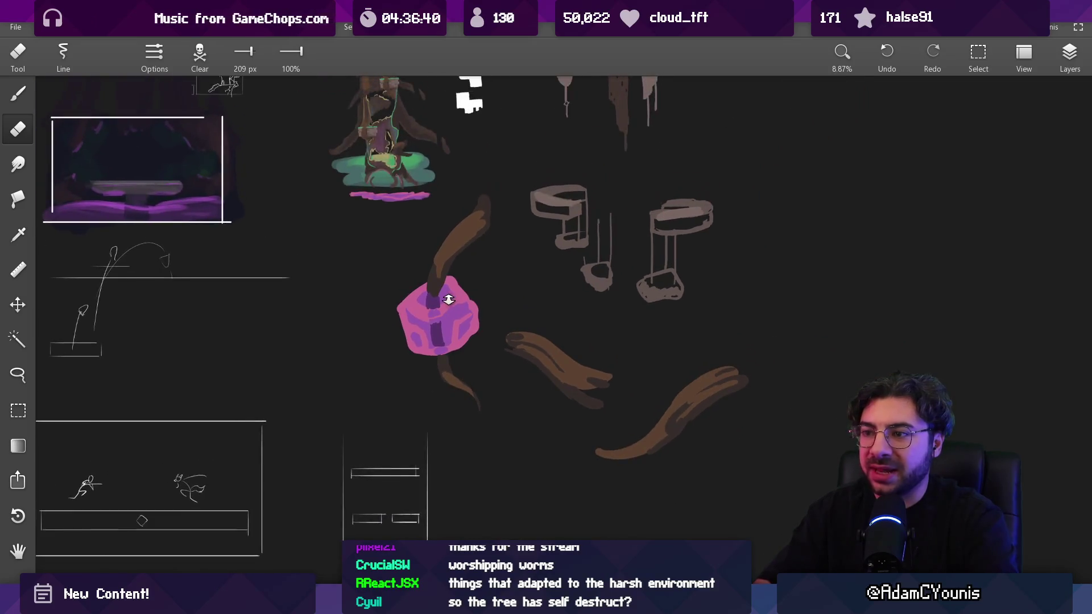
scroll(446, 295, "up", 2)
key("b")
left_click(429, 277, "alt")
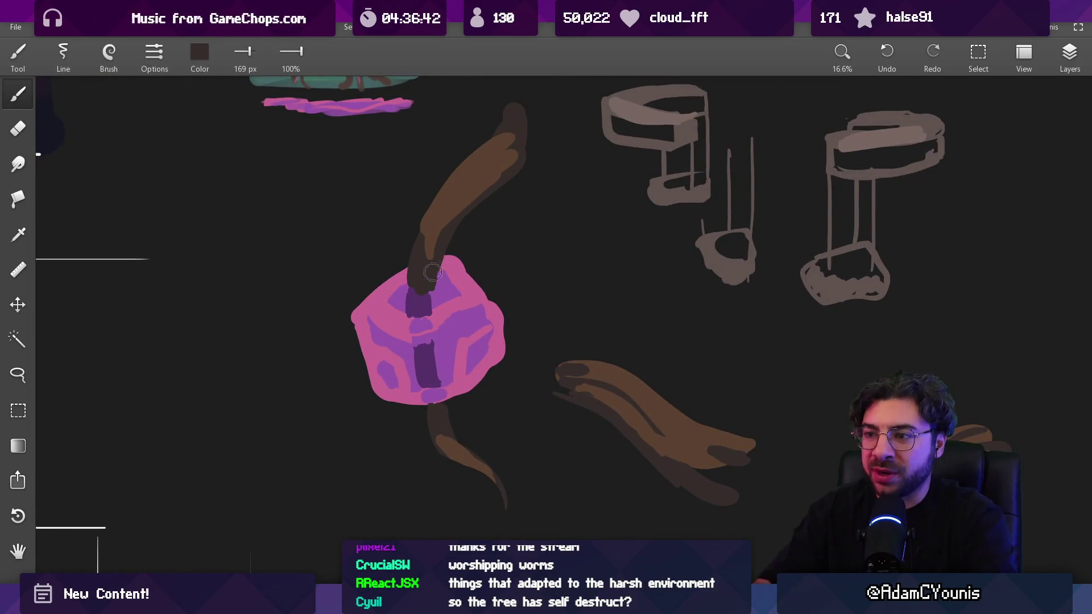
left_click(407, 269, "alt")
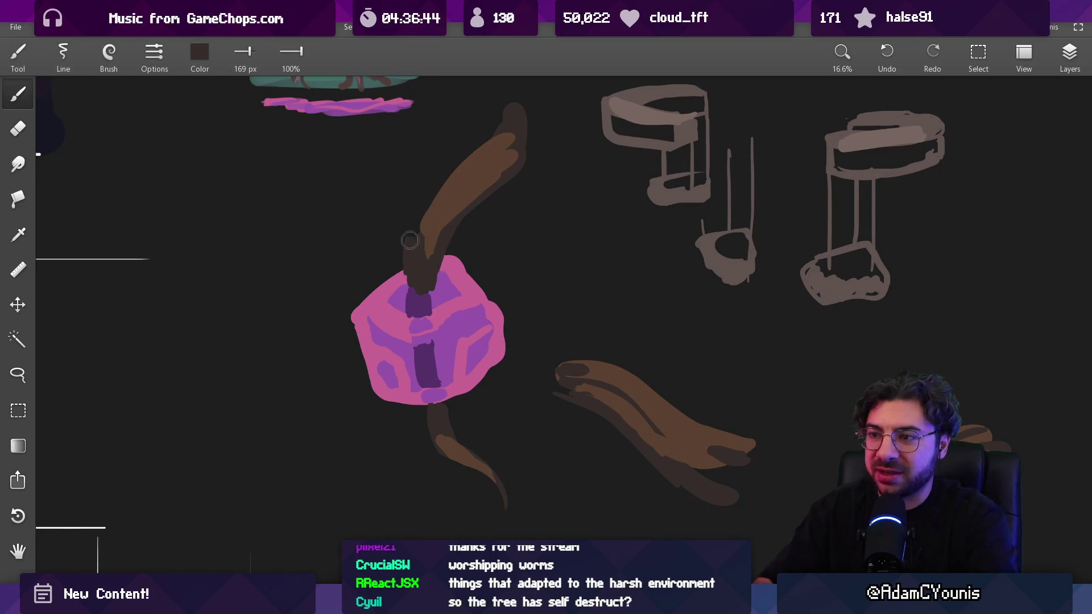
Step: Shade the block with lighter purple patches, widening then narrowing its lower dark bar
left_click(405, 284, "alt")
left_click(410, 323, "alt")
left_click(412, 327)
left_click(412, 352, "alt")
left_click(414, 372)
left_click(437, 342, "alt")
left_click_drag(438, 355, 415, 340)
left_click(423, 398, "alt")
left_click(437, 396, "alt")
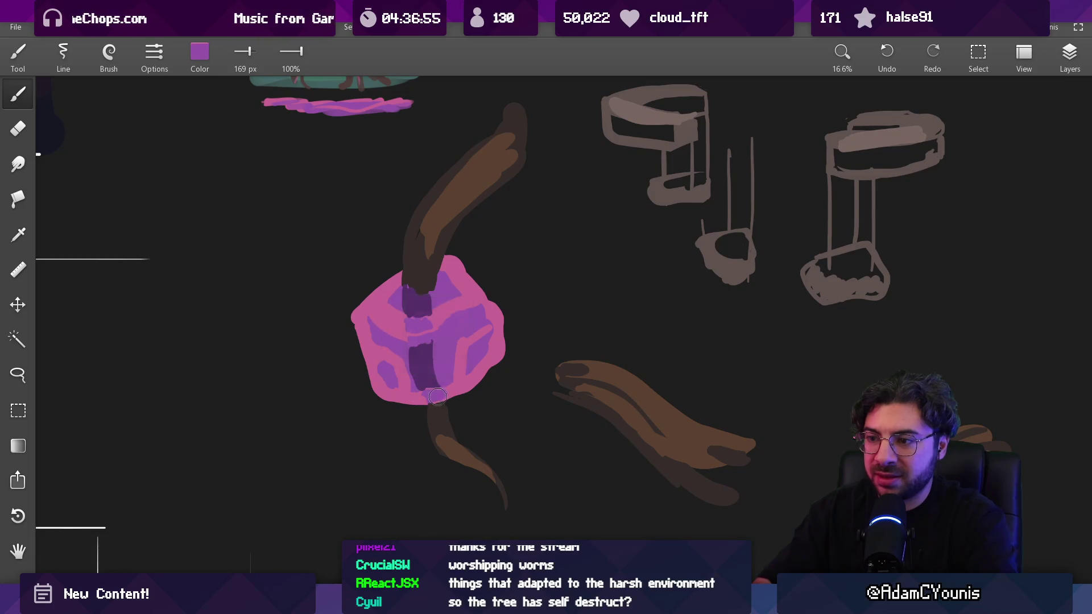
Step: Add purple dabs on top of the block and pan to centre the sketch sheet
scroll(444, 395, "down", 6)
scroll(462, 256, "up", 3)
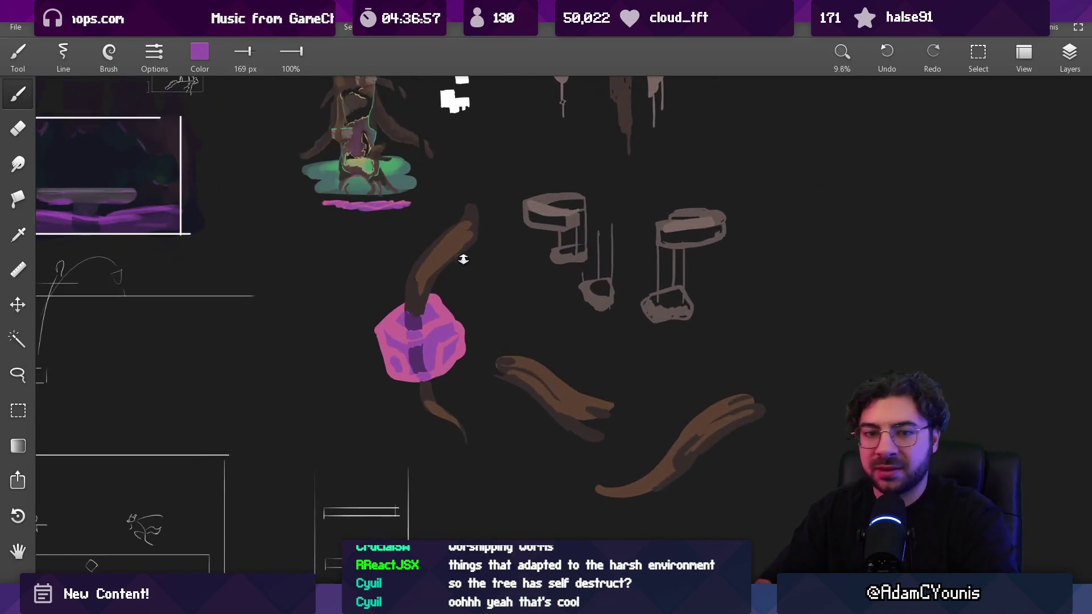
scroll(441, 309, "up", 1)
left_click_drag(428, 357, 427, 360)
left_click_drag(88, 181, 154, 191)
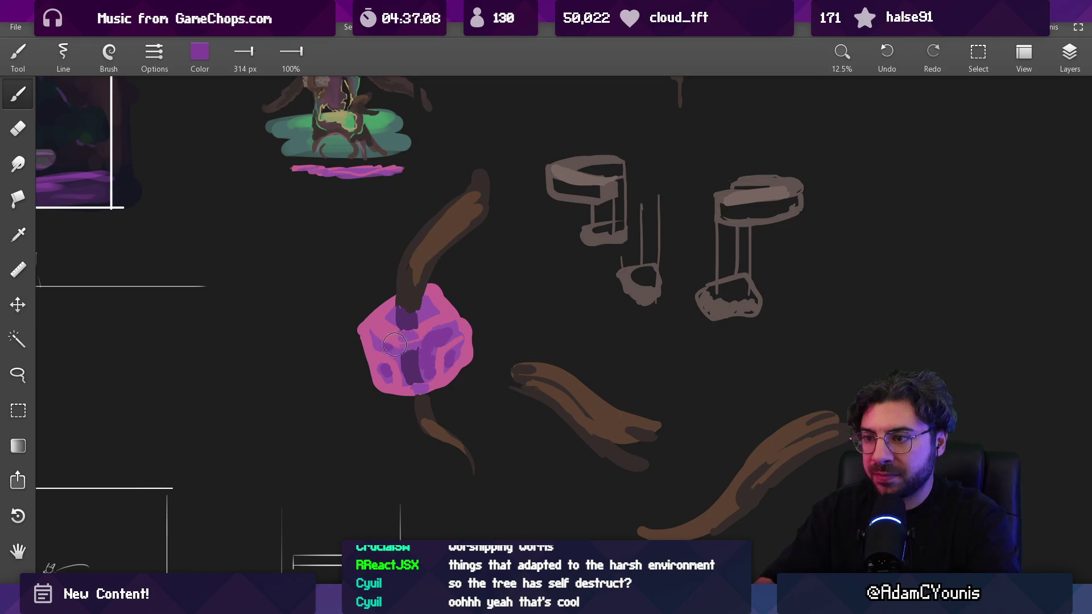
left_click_drag(428, 314, 398, 324)
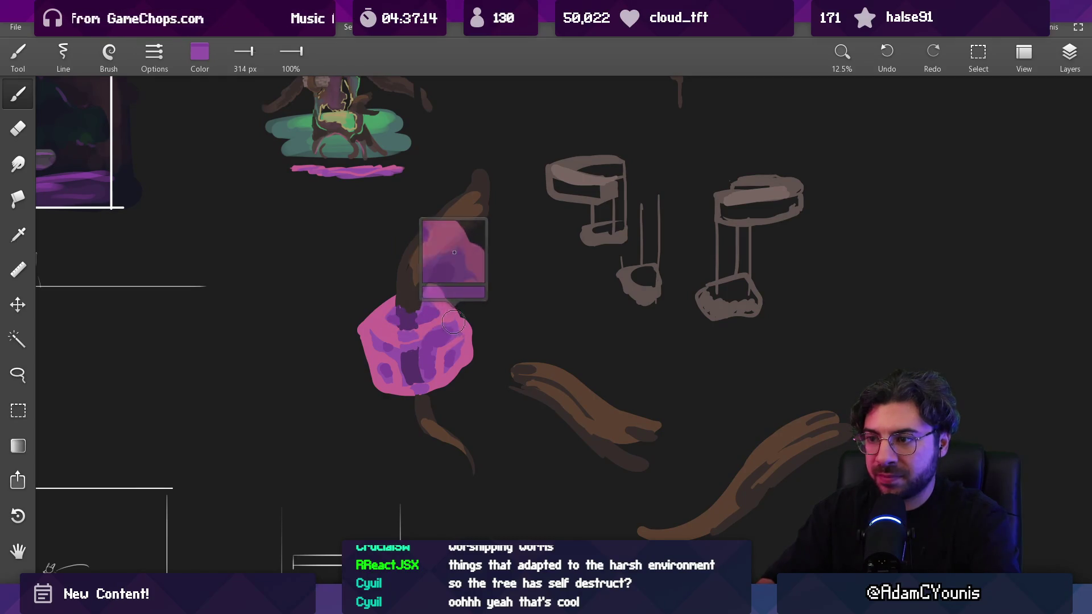
scroll(481, 296, "down", 2)
left_click_drag(507, 292, 403, 322)
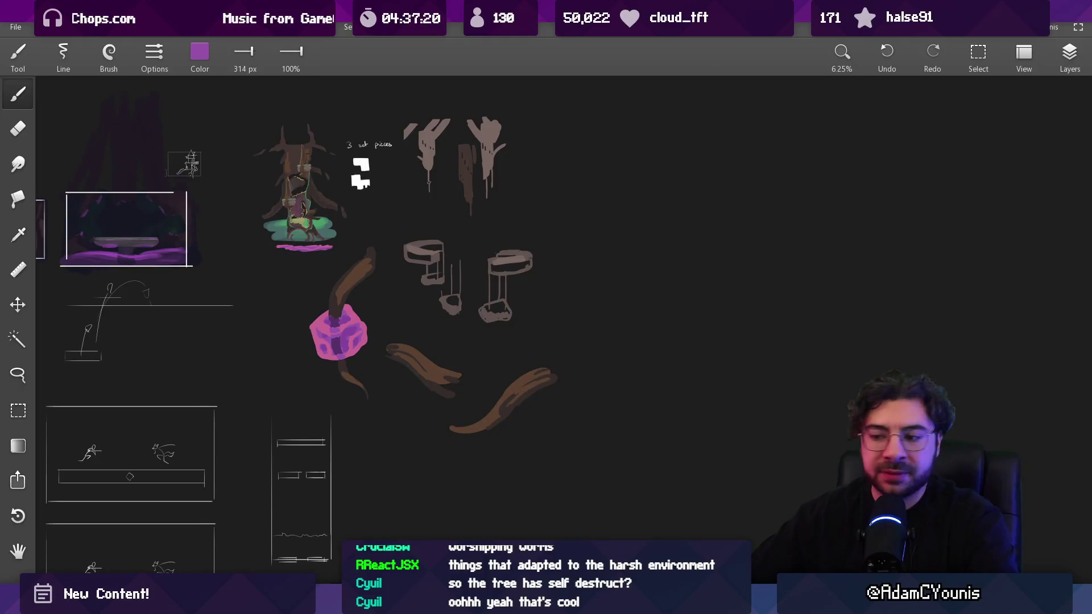
Step: Search Google for 'guarana' and show the Images results
left_click(618, 515)
left_click(418, 41)
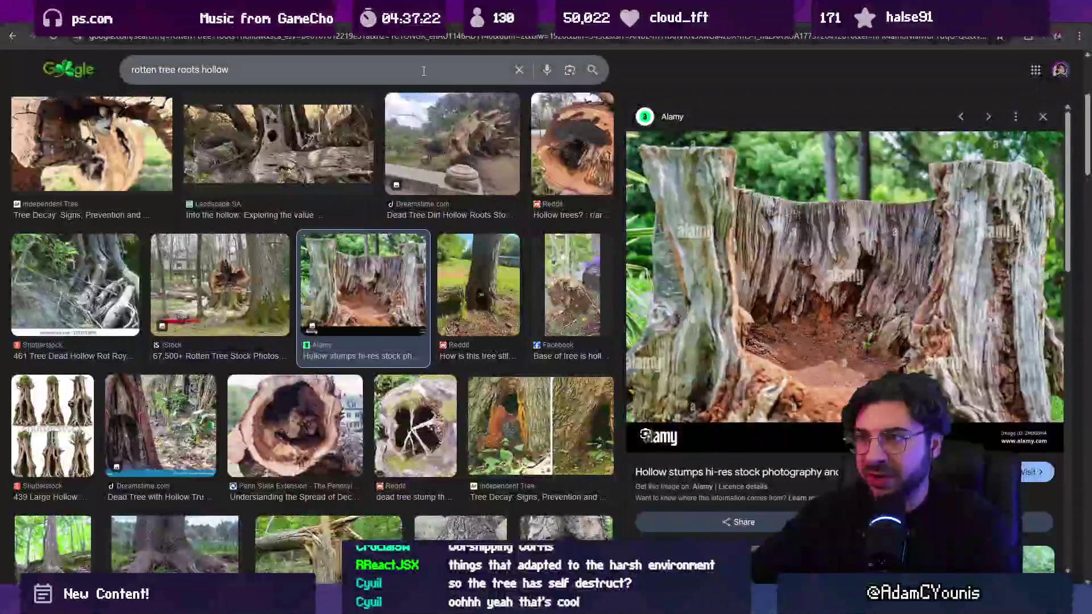
type("guarana")
key("Return")
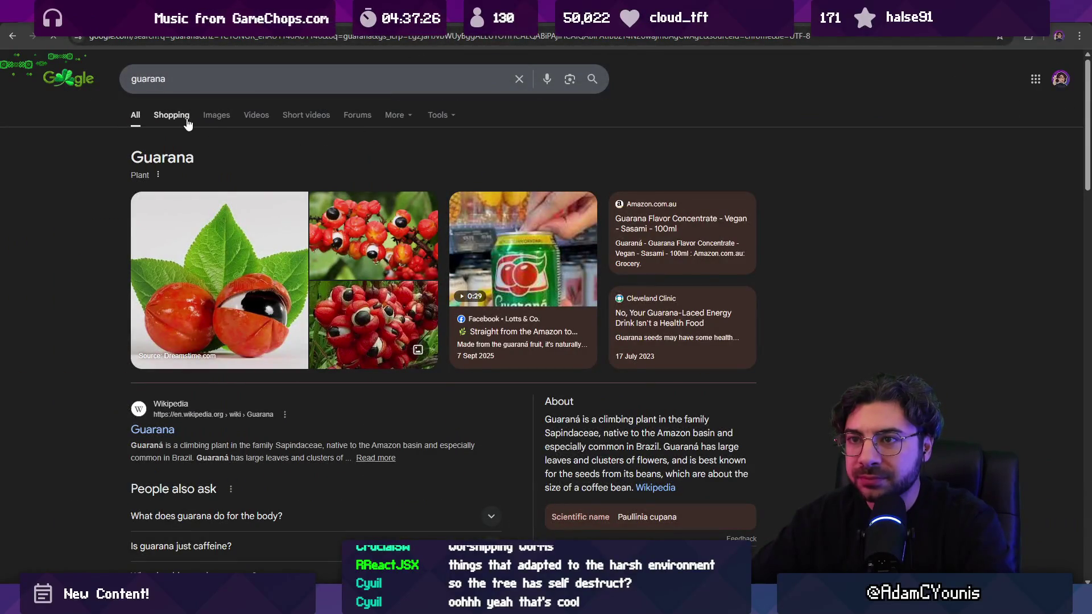
left_click(222, 118)
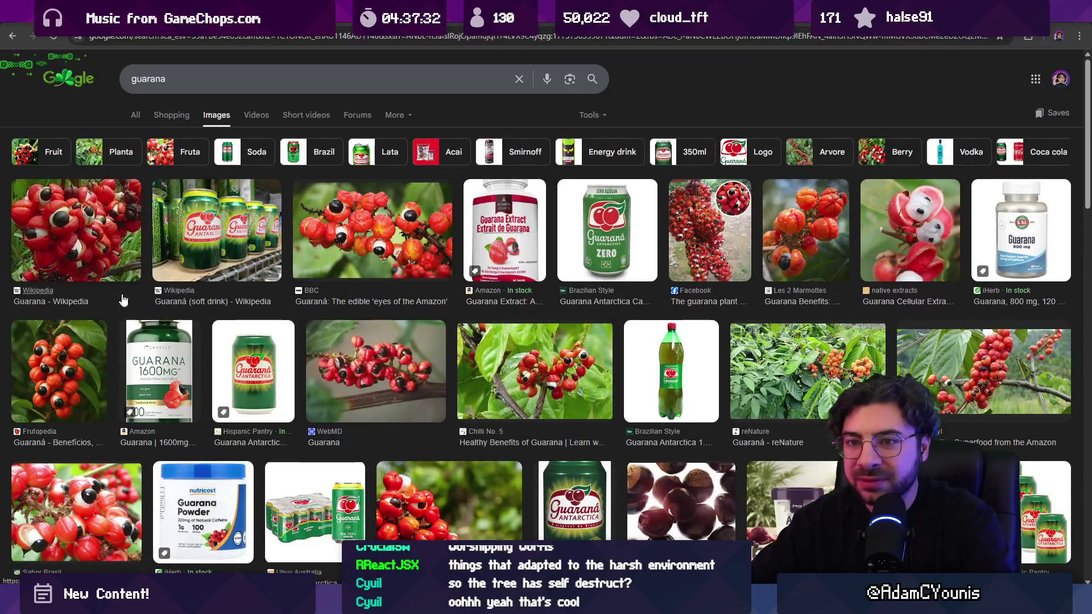
Step: Step through the guarana photo previews, ending on the Happy Herb Co berry photo
left_click(83, 340)
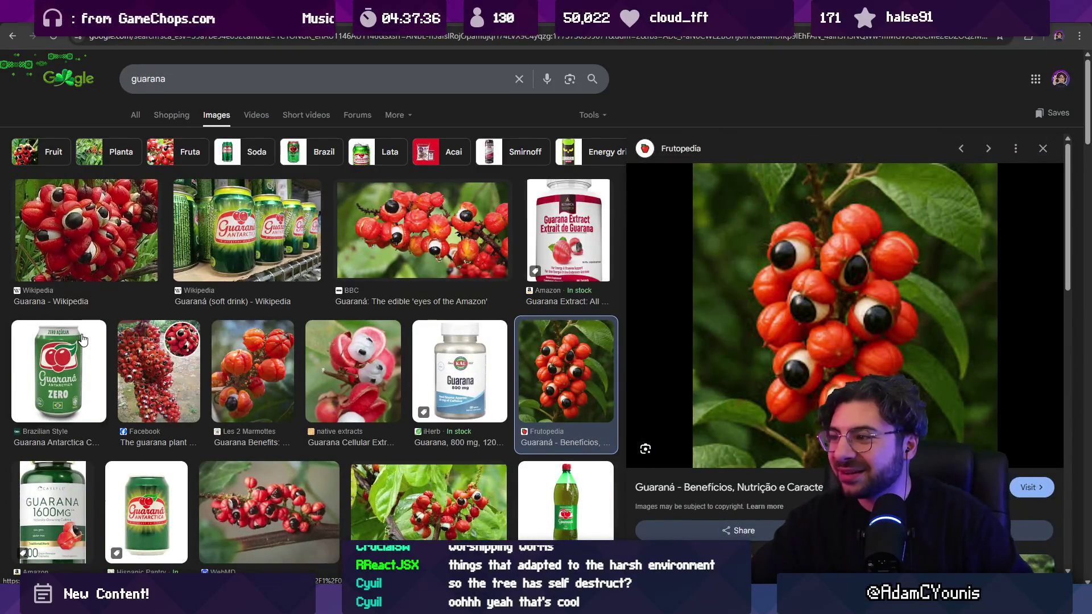
key("Right")
key("Right")
key("Right")
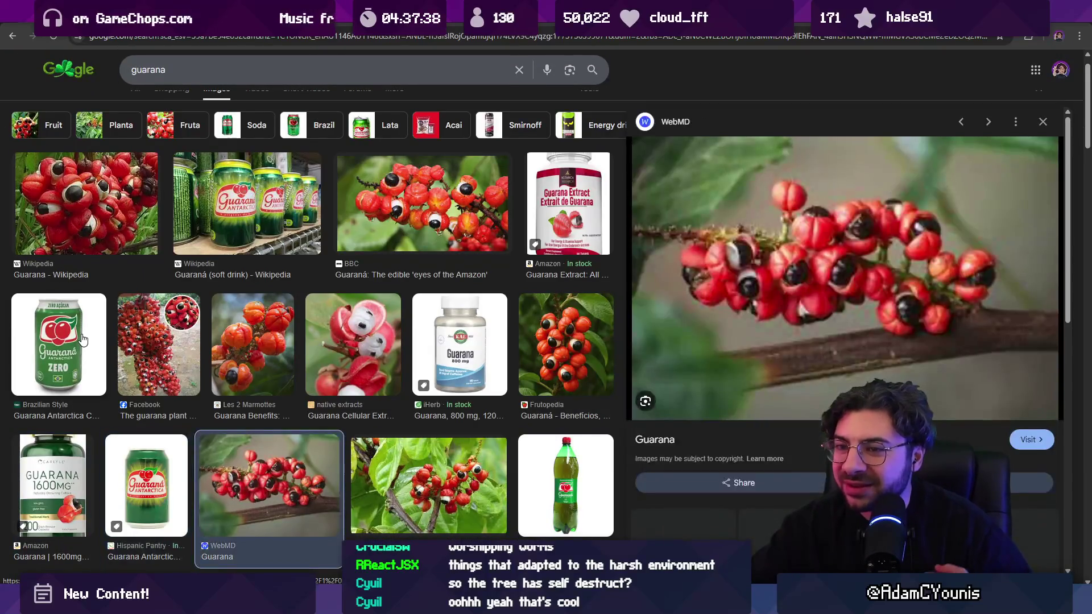
key("Right")
key("Right")
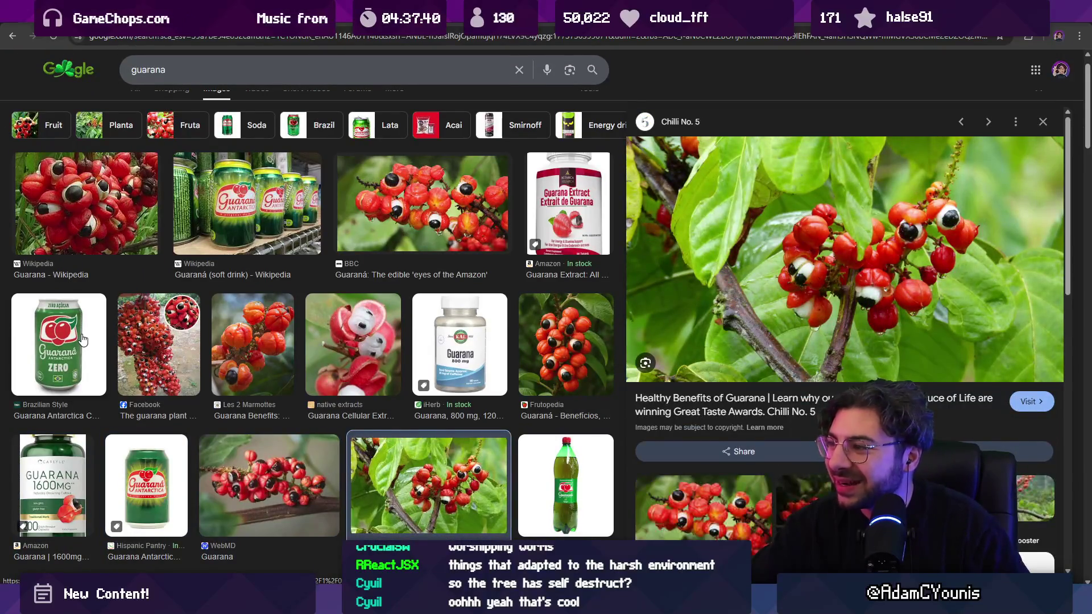
key("Right")
key("Right")
key("Right")
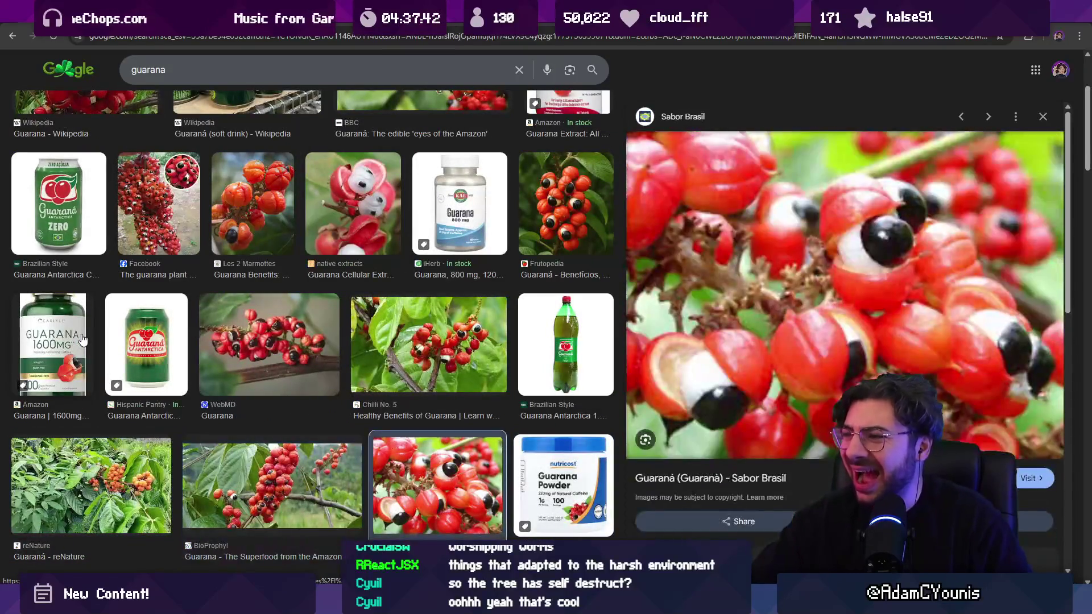
key("Left")
key("Right")
key("Right")
key("Right")
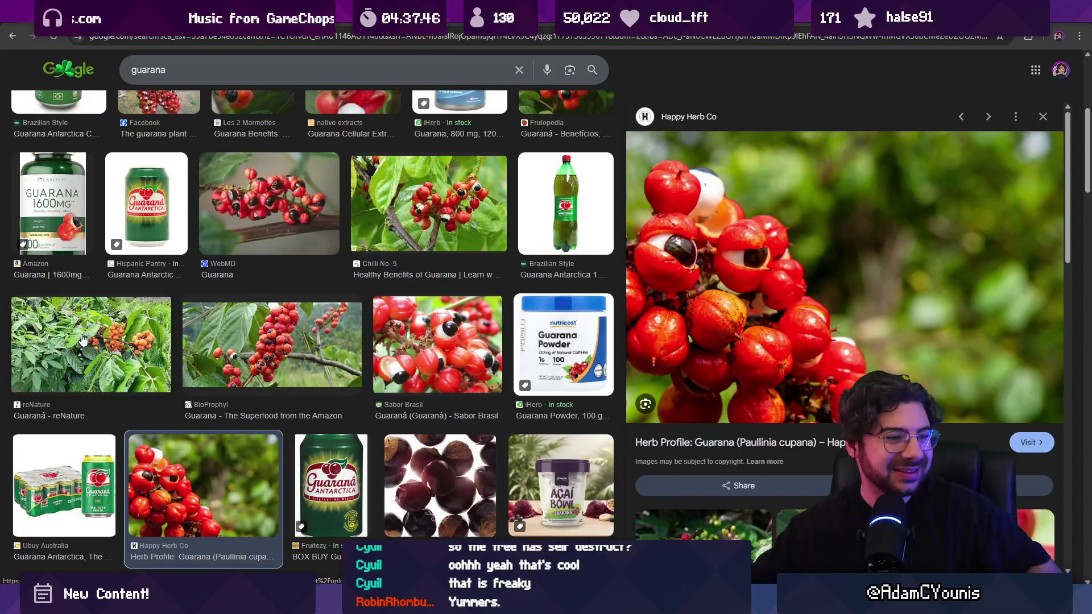
Step: Scroll further through the guarana results, then return to Infinite Painter
scroll(504, 329, "down", 5)
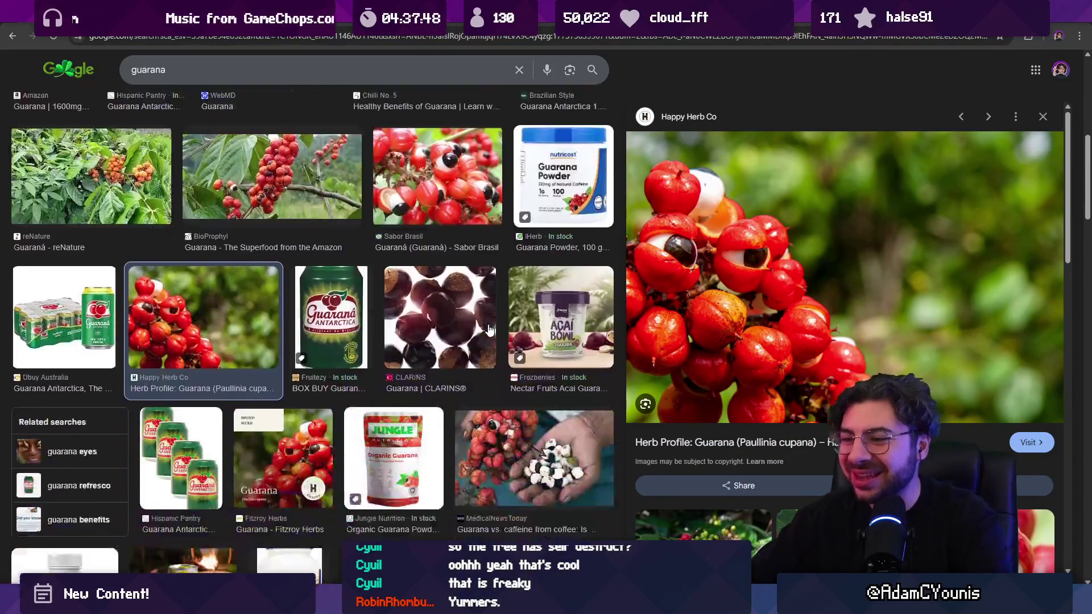
scroll(477, 336, "down", 6)
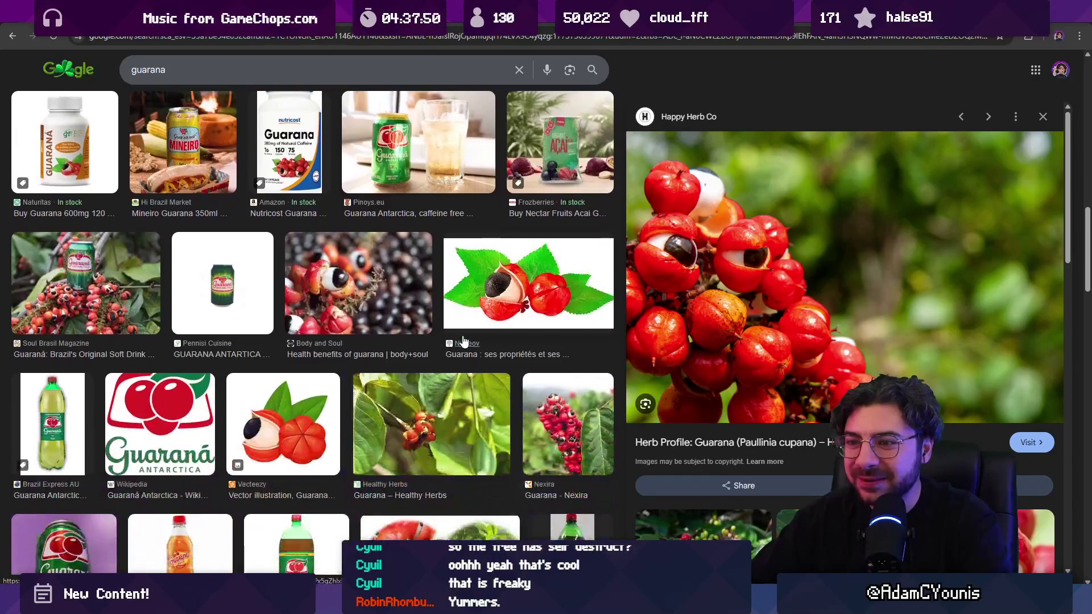
scroll(461, 341, "down", 6)
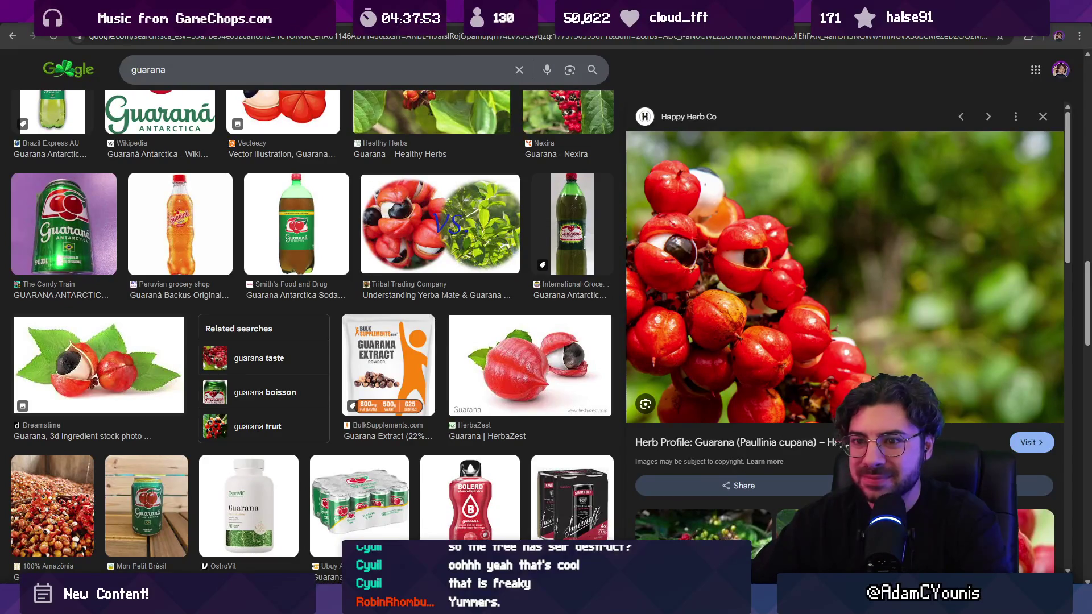
scroll(521, 186, "down", 6)
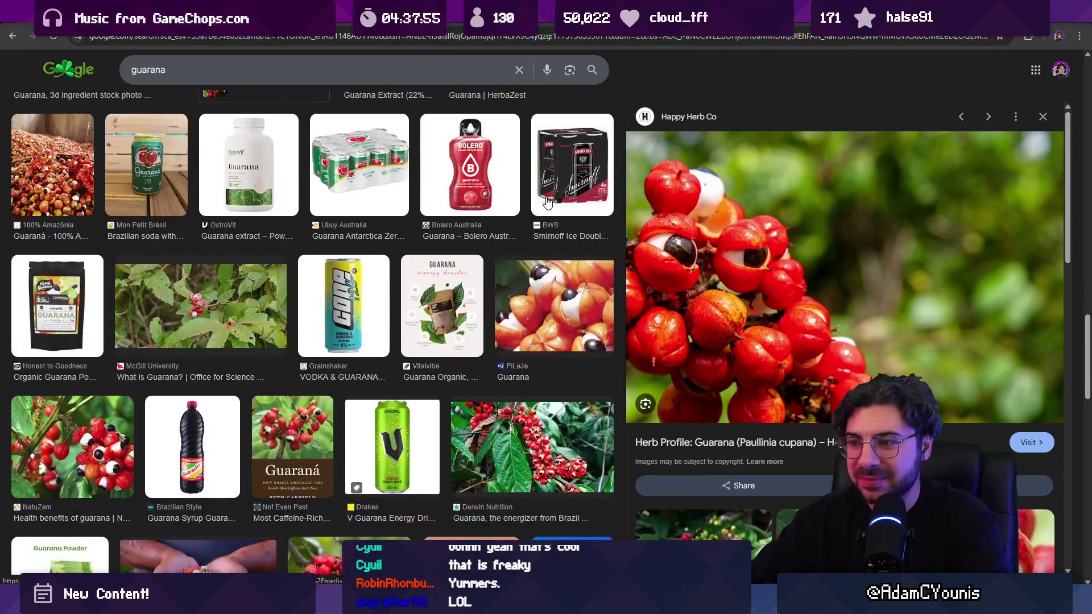
scroll(521, 186, "down", 4)
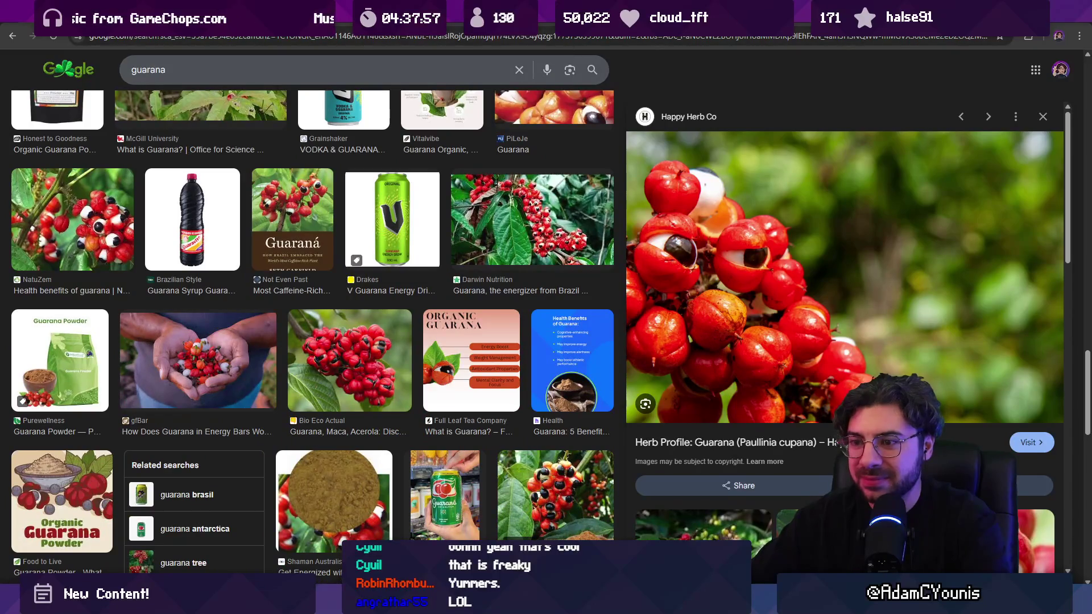
key("alt+Tab")
scroll(389, 302, "up", 5)
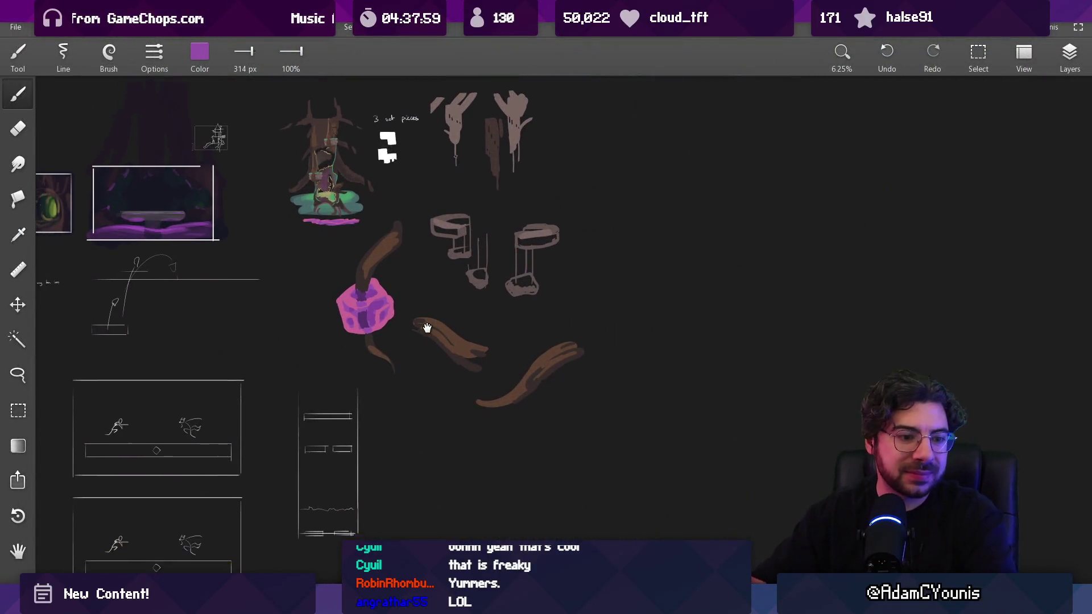
scroll(357, 288, "up", 1)
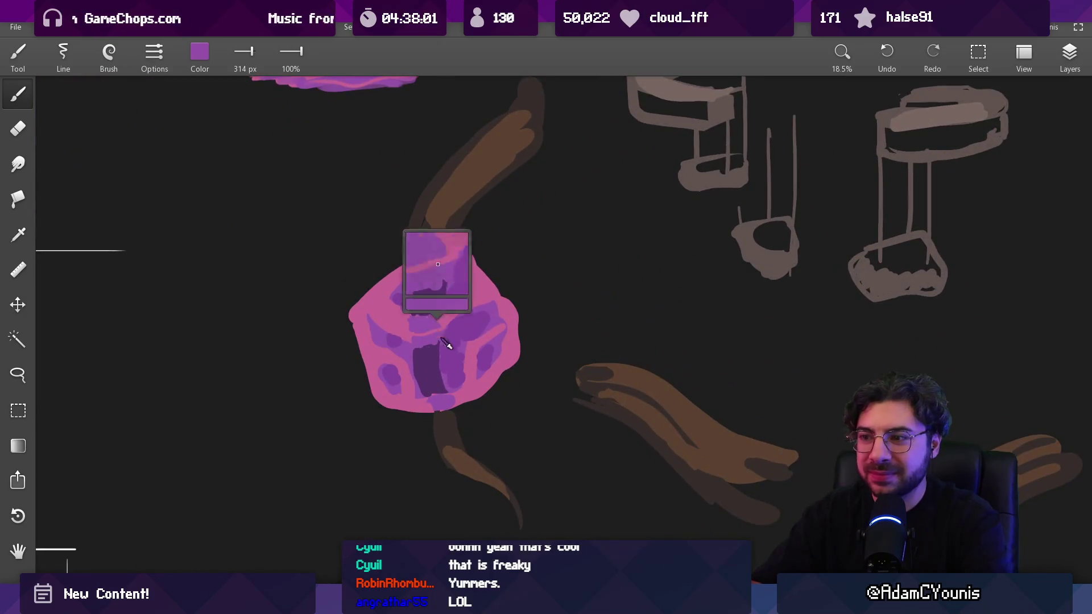
Step: Shrink the brush to about 137 px and sample pink from the cube
mouse_move(457, 336)
left_mouse_down()
mouse_move(449, 307)
mouse_move(477, 296)
mouse_move(489, 332)
left_mouse_up()
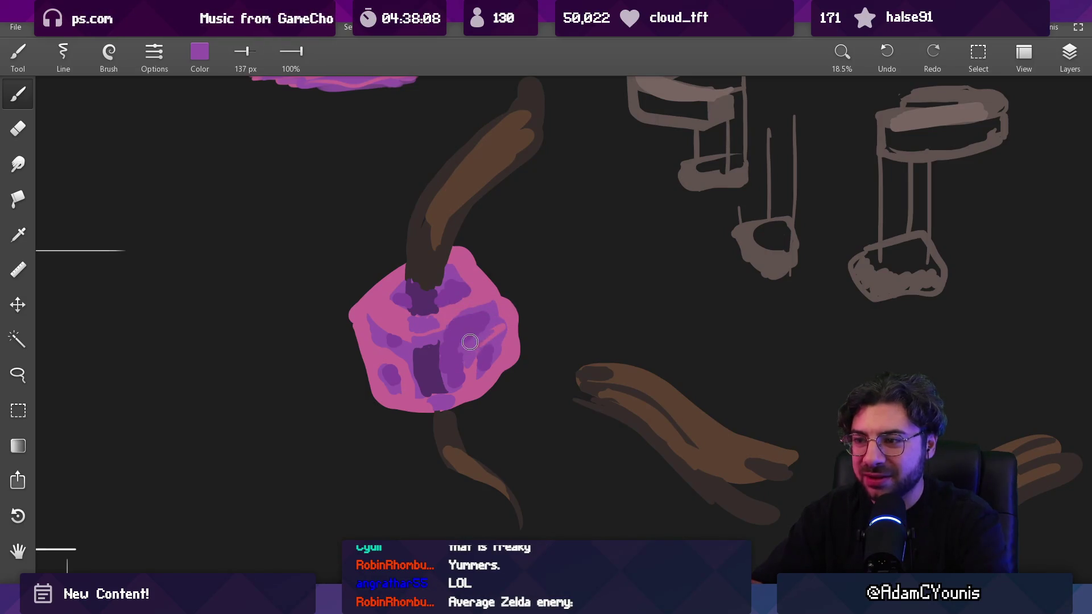
mouse_move(489, 331)
left_mouse_down()
mouse_move(464, 353)
mouse_move(460, 378)
left_mouse_up()
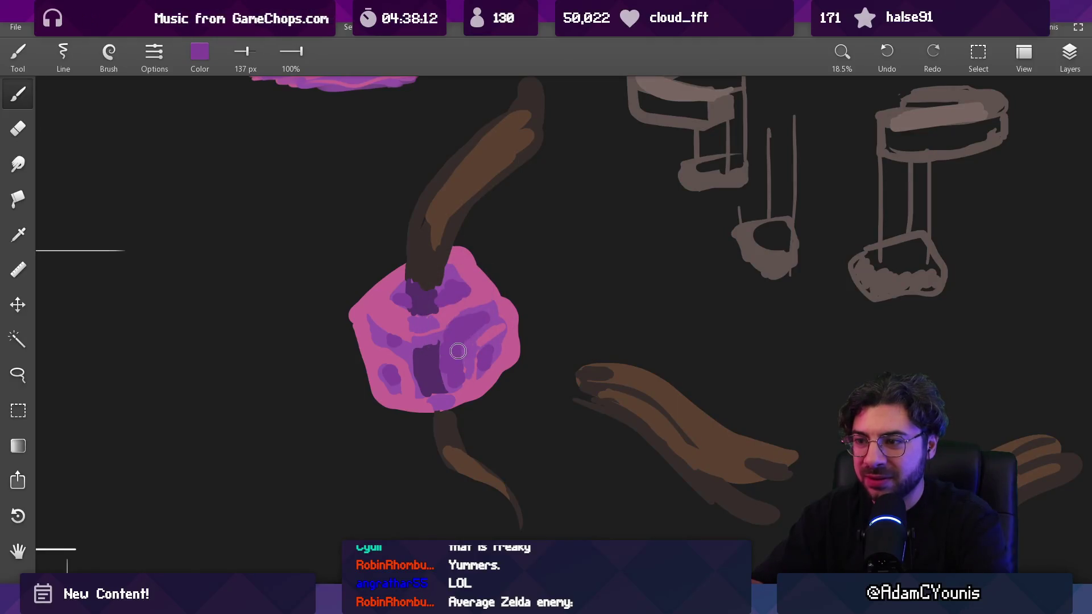
scroll(476, 318, "down", 5)
scroll(476, 312, "up", 3)
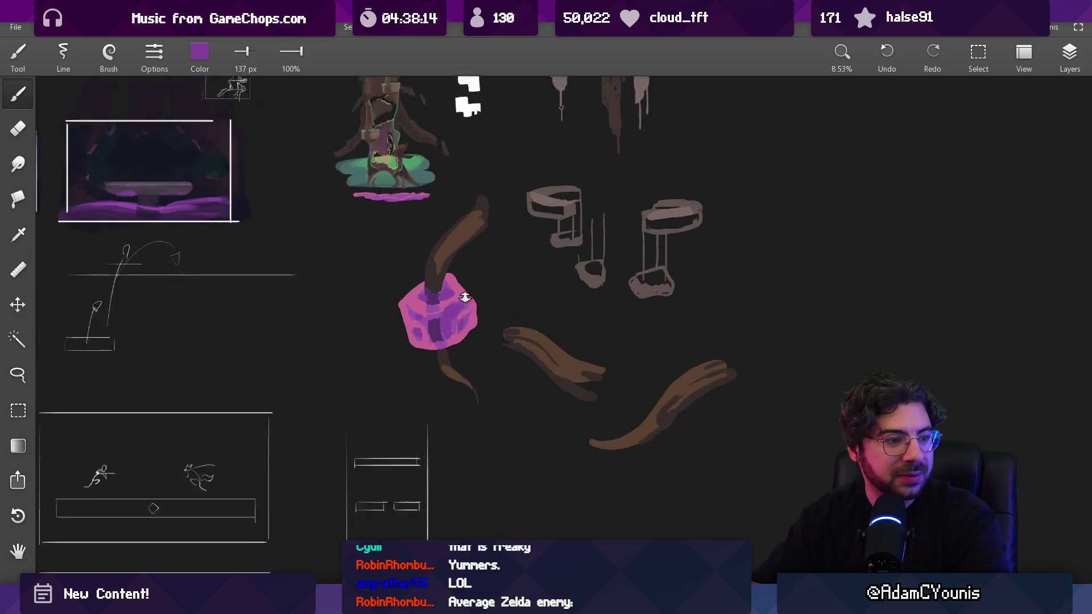
mouse_move(476, 309)
left_mouse_down()
mouse_move(458, 332)
mouse_move(475, 344)
left_mouse_up()
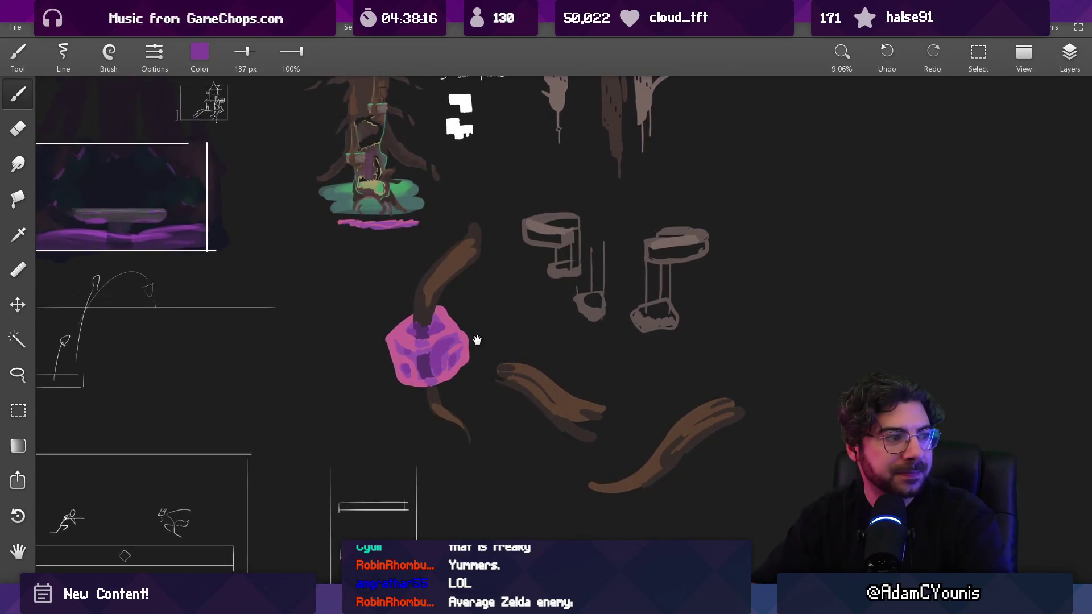
Step: Glance at the Aseprite berry sprite, then sample purple shades from the cube
key("alt+Tab")
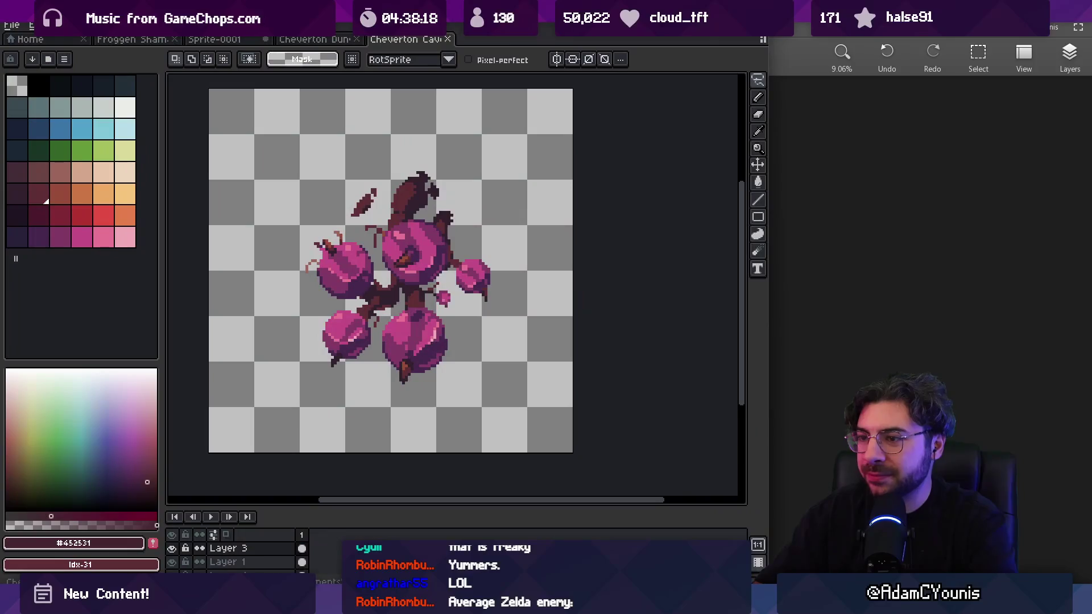
key("alt+Tab")
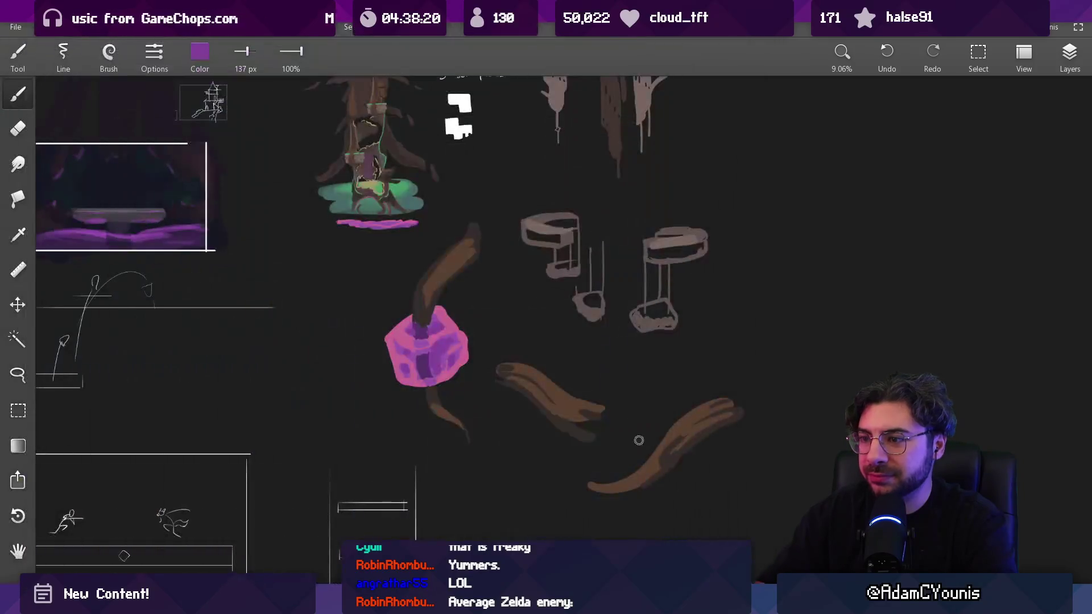
scroll(427, 292, "up", 4)
left_click(443, 323, "alt")
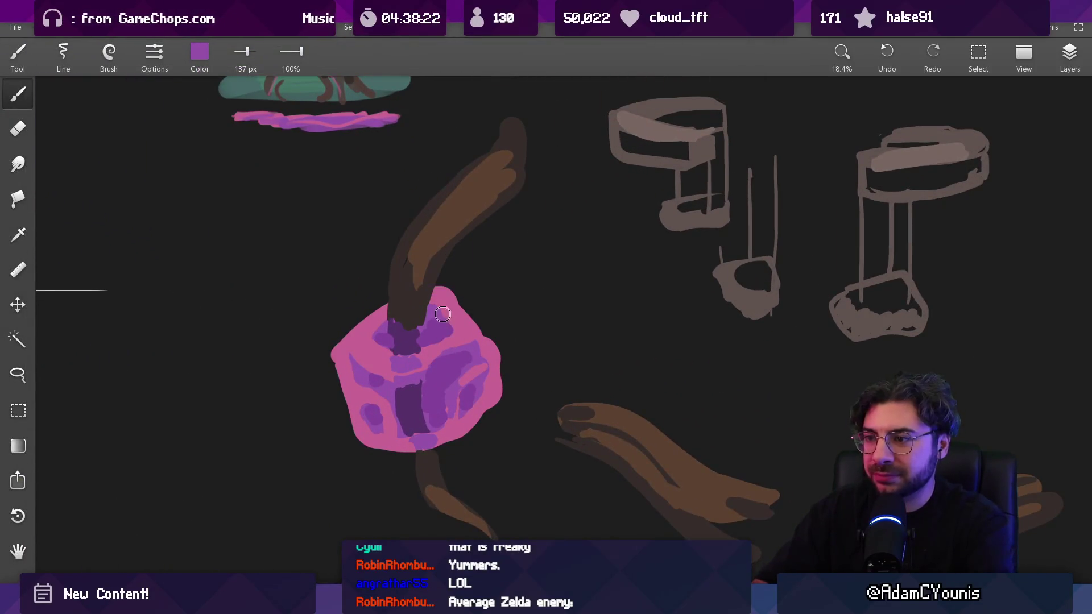
mouse_move(429, 348)
left_mouse_down()
mouse_move(357, 359)
mouse_move(358, 347)
left_mouse_up()
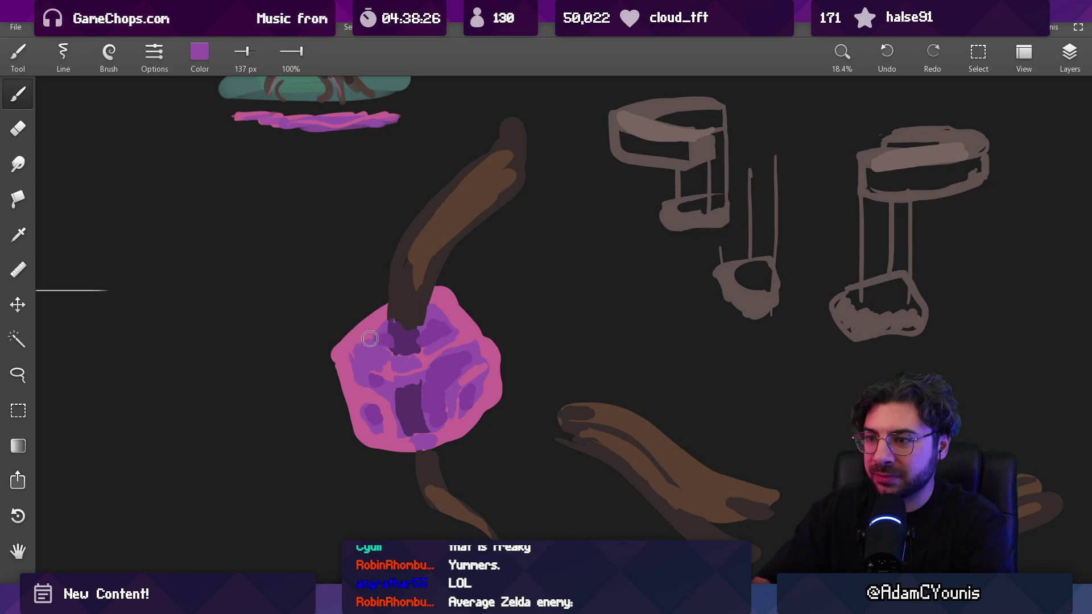
key("alt+Tab")
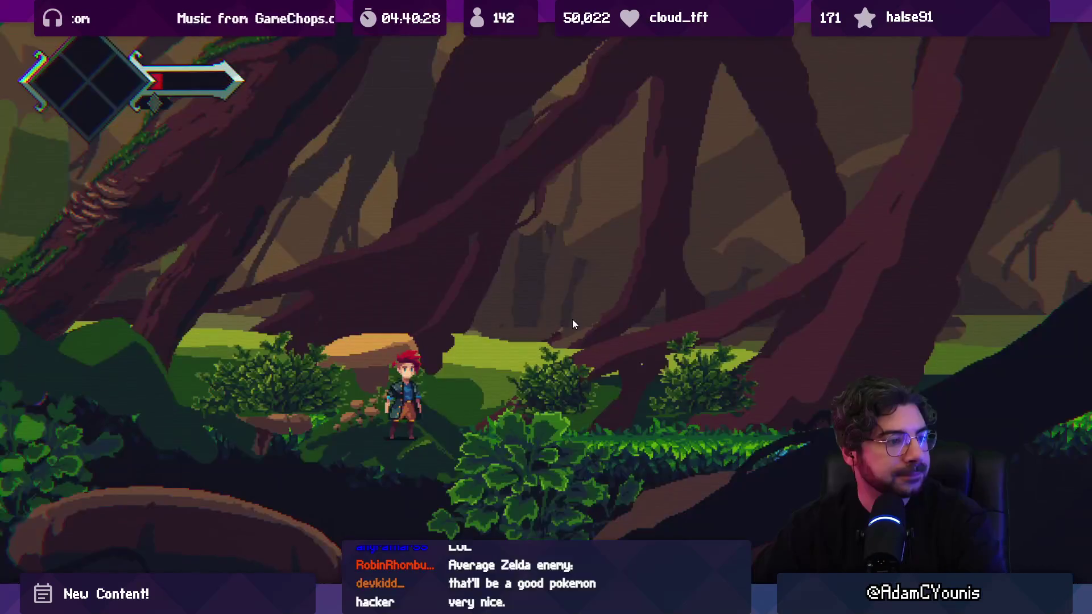
Step: Restore Unity's full editor layout, stop Play mode, and go back to Infinite Painter
key("shift+space")
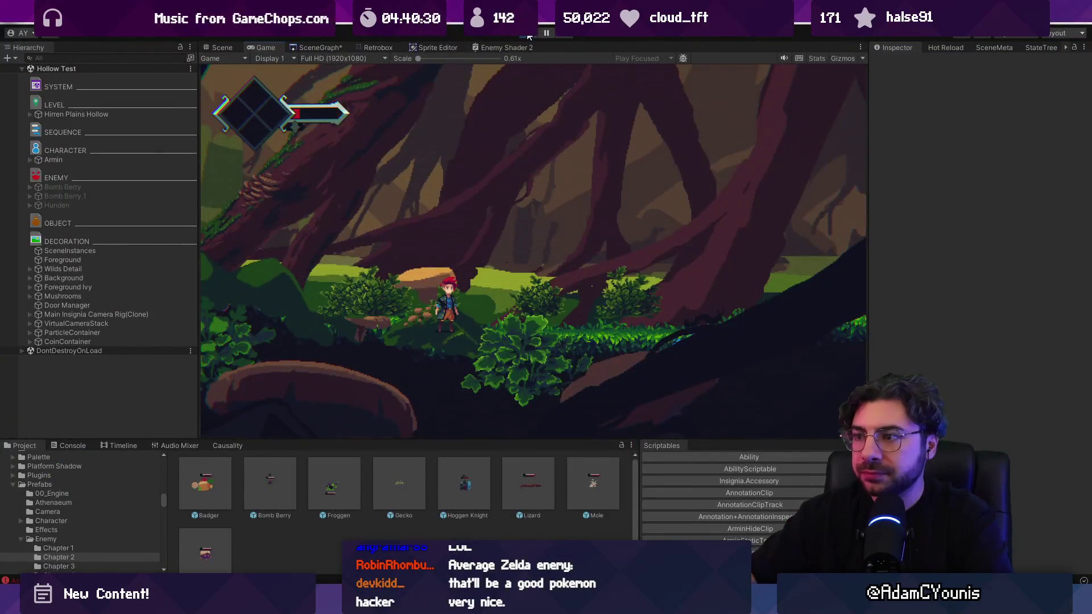
left_click(531, 32)
mouse_move(744, 604)
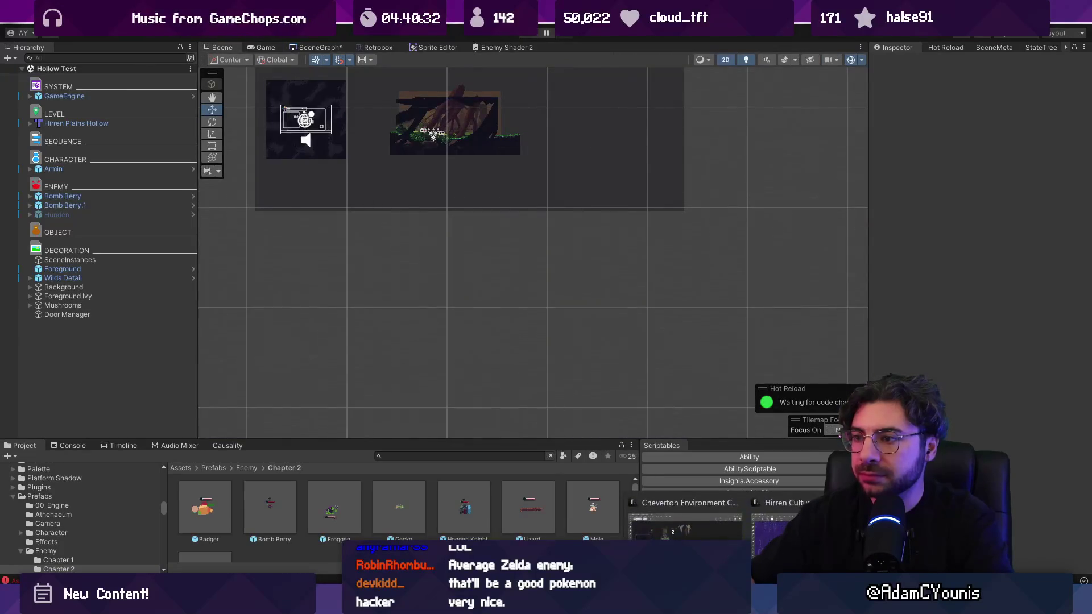
left_click(685, 526)
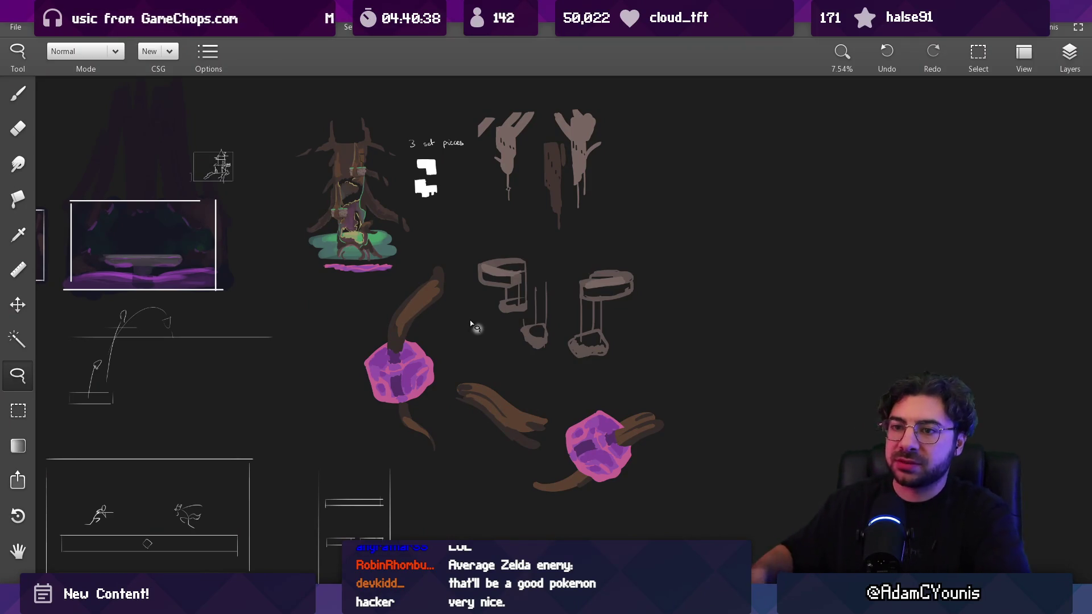
Step: Frame both pink cubes and the tree sketches, then set the brush to about 467 px
left_click_drag(557, 402, 514, 334)
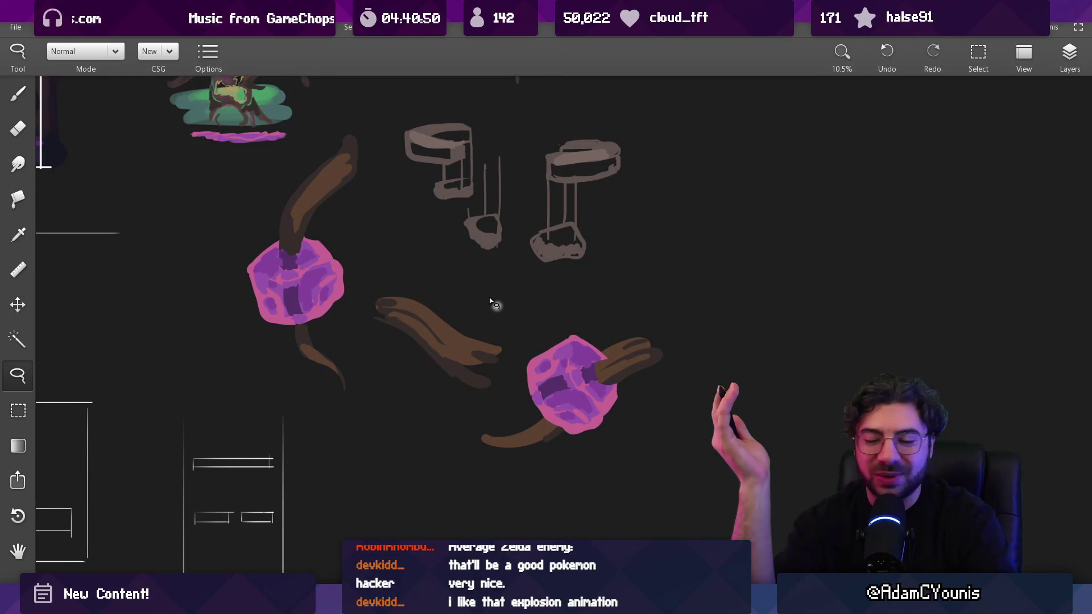
mouse_move(488, 271)
left_mouse_down()
mouse_move(475, 347)
mouse_move(485, 348)
mouse_move(532, 495)
mouse_move(500, 370)
mouse_move(530, 331)
mouse_move(522, 401)
left_mouse_up()
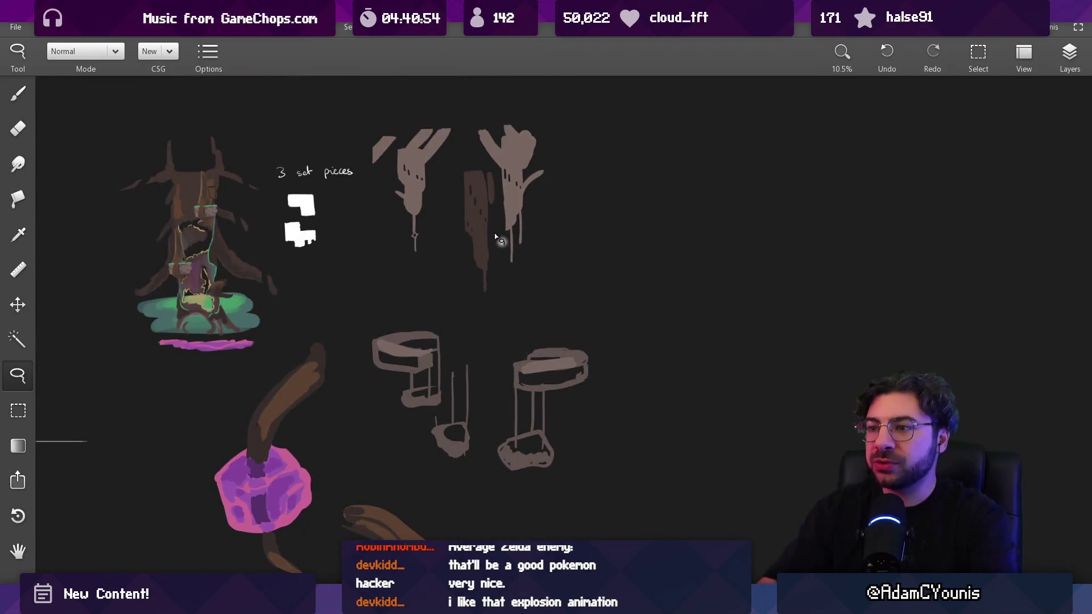
key("b")
left_click_drag(716, 366, 589, 256)
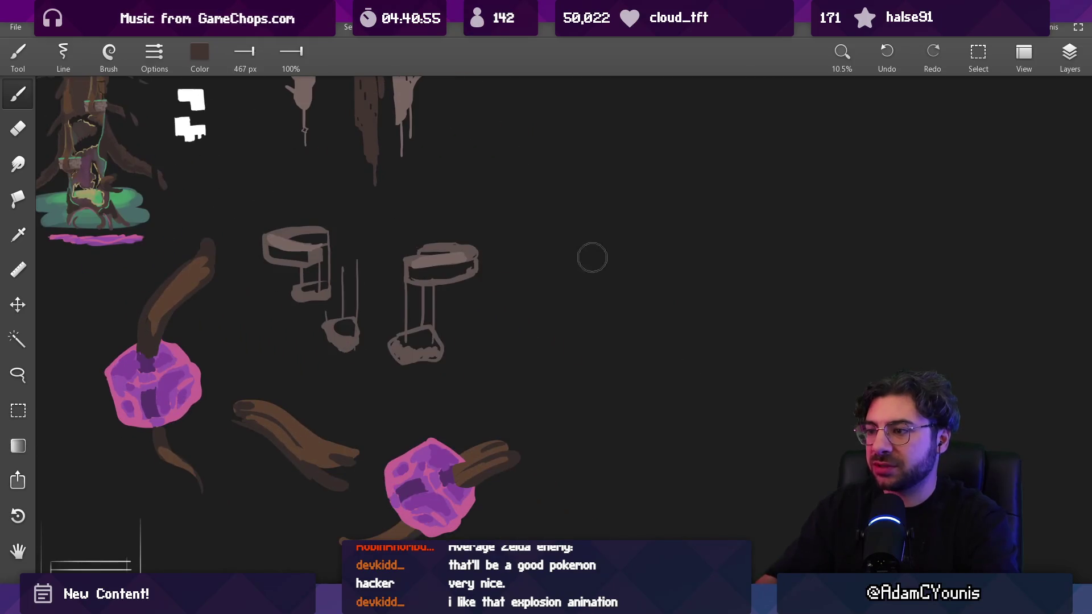
Step: Paint a tall tapered brown stroke with three grey-brown shelves across it
mouse_move(586, 302)
left_mouse_down()
mouse_move(582, 332)
mouse_move(648, 179)
left_mouse_up()
mouse_move(449, 307)
left_mouse_down()
mouse_move(446, 316)
mouse_move(455, 262)
mouse_move(469, 262)
left_mouse_up()
left_click_drag(669, 216, 602, 223)
mouse_move(643, 243)
left_mouse_down()
mouse_move(612, 243)
mouse_move(632, 242)
left_mouse_up()
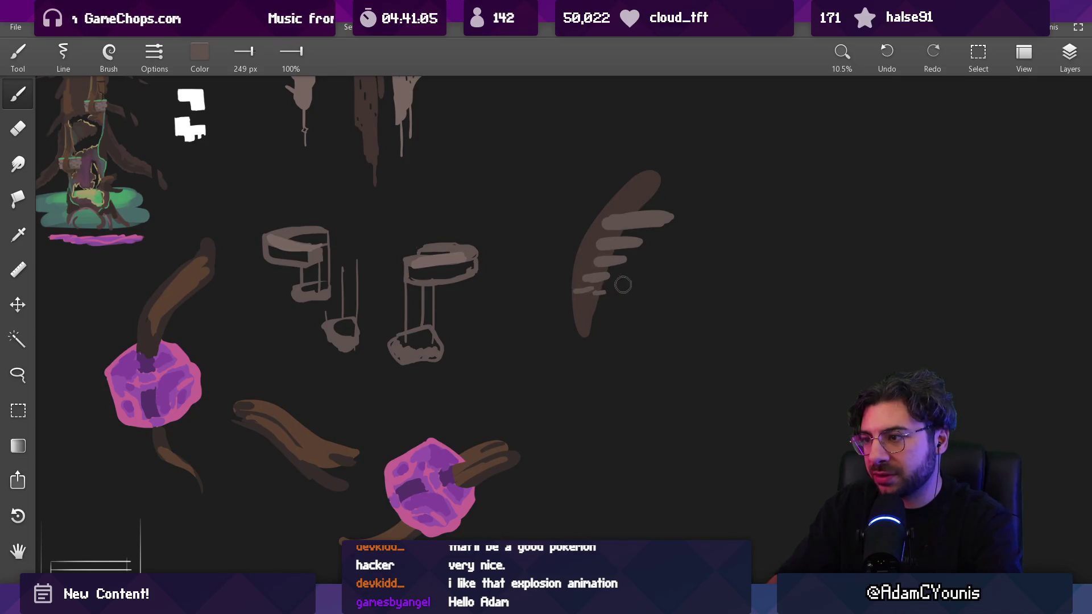
mouse_move(643, 277)
left_mouse_down()
mouse_move(609, 275)
mouse_move(627, 247)
mouse_move(243, 317)
mouse_move(212, 293)
left_mouse_up()
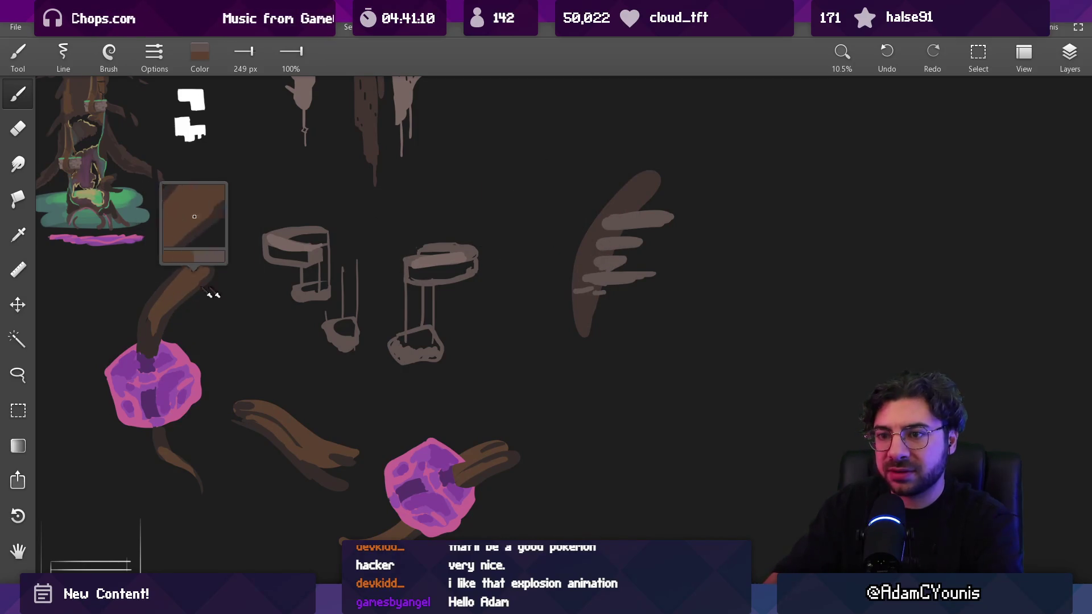
Step: Shrink the brush to 150 px, undo a stray thin line, and widen the top shelf
left_click_drag(654, 228, 608, 226)
left_click_drag(608, 226, 649, 225)
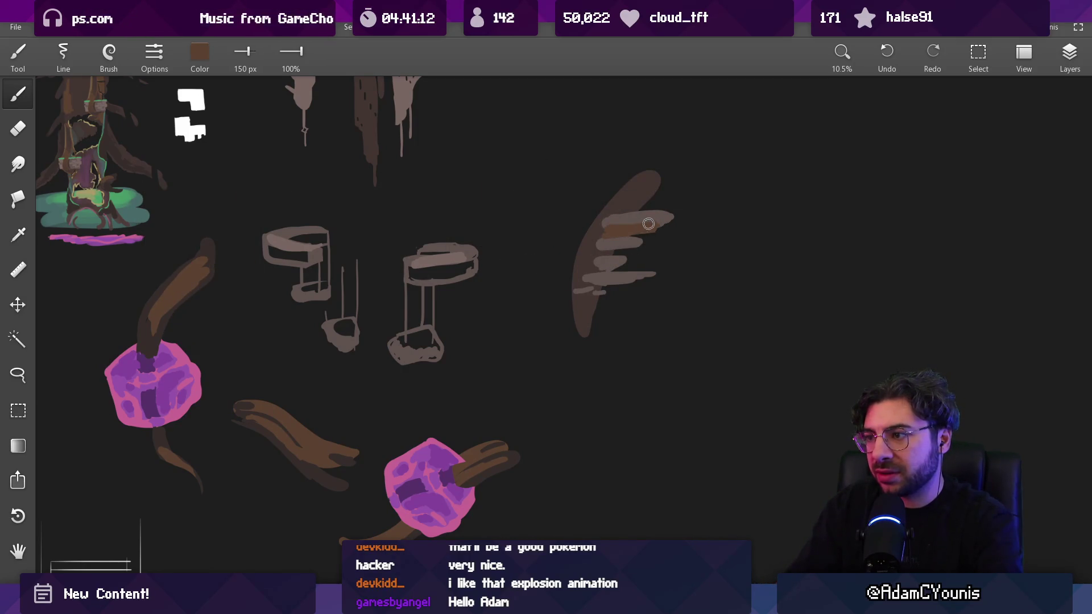
key("ctrl+z")
mouse_move(187, 284)
left_mouse_down()
mouse_move(171, 293)
mouse_move(234, 270)
left_mouse_up()
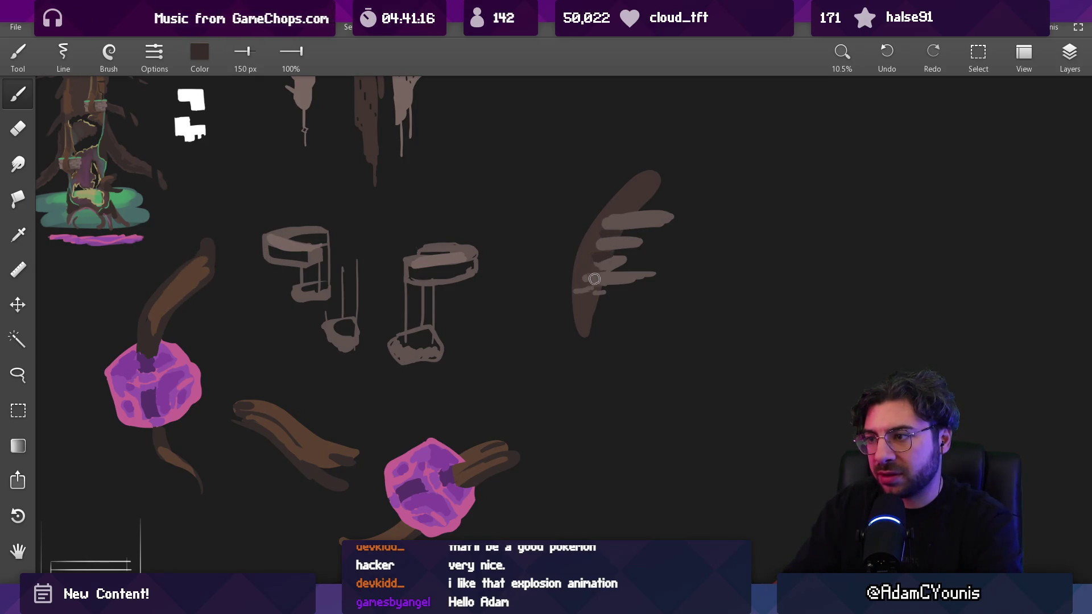
scroll(599, 297, "down", 2)
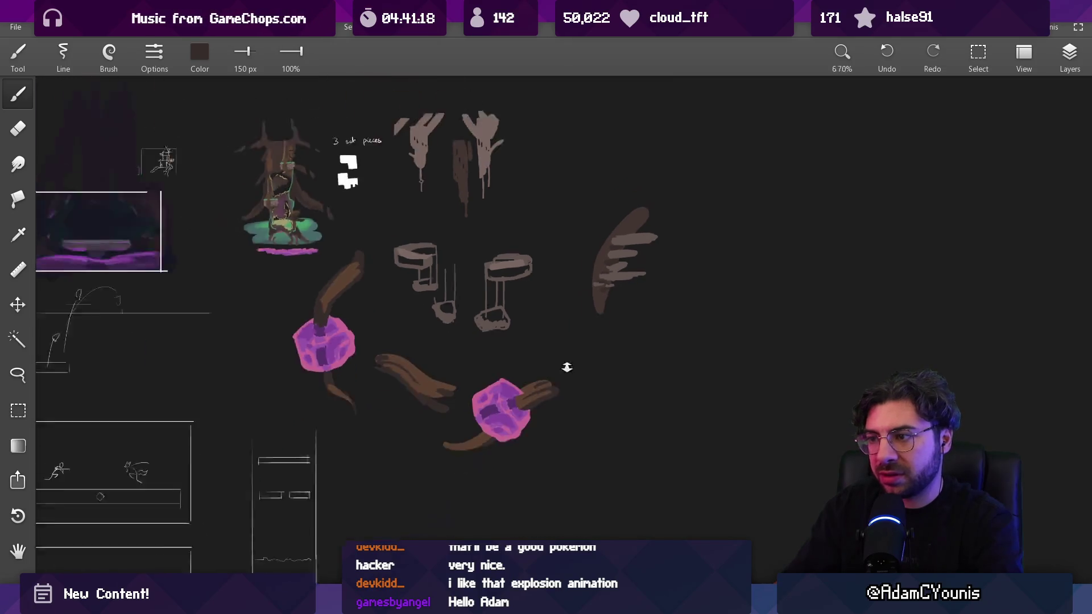
left_click(536, 247)
left_click_drag(537, 247, 621, 244)
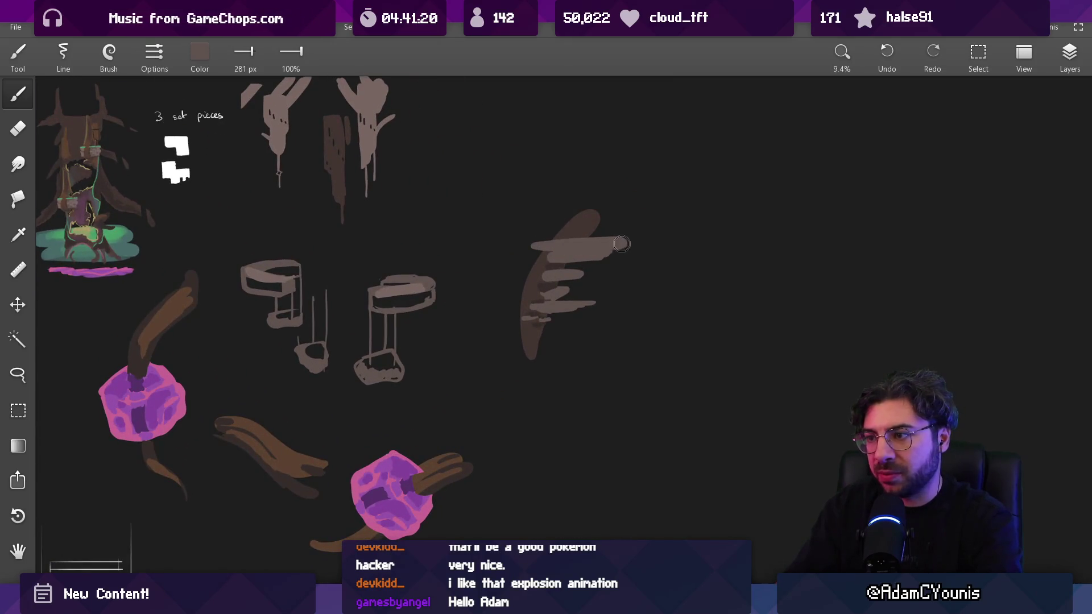
Step: At 180 px, repaint the top shelf with a darker grey band and fill the upper-left lobe dark brown
mouse_move(549, 253)
left_mouse_down()
mouse_move(426, 182)
mouse_move(280, 267)
left_mouse_up()
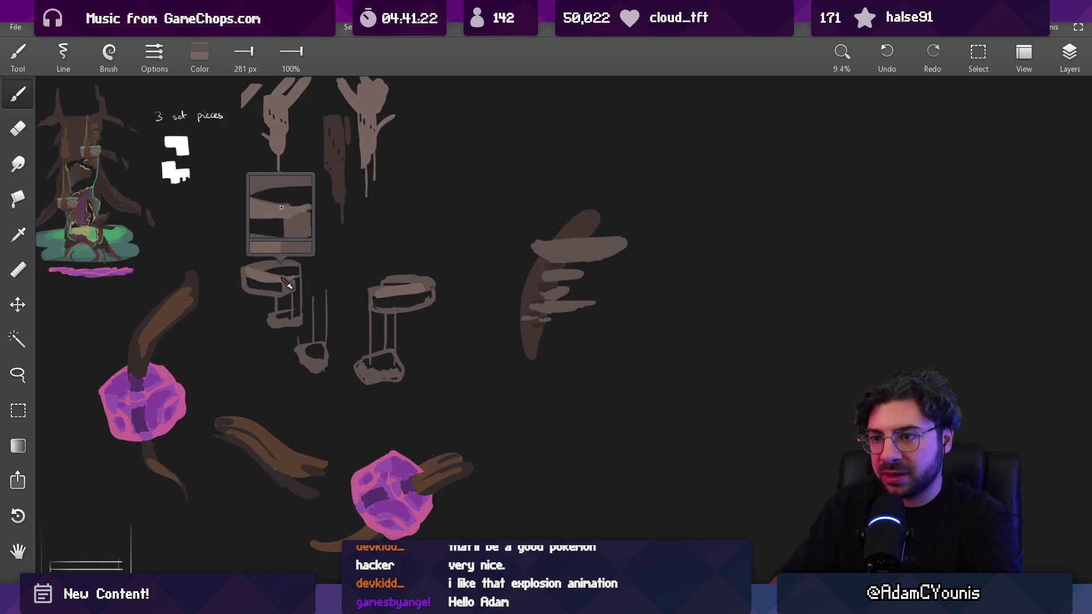
left_click_drag(556, 244, 618, 241)
mouse_move(549, 250)
left_mouse_down()
mouse_move(590, 248)
mouse_move(577, 250)
left_mouse_up()
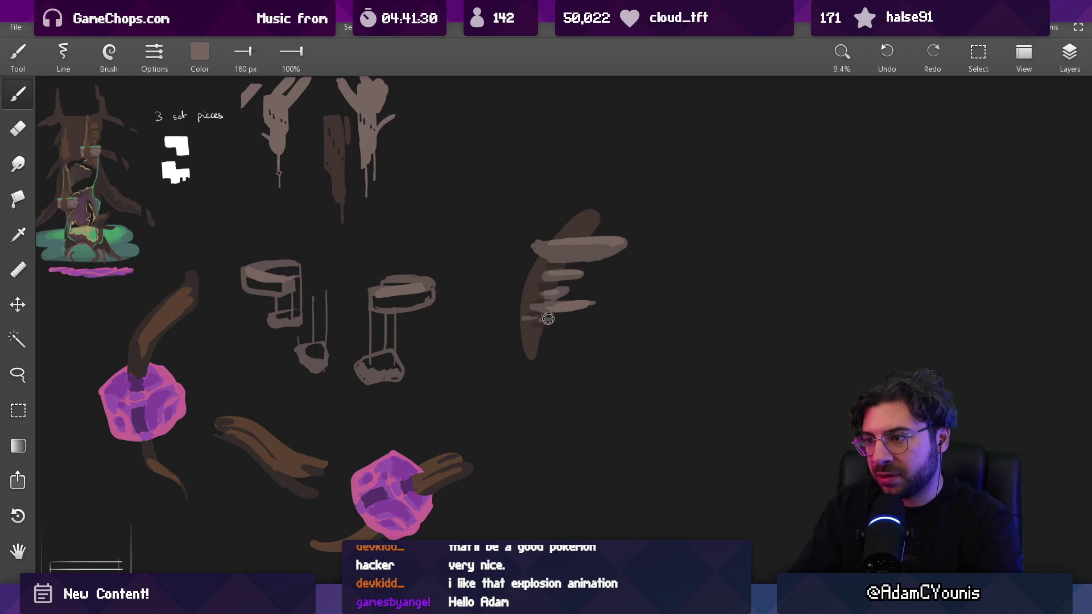
scroll(571, 233, "up", 3)
mouse_move(568, 216)
left_mouse_down()
mouse_move(523, 292)
mouse_move(506, 284)
mouse_move(489, 378)
mouse_move(515, 432)
mouse_move(531, 440)
mouse_move(544, 413)
left_mouse_up()
key("bracketright")
mouse_move(599, 219)
left_mouse_down()
mouse_move(520, 207)
mouse_move(563, 191)
left_mouse_up()
Step: Pick dark brown with a small brush and draw a curved gill line under the cap
left_click(579, 231, "alt")
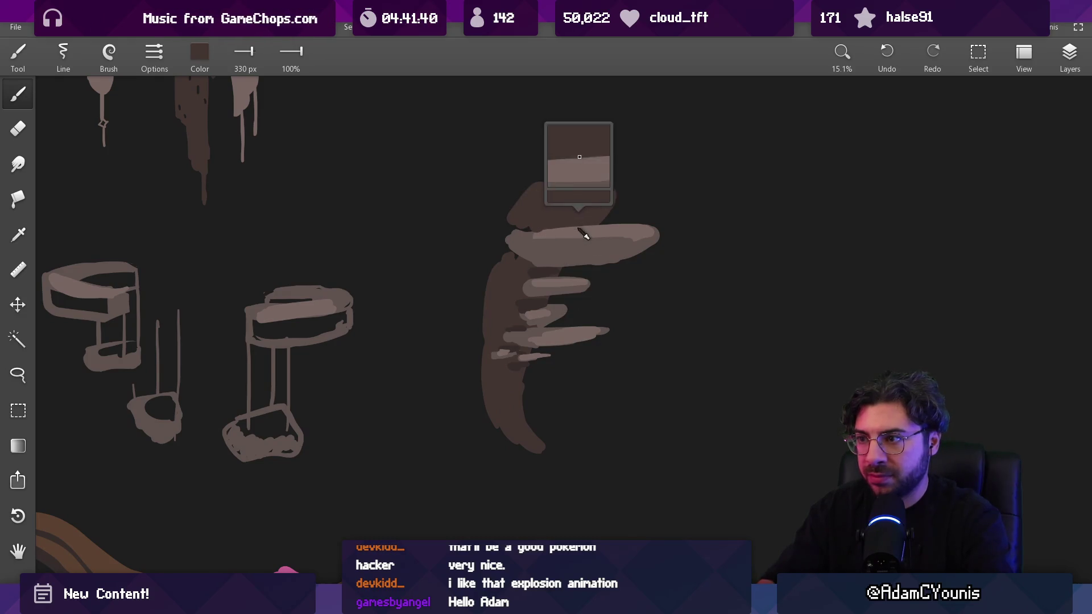
left_click(578, 232, "alt")
left_click(535, 271, "alt")
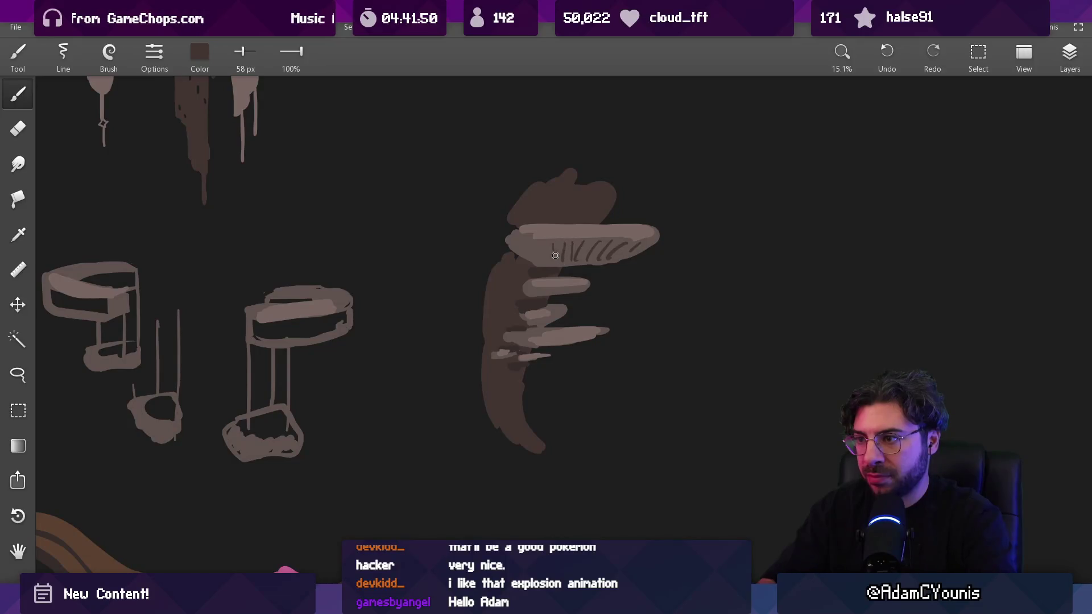
scroll(519, 250, "down", 3)
scroll(592, 160, "up", 4)
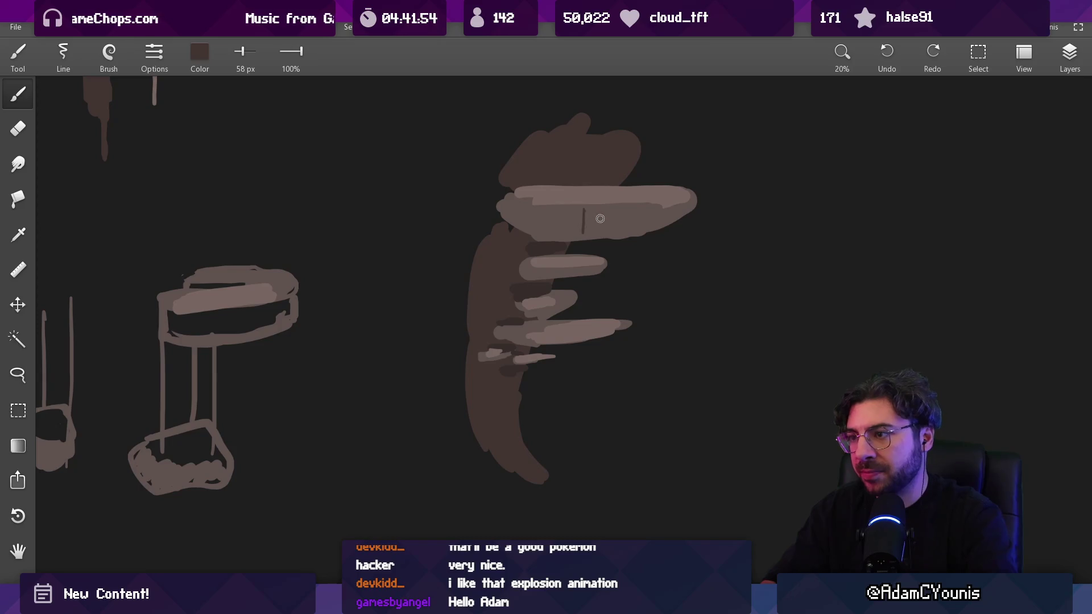
left_click_drag(557, 232, 615, 211)
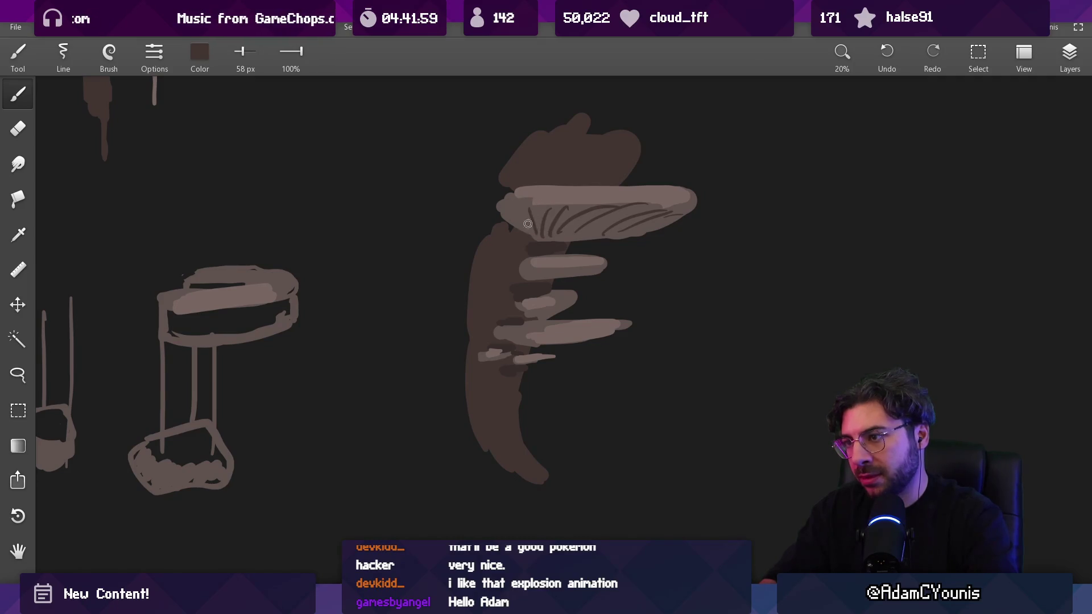
scroll(524, 378, "down", 5)
scroll(585, 246, "up", 4)
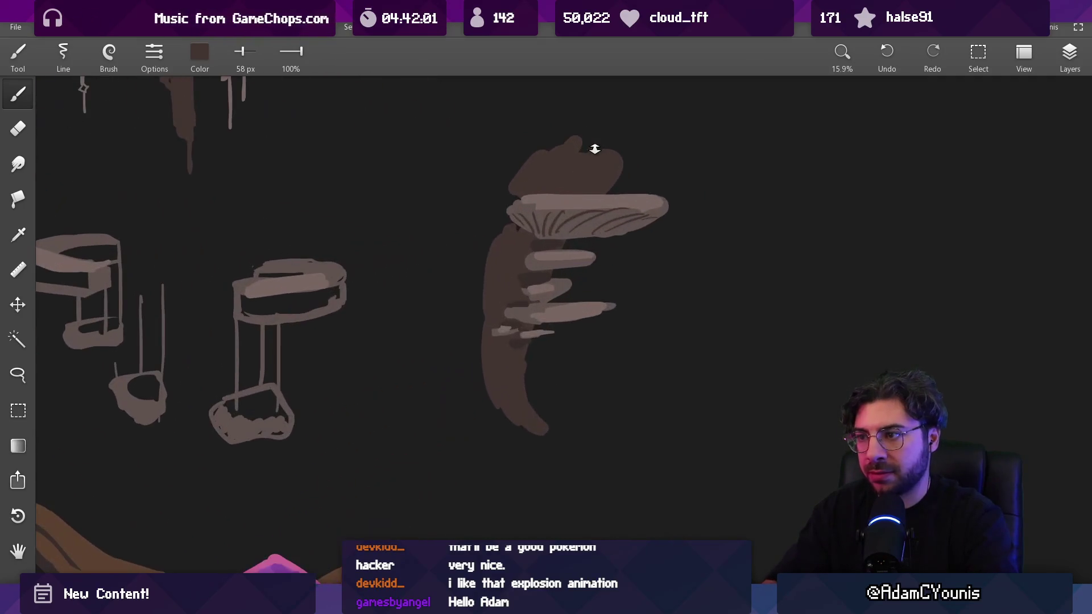
Step: Extend the cap's right edge with a light-coloured stroke
key("e")
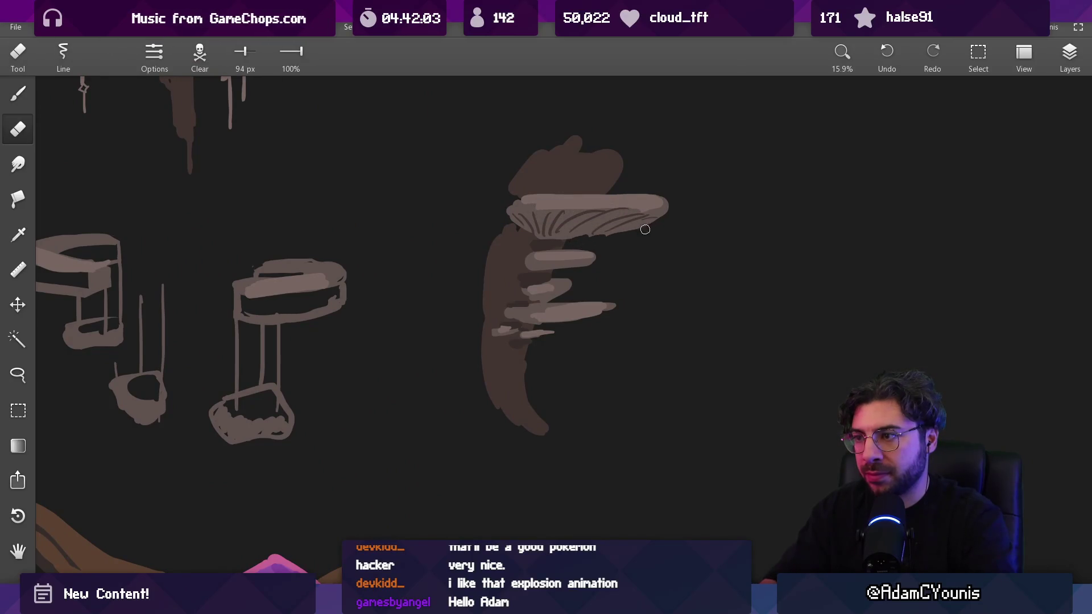
left_click(662, 219, "alt")
left_click_drag(675, 200, 657, 197)
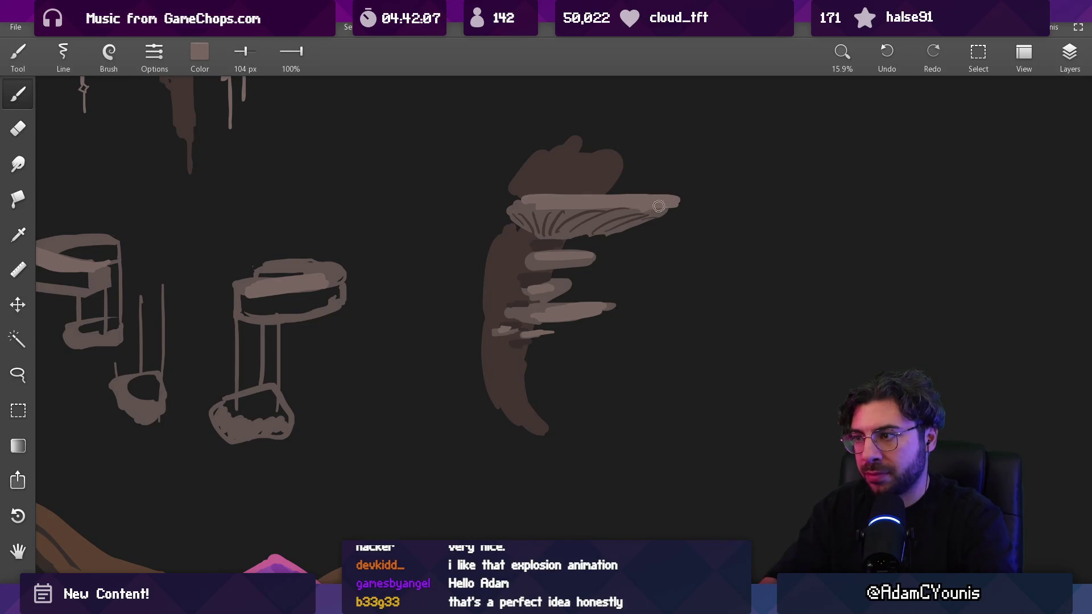
key("e")
scroll(582, 301, "down", 5)
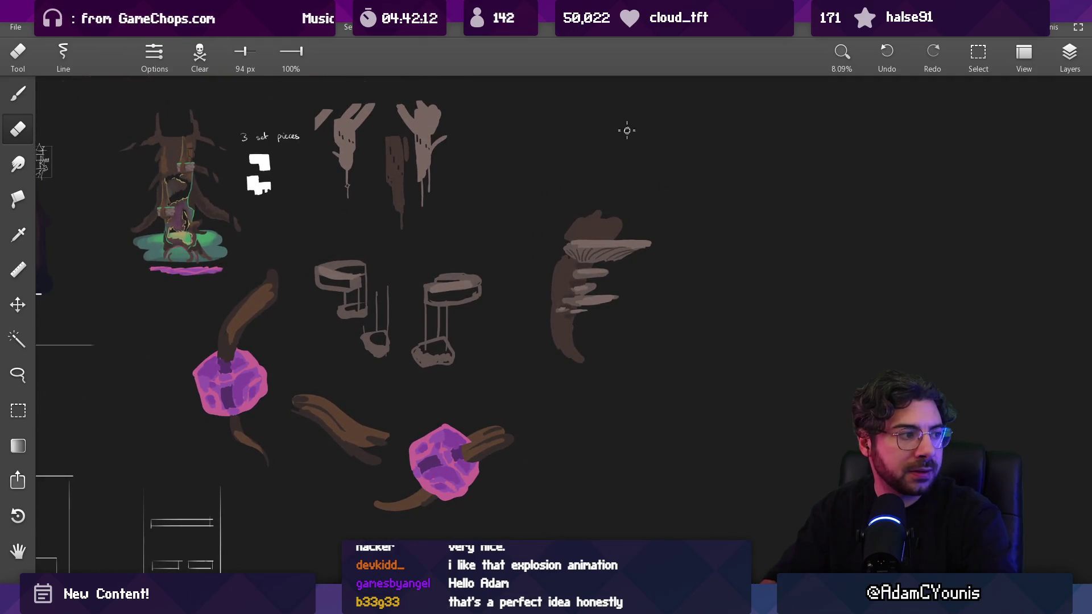
scroll(628, 201, "up", 3)
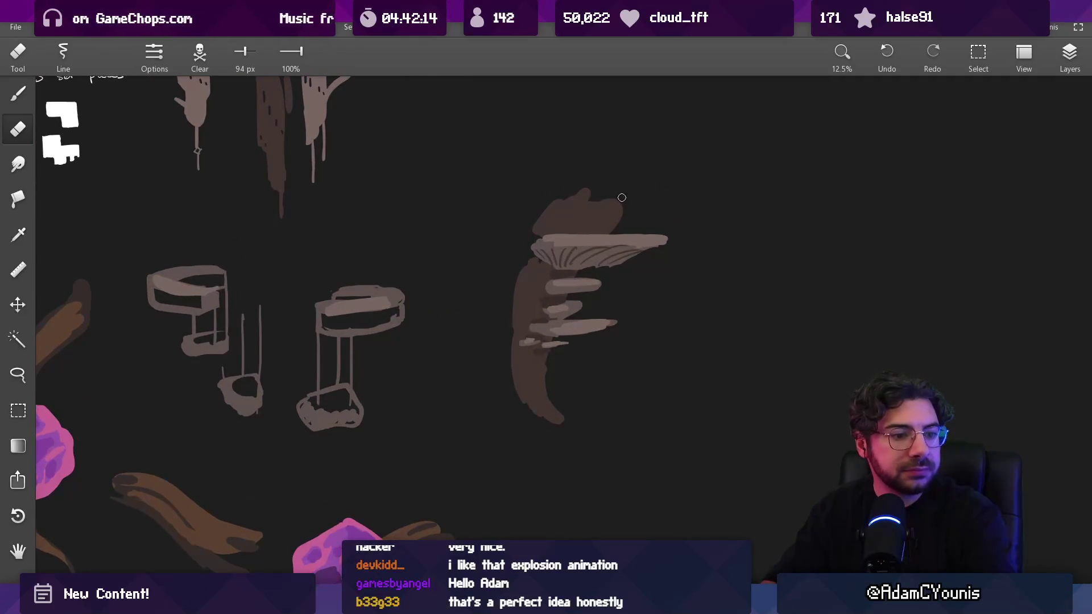
scroll(581, 265, "up", 2)
Step: Sample a darker brown from the stem and shrink the brush to 32 px
key("b")
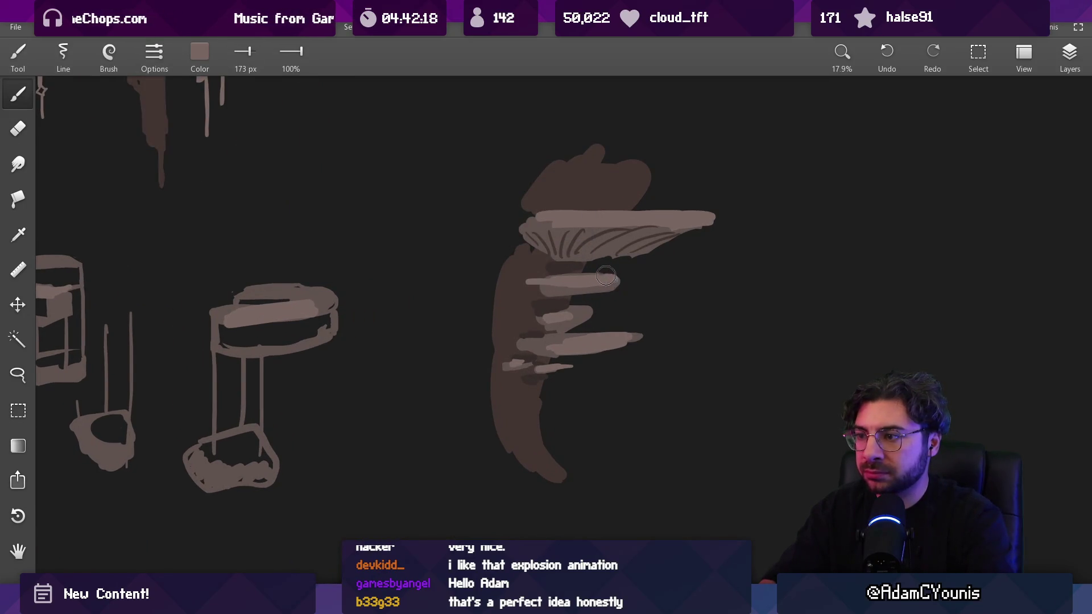
left_click(569, 282)
left_click(554, 290)
left_click(545, 295)
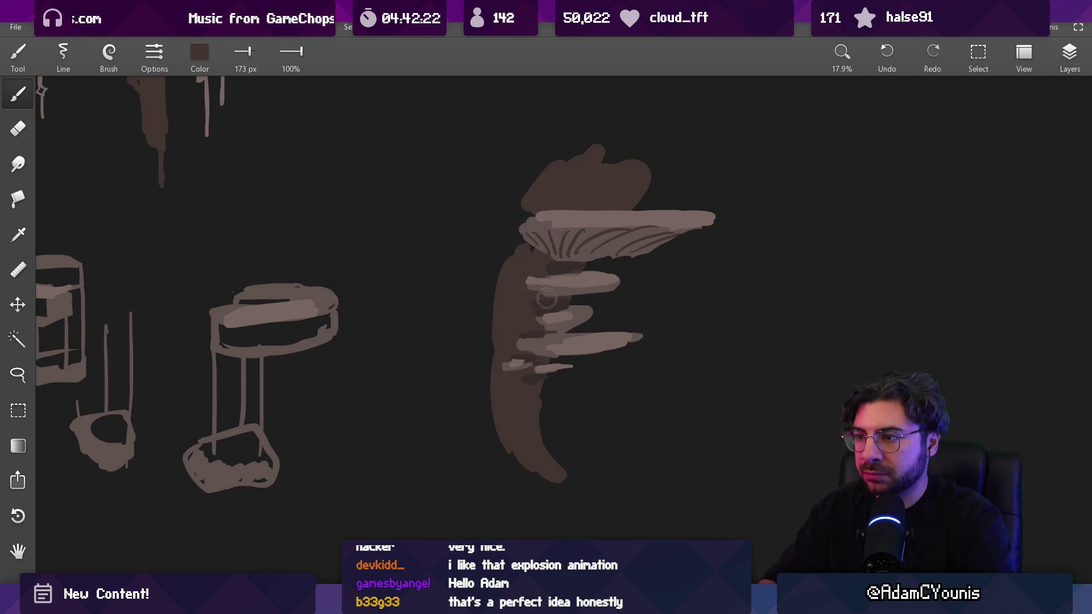
key("bracketleft")
key("bracketleft")
key("bracketleft")
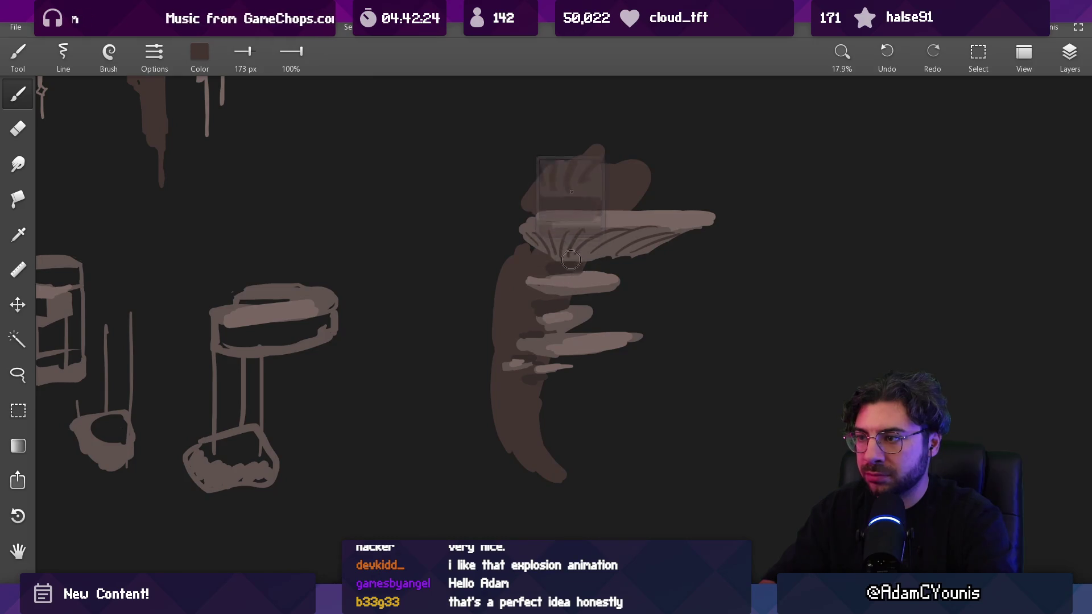
key("bracketleft")
key("bracketleft")
key("bracketleft")
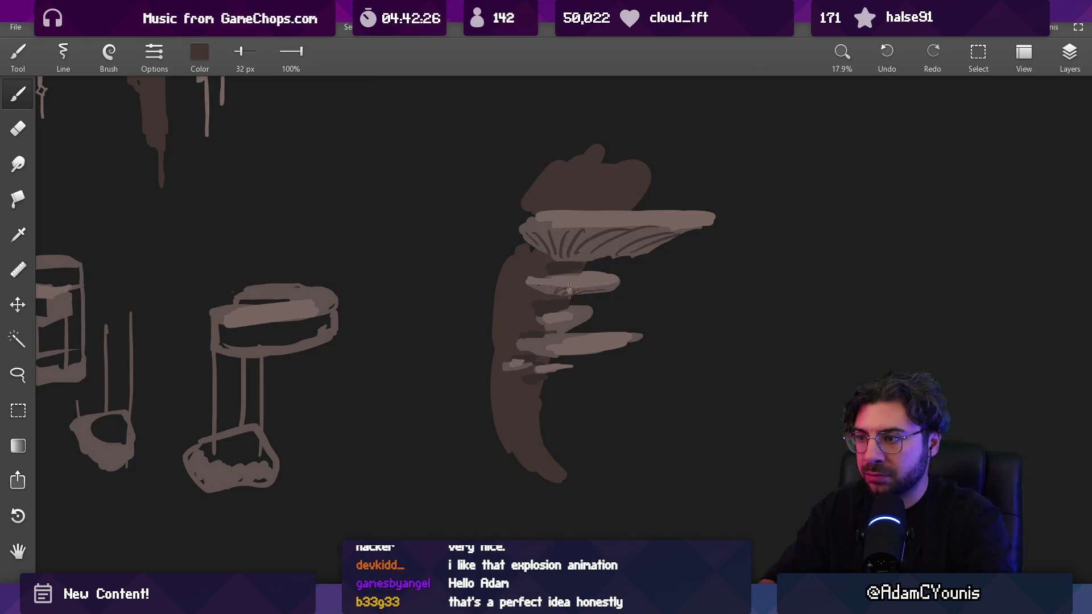
scroll(573, 273, "down", 5)
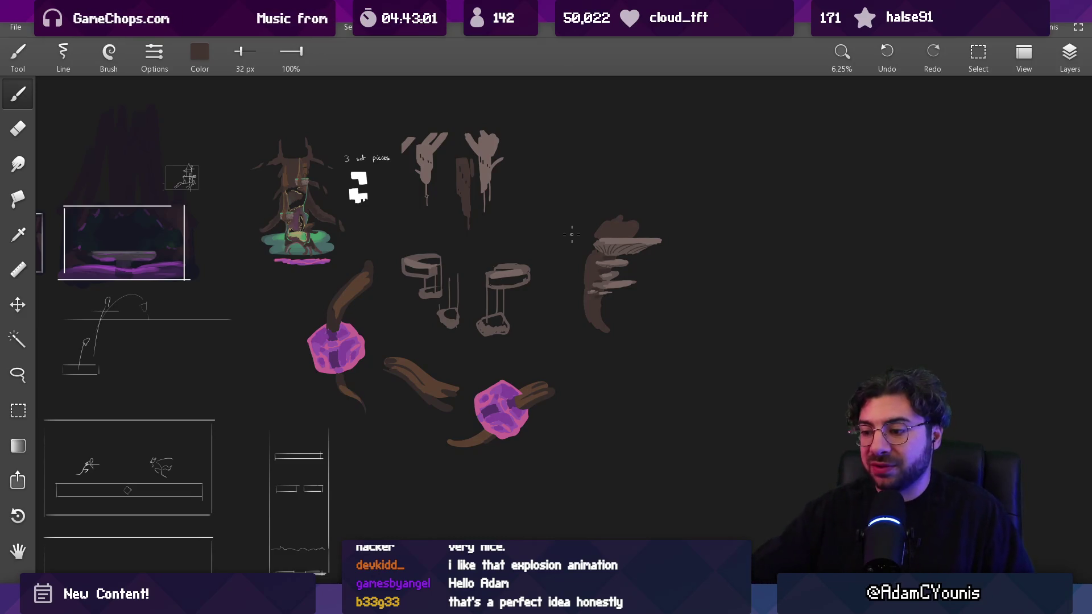
Step: Show the desktop with Win+D and switch over to a new Chrome tab
mouse_move(572, 603)
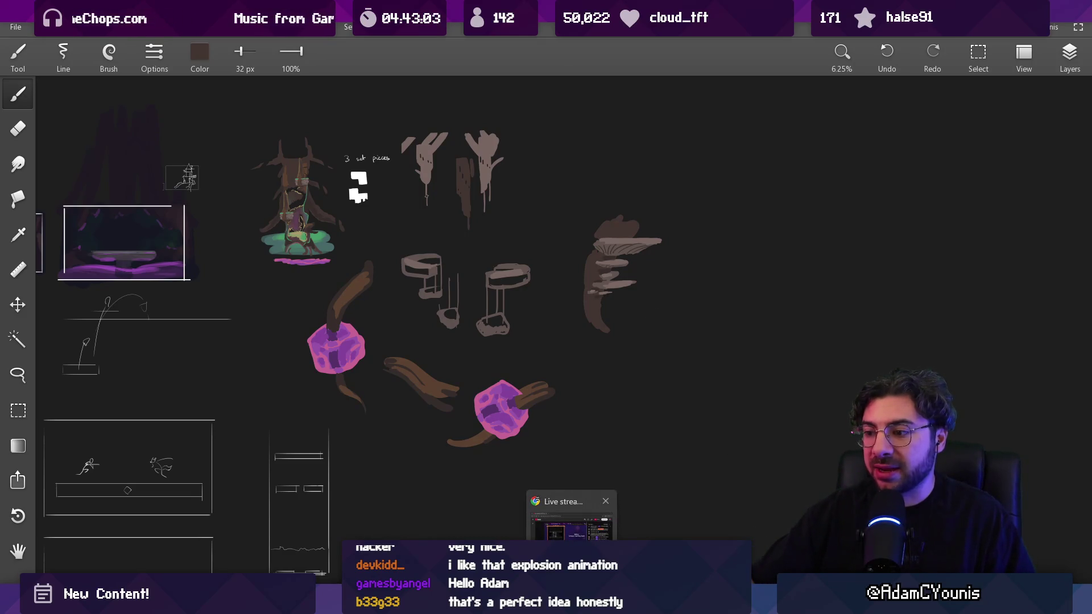
key("super+d")
key("super+d")
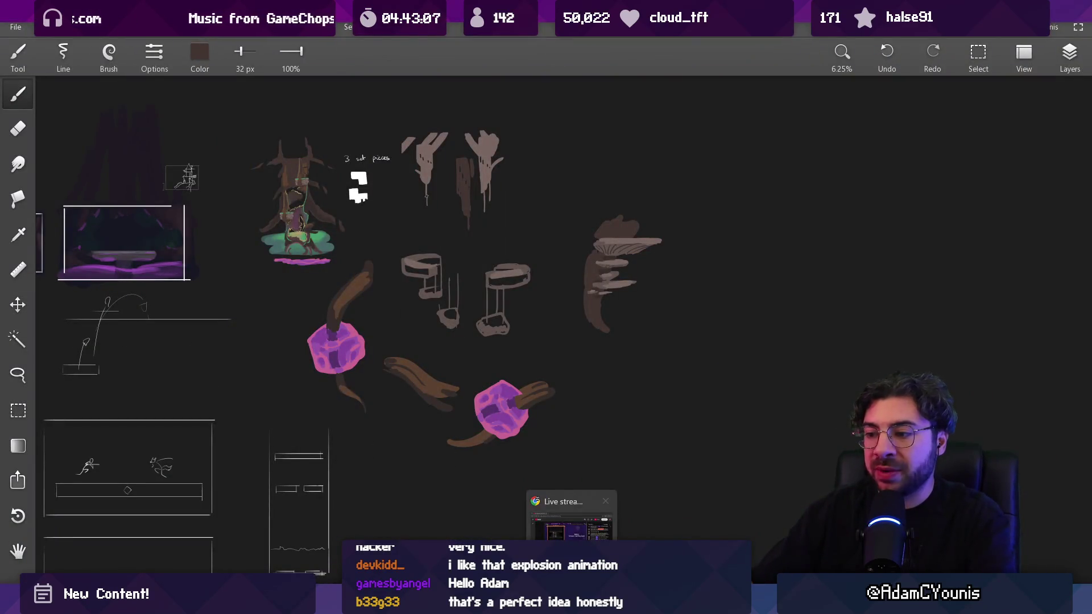
key("alt+Tab")
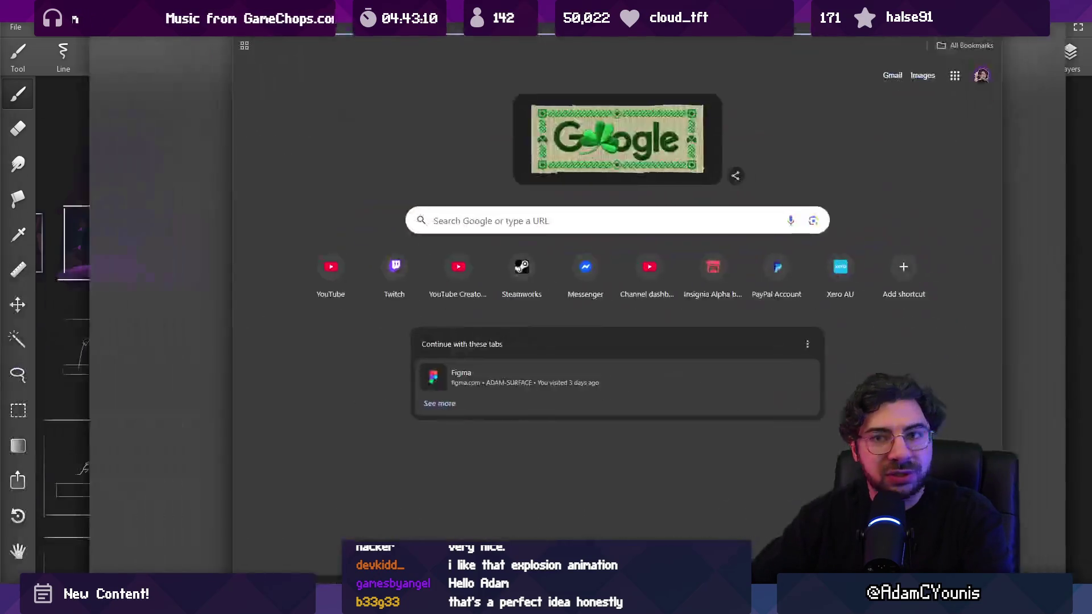
Step: Search Google for 'sonic 3 screenshot' and open the MobyGames screenshots page
type("sonic ")
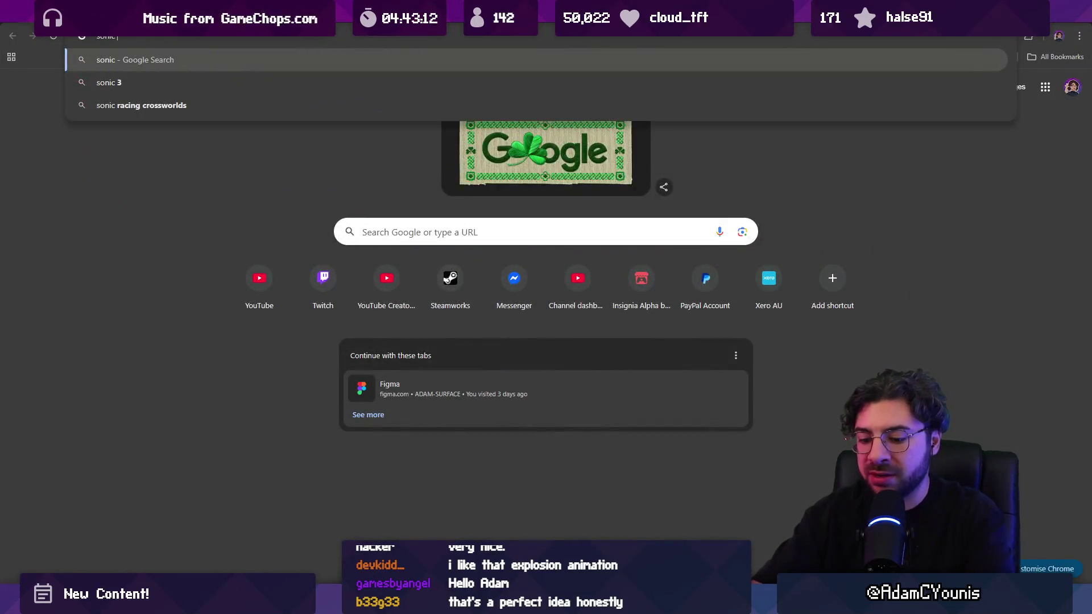
type("3 screenshot")
key("Return")
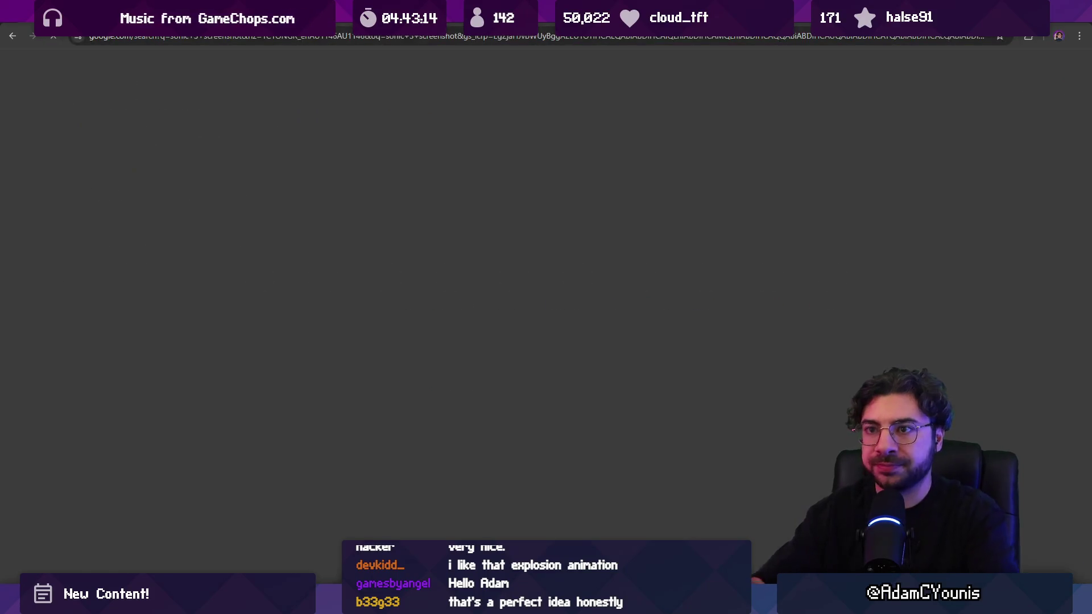
left_click(253, 181)
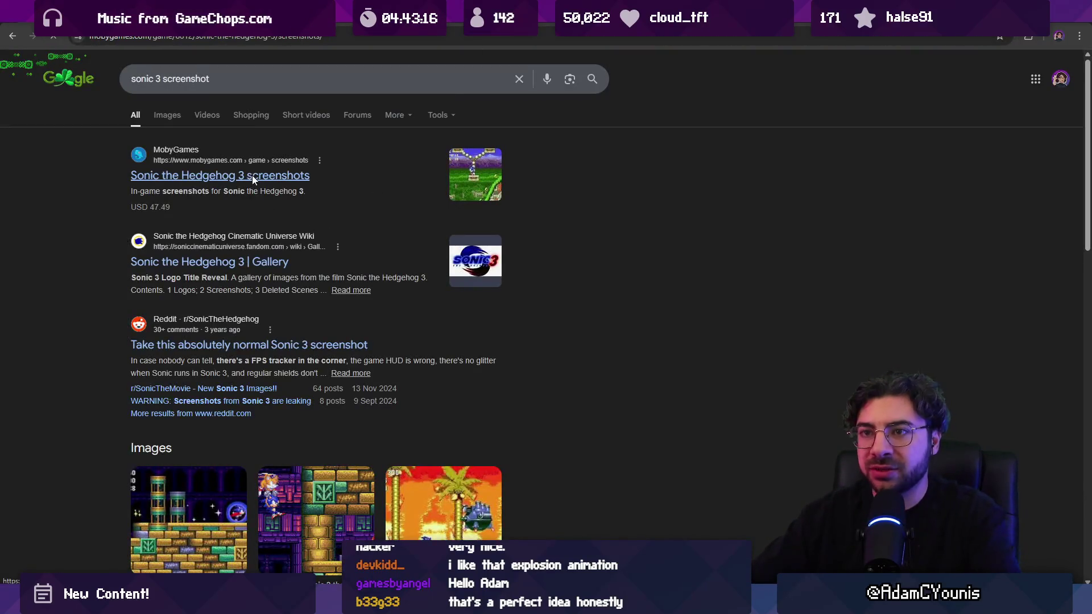
scroll(343, 348, "down", 2)
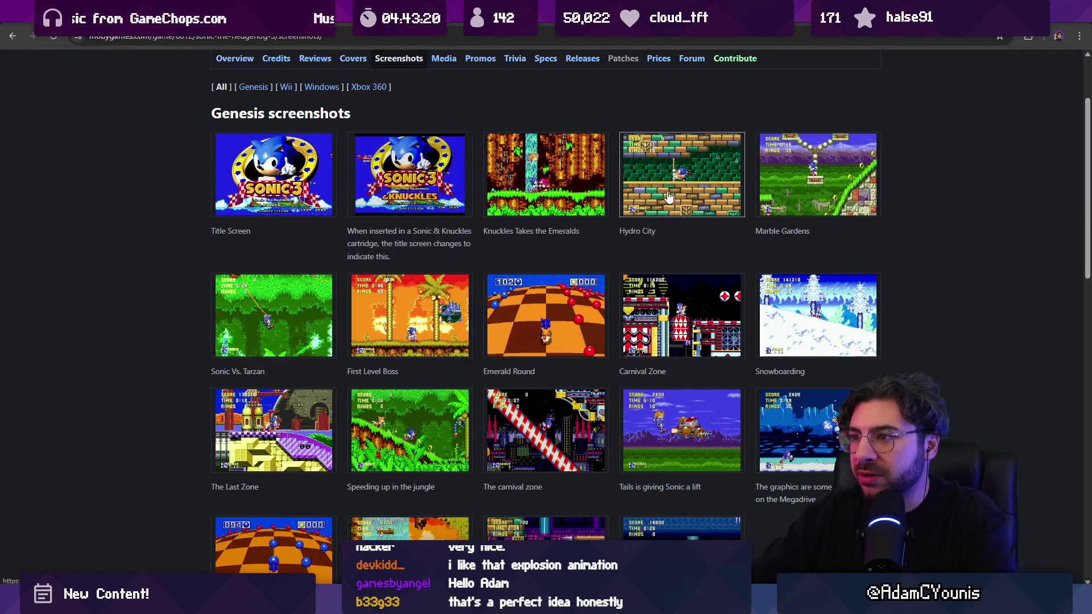
Step: Copy the 'Knuckles Takes the Emeralds' screenshot image and return to Aseprite
left_click(535, 199)
right_click(522, 332)
left_click(534, 376)
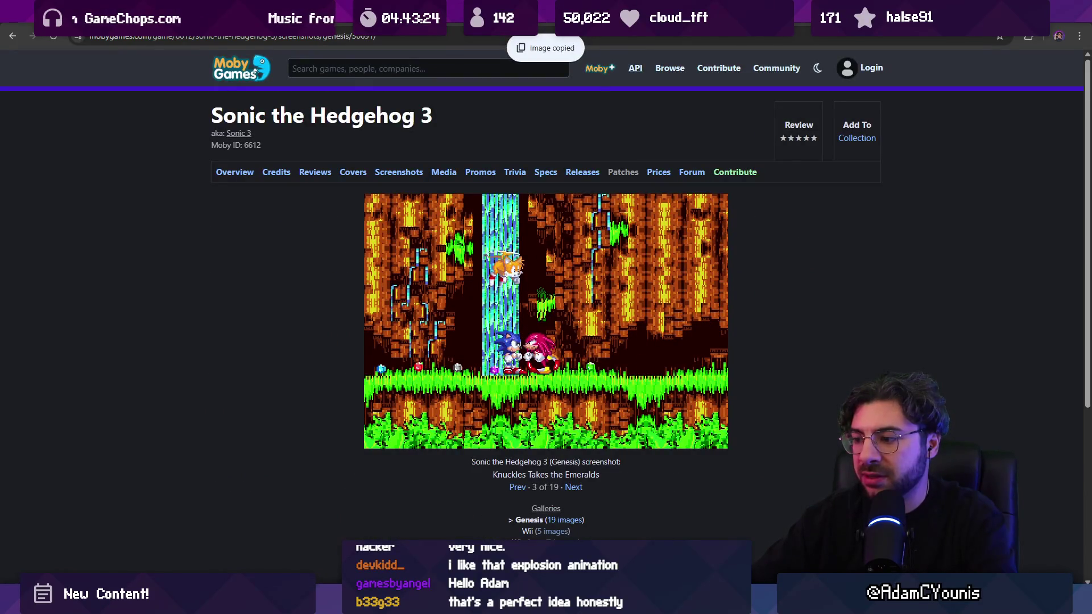
key("alt+Tab")
left_click(25, 33)
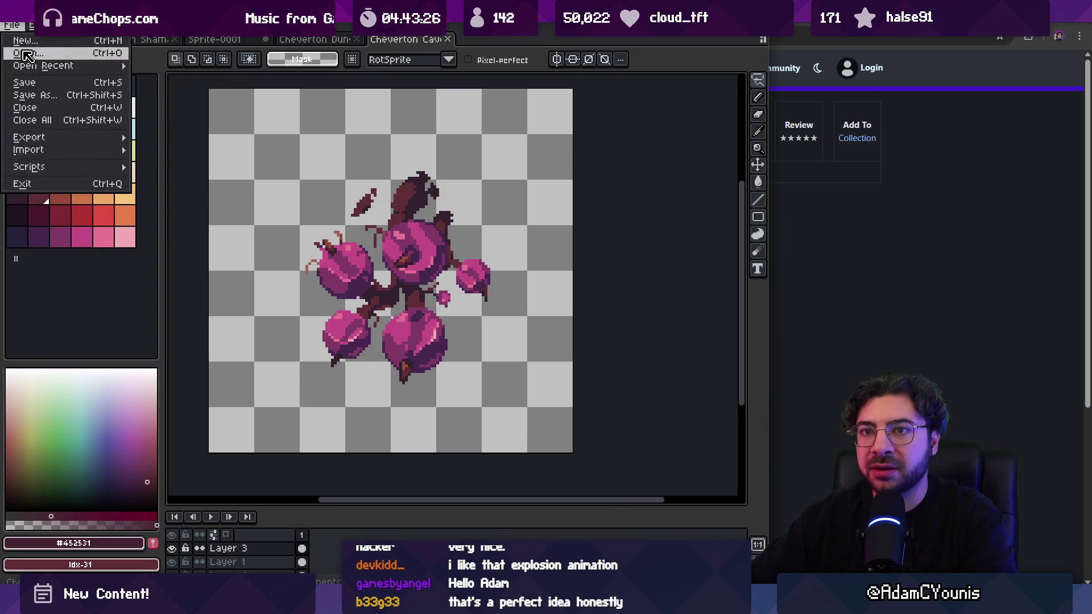
Step: Create a new sprite and paste in the copied Sonic 3 screenshot
key("ctrl+o")
key("Escape")
left_click(23, 76)
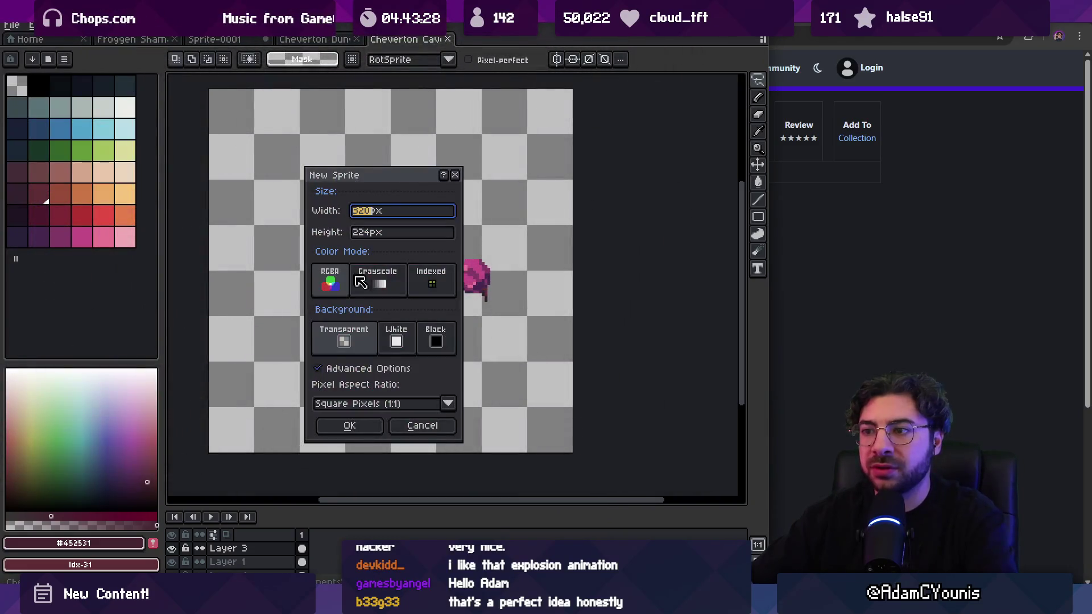
left_click(364, 427)
key("ctrl+v")
key("Return")
Step: Zoom in and pan to centre the pasted waterfall scene
scroll(441, 284, "up", 10)
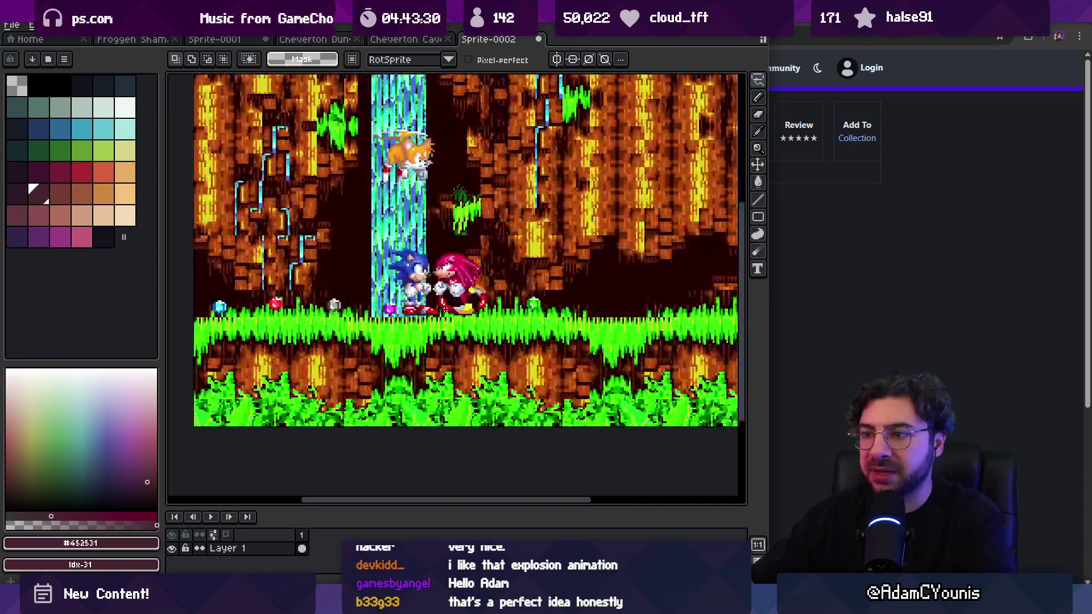
scroll(431, 185, "down", 10)
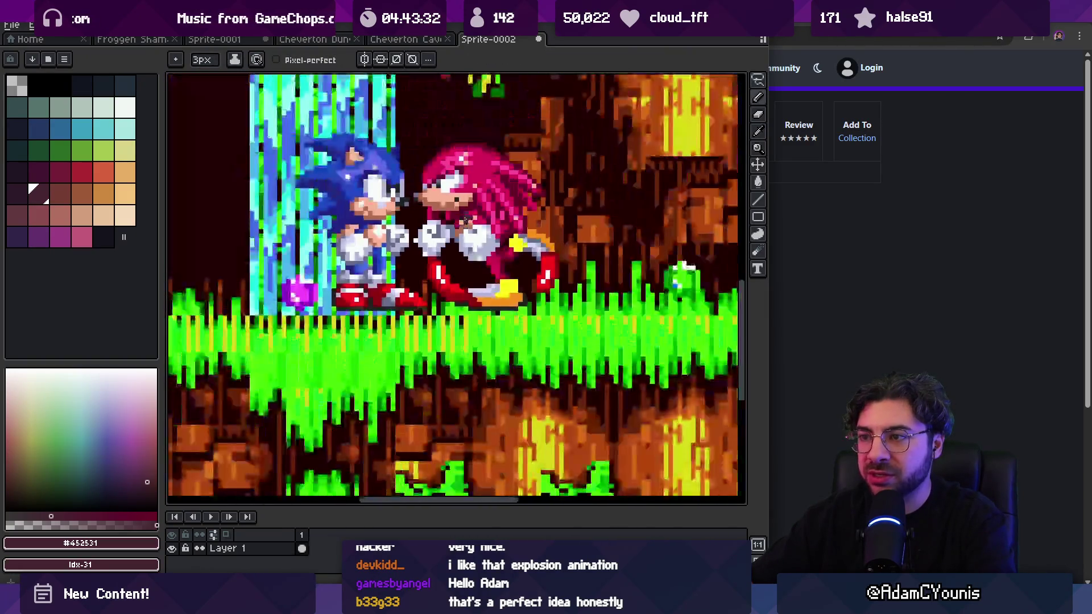
scroll(478, 302, "up", 2)
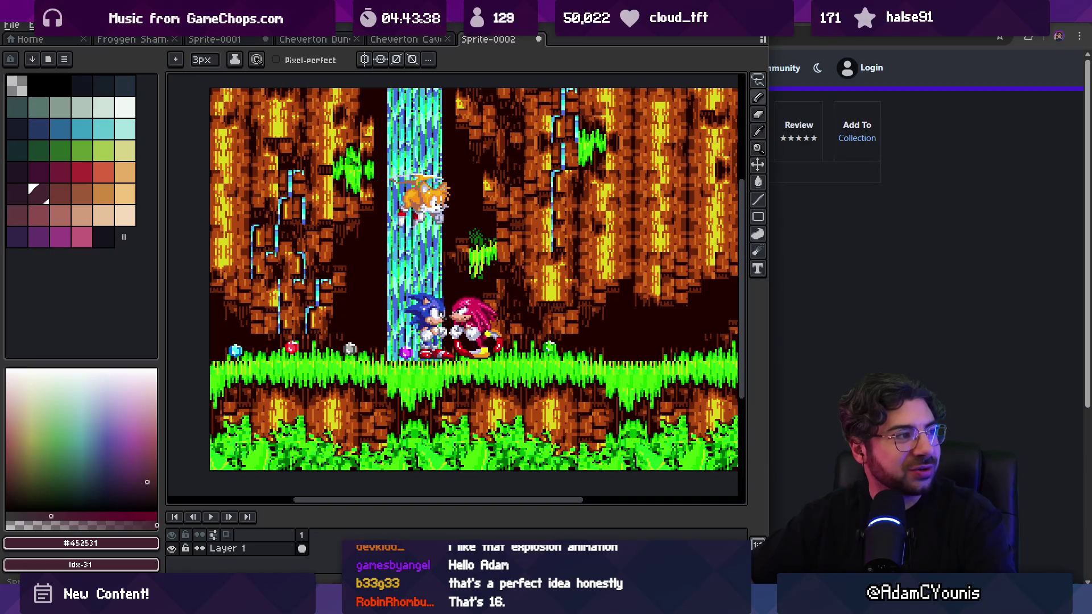
scroll(466, 301, "down", 4)
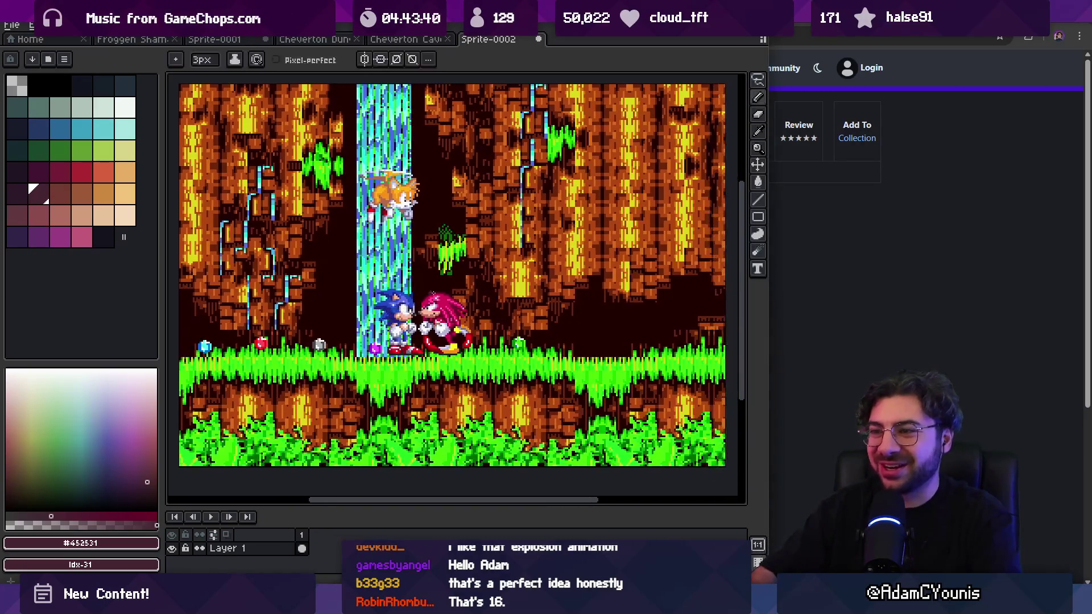
scroll(449, 295, "up", 3)
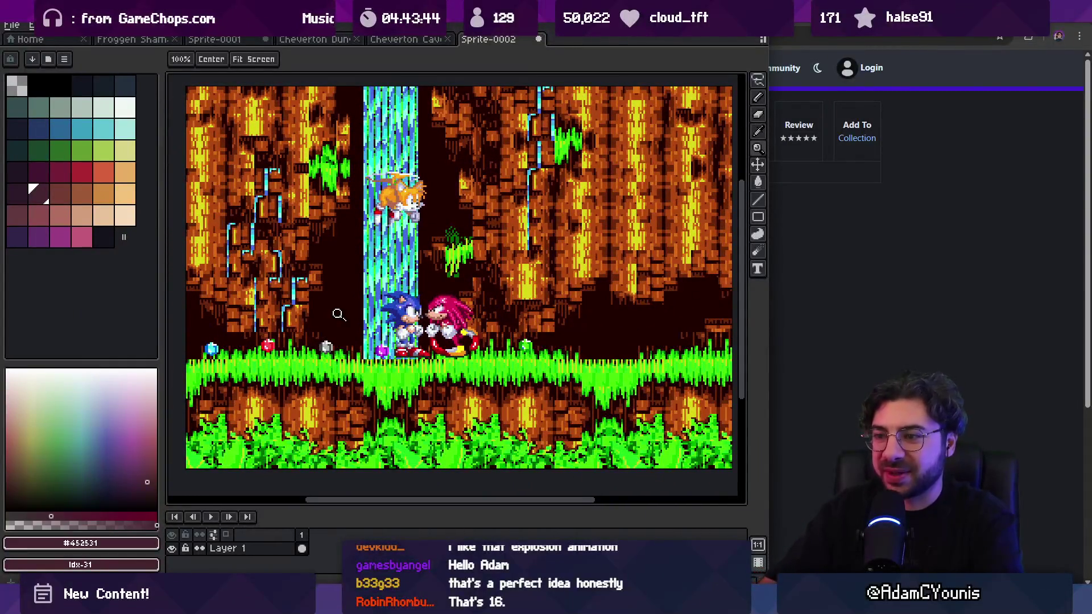
mouse_move(359, 325)
left_mouse_down()
mouse_move(348, 283)
mouse_move(359, 316)
left_mouse_up()
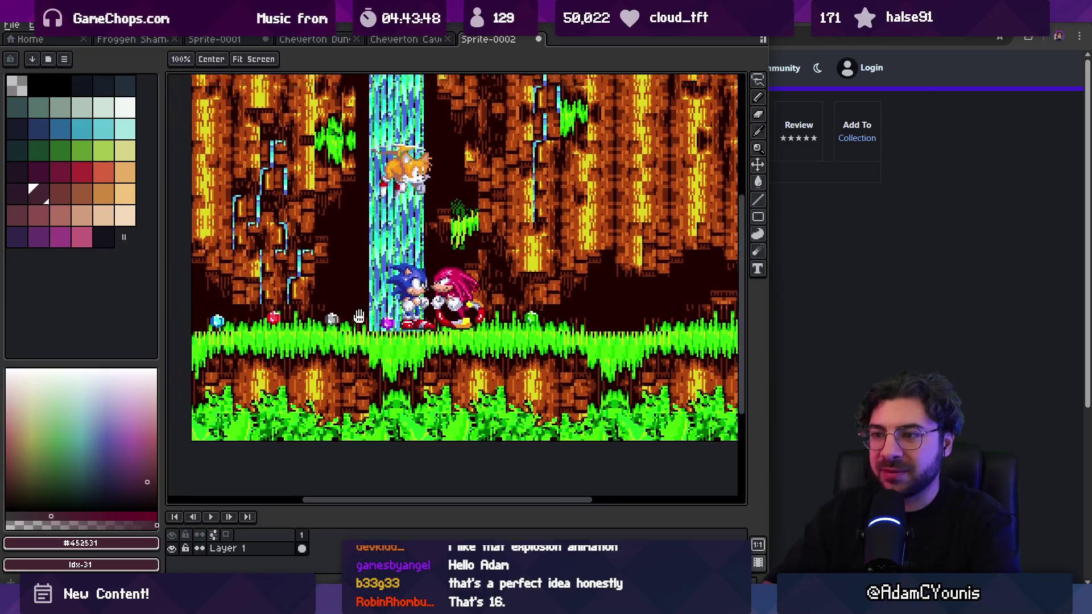
scroll(359, 316, "up", 1)
Step: Pick Tails' orange, add Layer 2, and paint an orange blob left of Sonic
key("i")
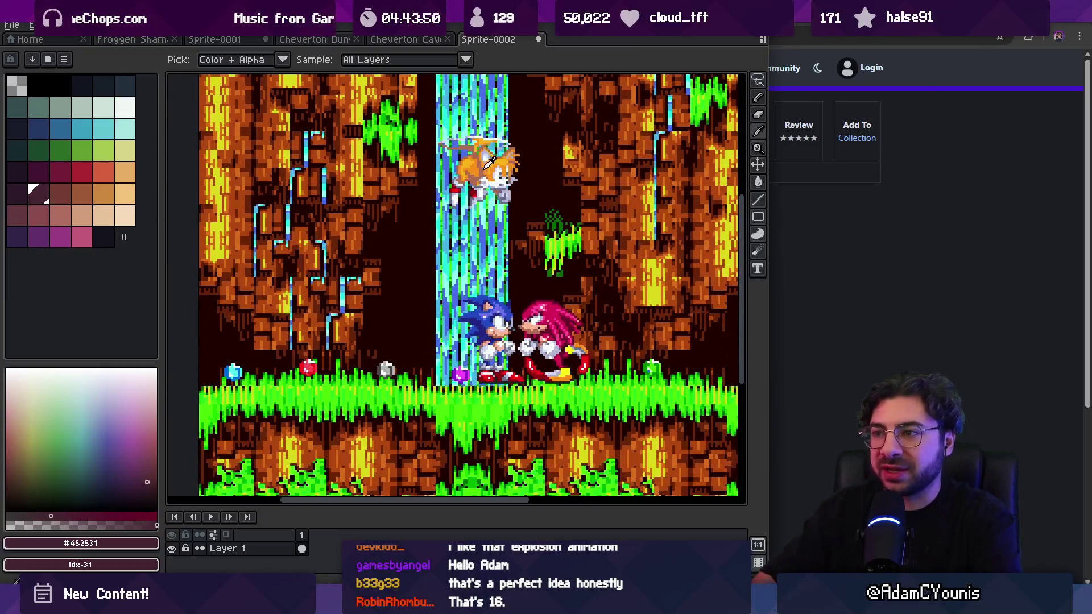
left_click(498, 159)
key("b")
key("shift+n")
mouse_move(364, 327)
left_mouse_down()
mouse_move(398, 329)
mouse_move(386, 314)
left_mouse_up()
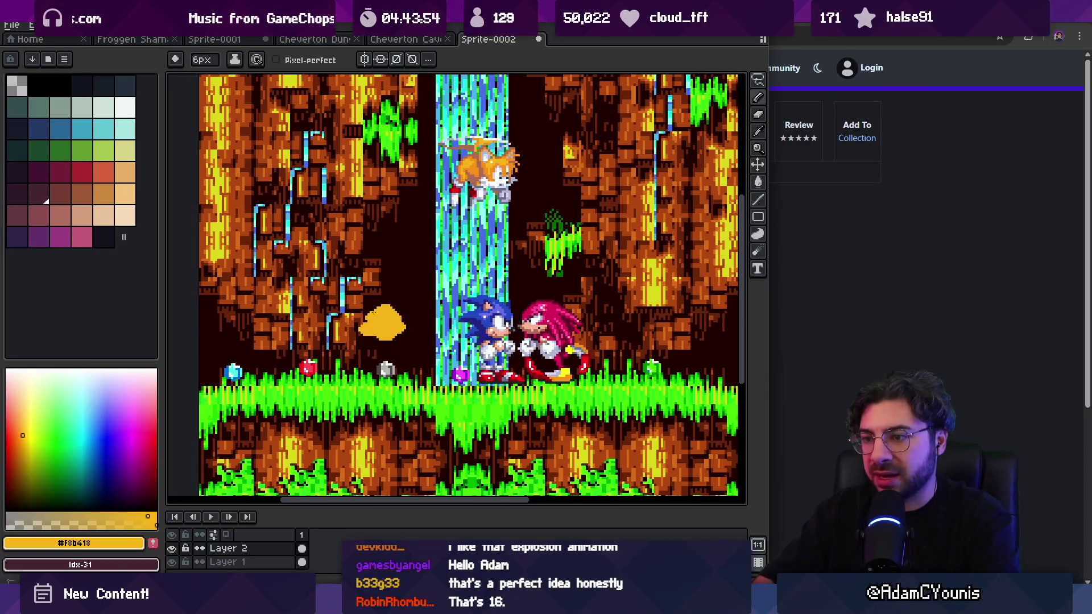
Step: Paint a white eye dot on the orange blob, undoing a stray white stroke
scroll(396, 322, "up", 1)
key("i")
left_click(392, 368)
key("b")
left_click(388, 325)
mouse_move(388, 326)
left_mouse_down()
mouse_move(376, 319)
mouse_move(393, 323)
left_mouse_up()
key("ctrl+z")
key("ctrl+z")
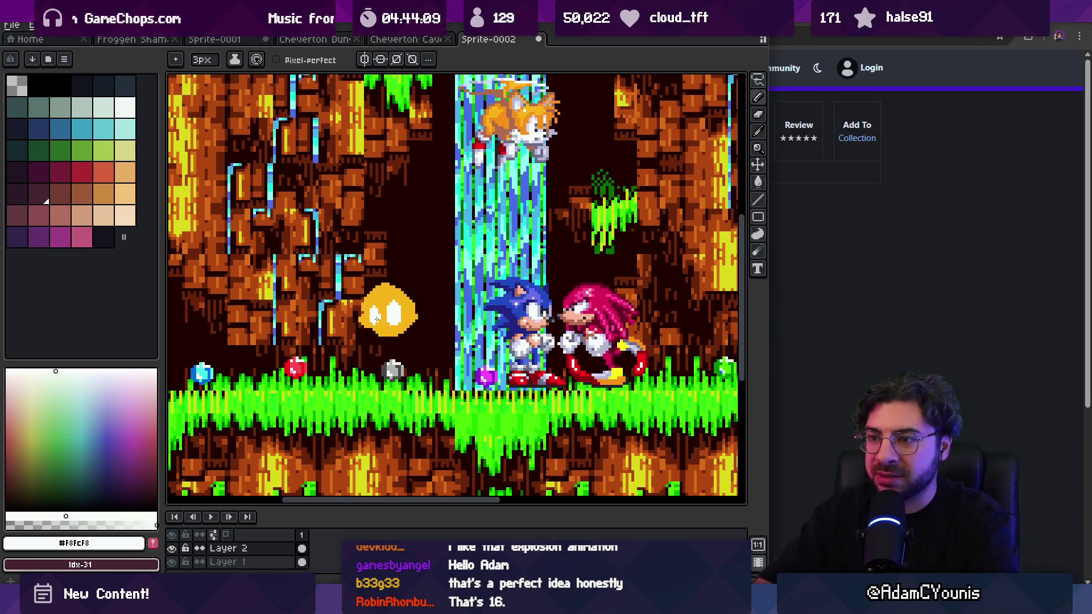
Step: Sample the blob's yellow and white, then toggle between white and near-black for the pupils
scroll(375, 319, "up", 1)
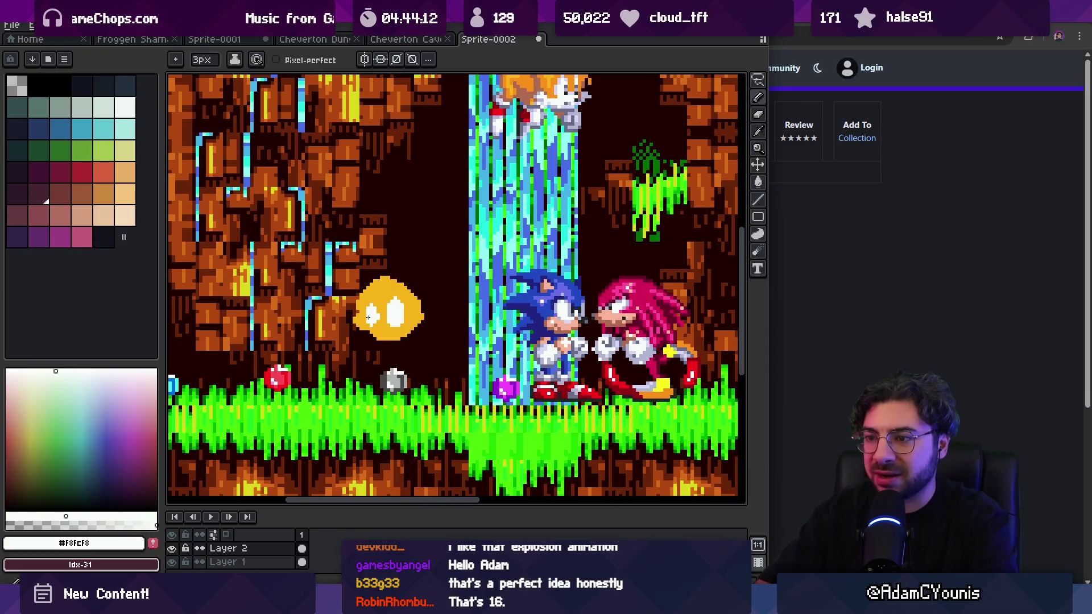
left_click(388, 306, "alt")
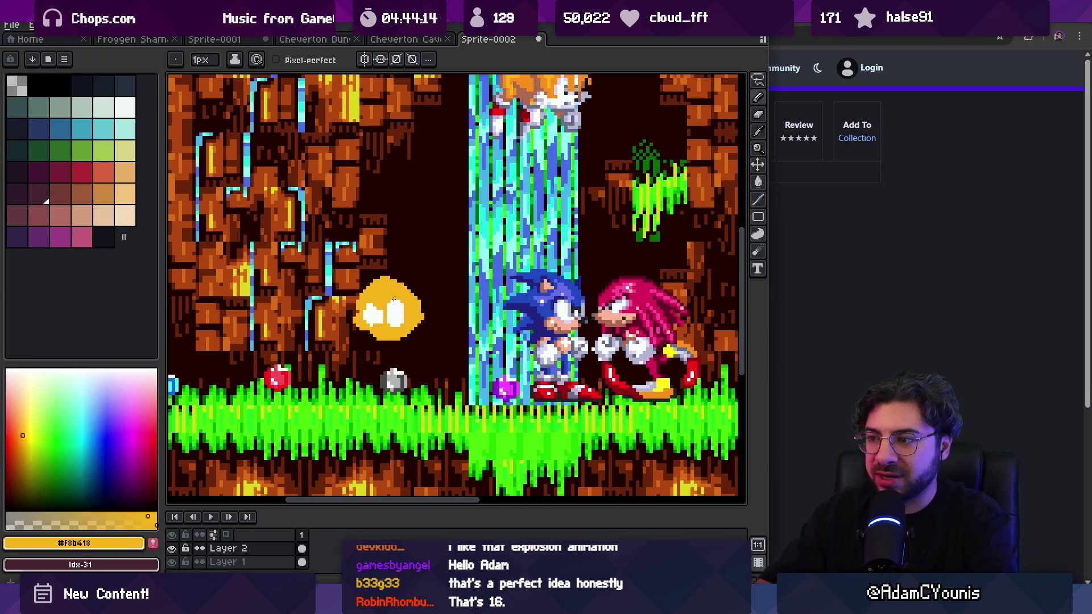
left_click(381, 320, "alt")
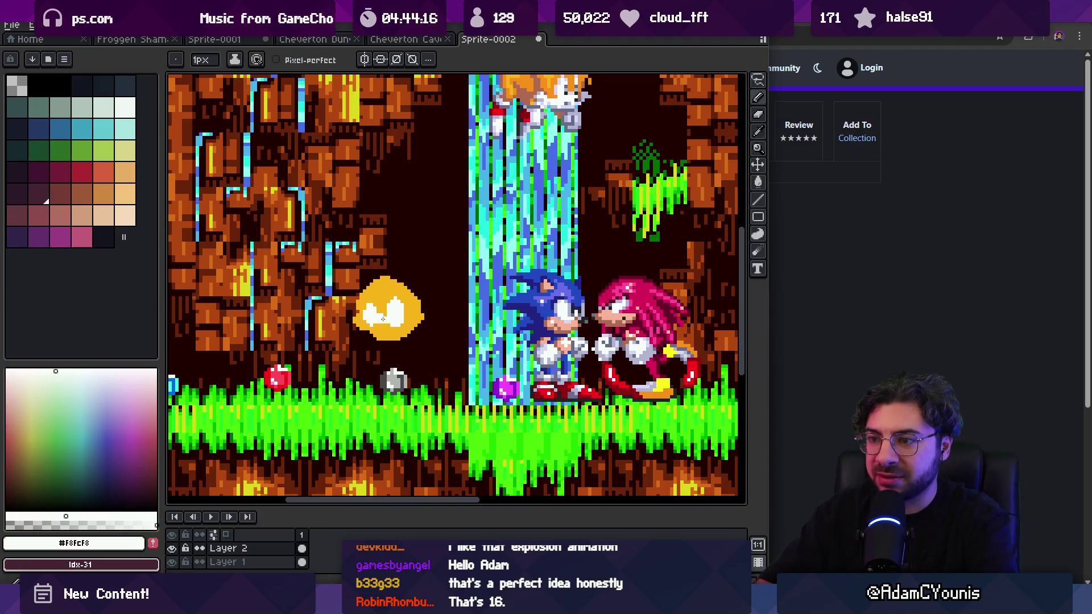
key("x")
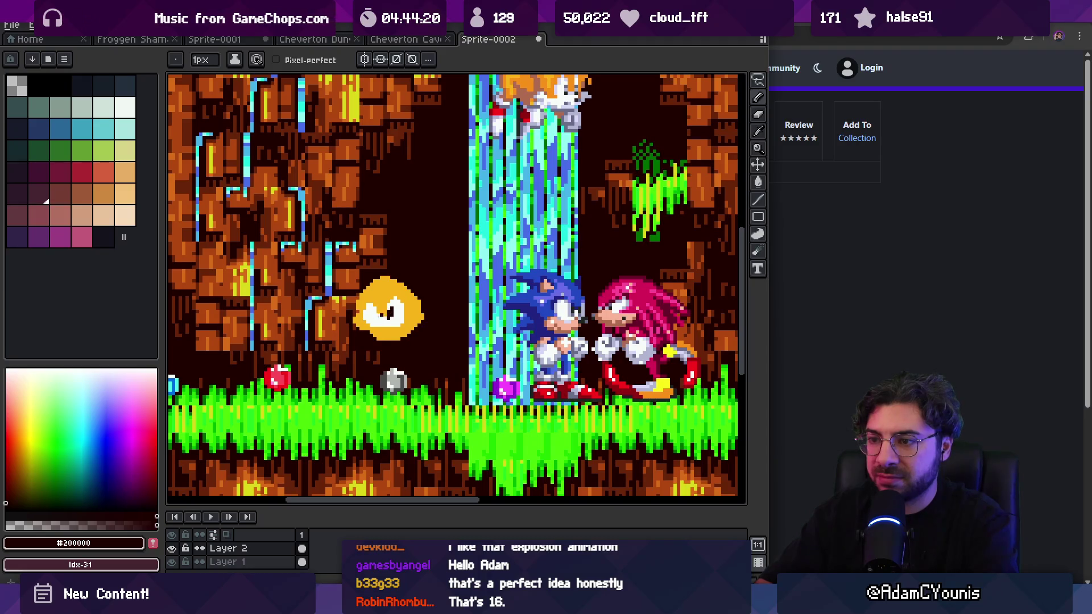
key("z")
key("x")
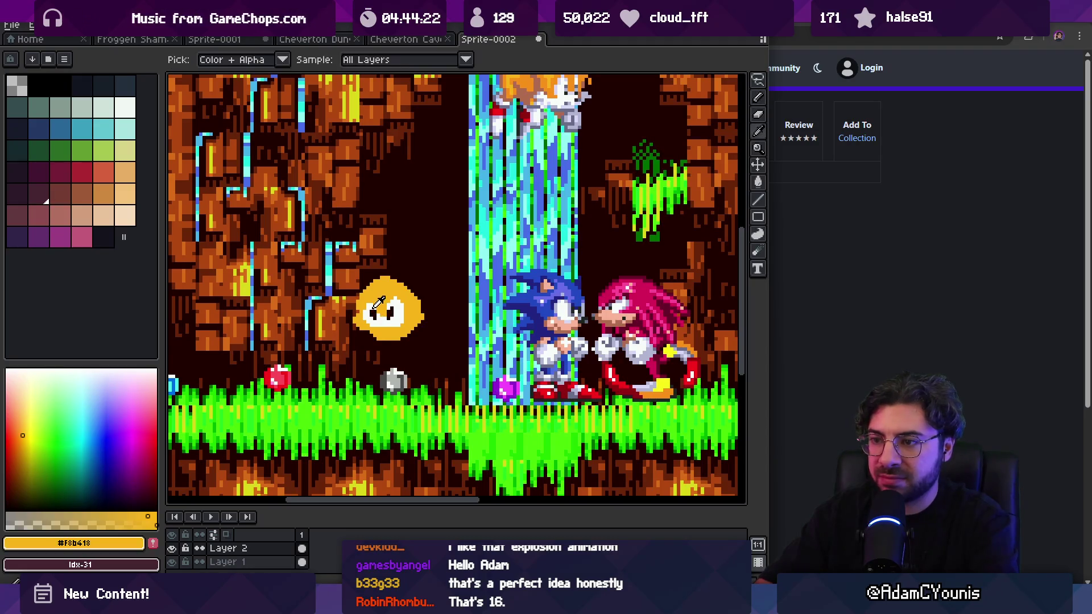
scroll(396, 291, "down", 3)
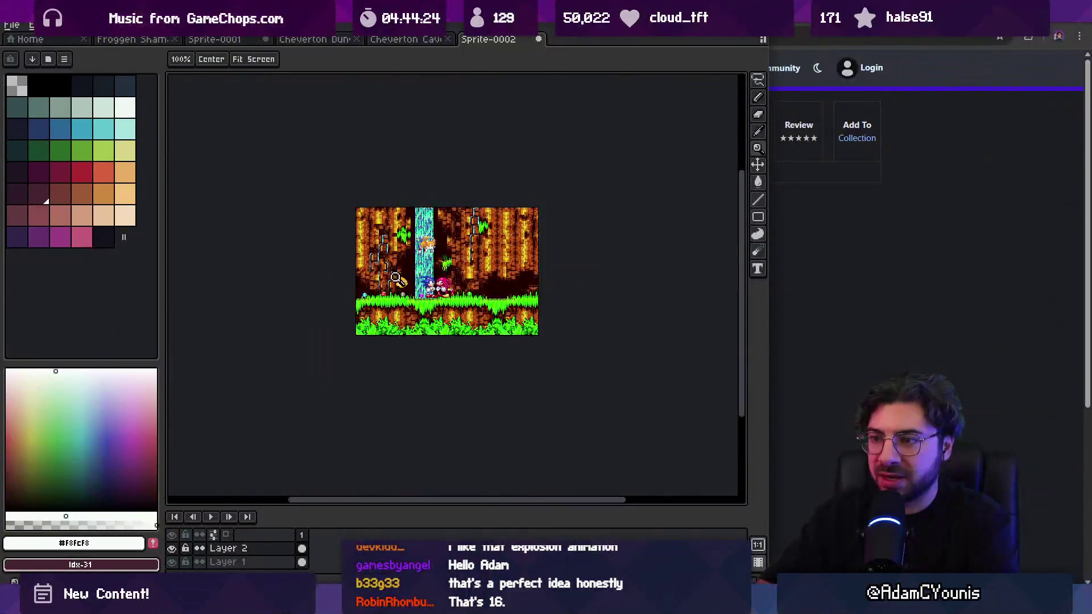
Step: Pan to show Tails and pick the blob's darker orange for the pencil
scroll(471, 283, "up", 3)
scroll(471, 283, "up", 2)
scroll(495, 287, "up", 1)
scroll(486, 273, "down", 3)
scroll(541, 274, "up", 1)
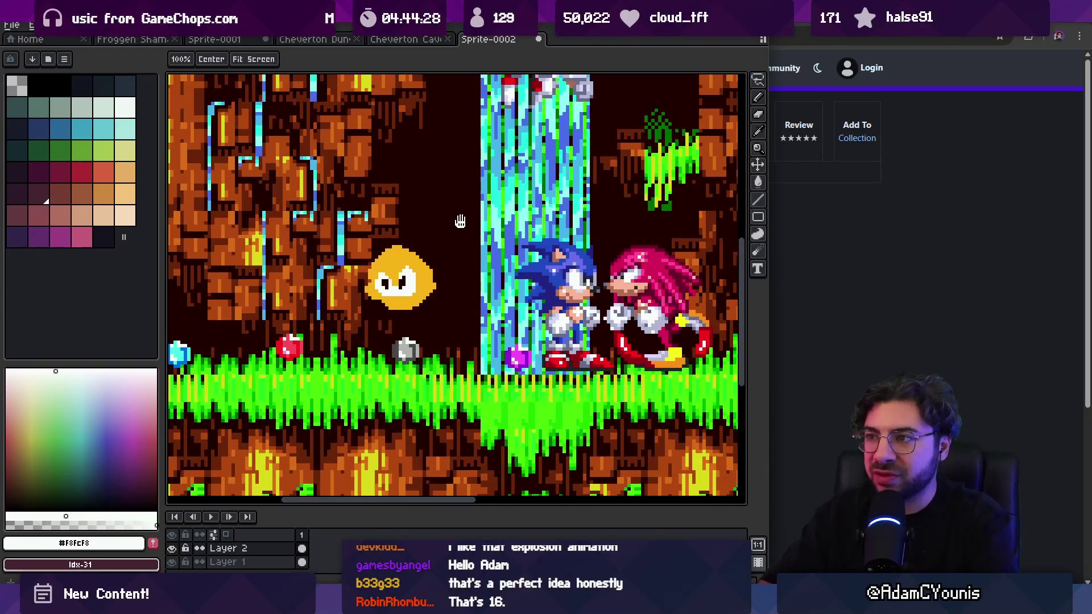
left_click_drag(460, 221, 463, 338)
key("b")
left_click(418, 375, "alt")
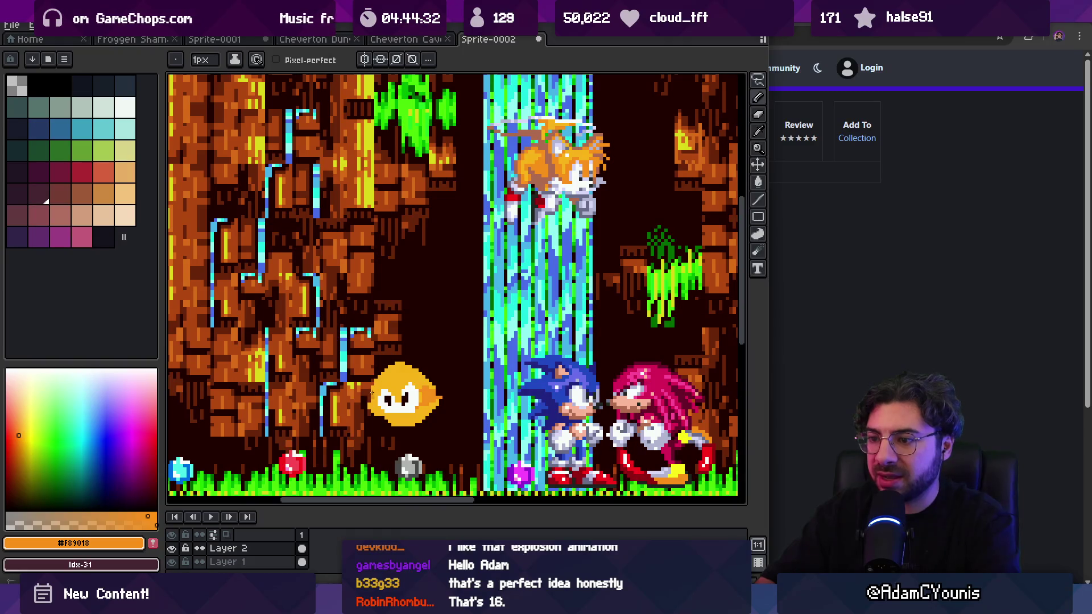
Step: Sample the blob's yellow, Sonic's peach, Tails' lavender and the face's dark colour
scroll(376, 392, "down", 2)
left_click(425, 341, "alt")
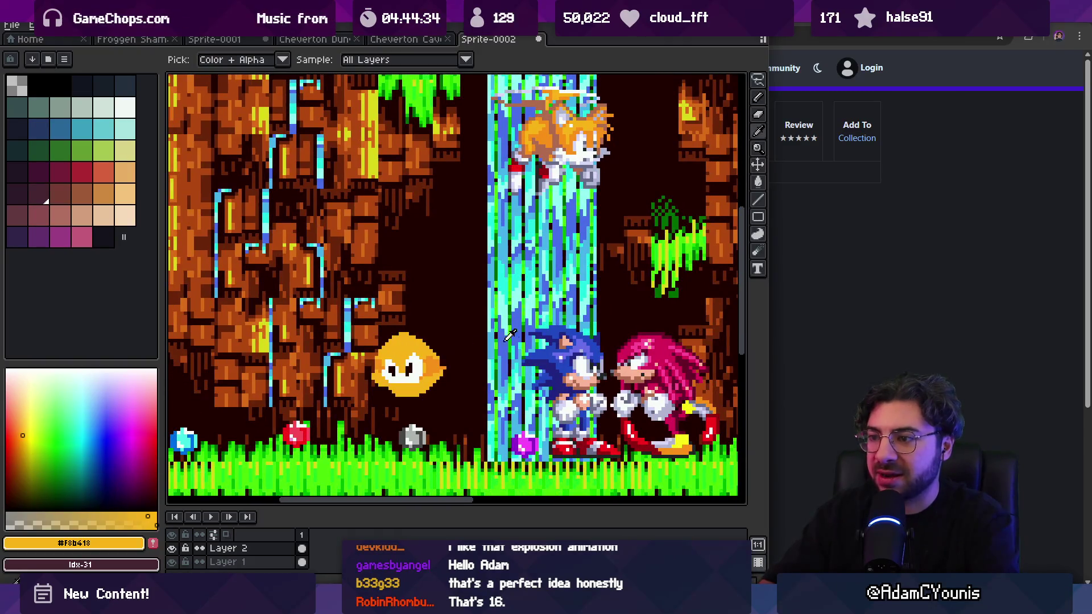
left_click(567, 337)
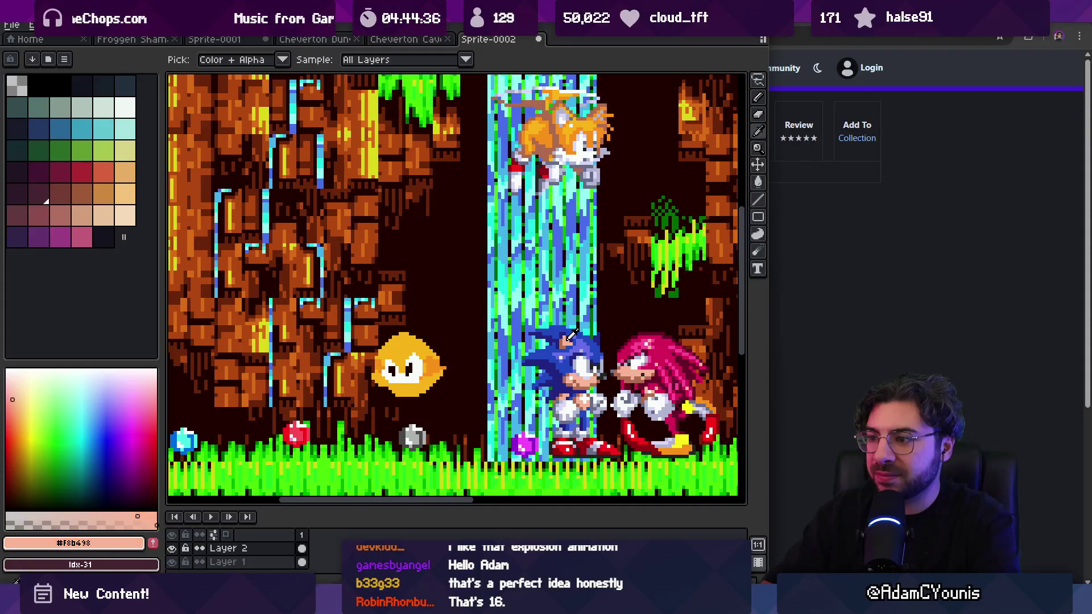
left_click(575, 129, "alt")
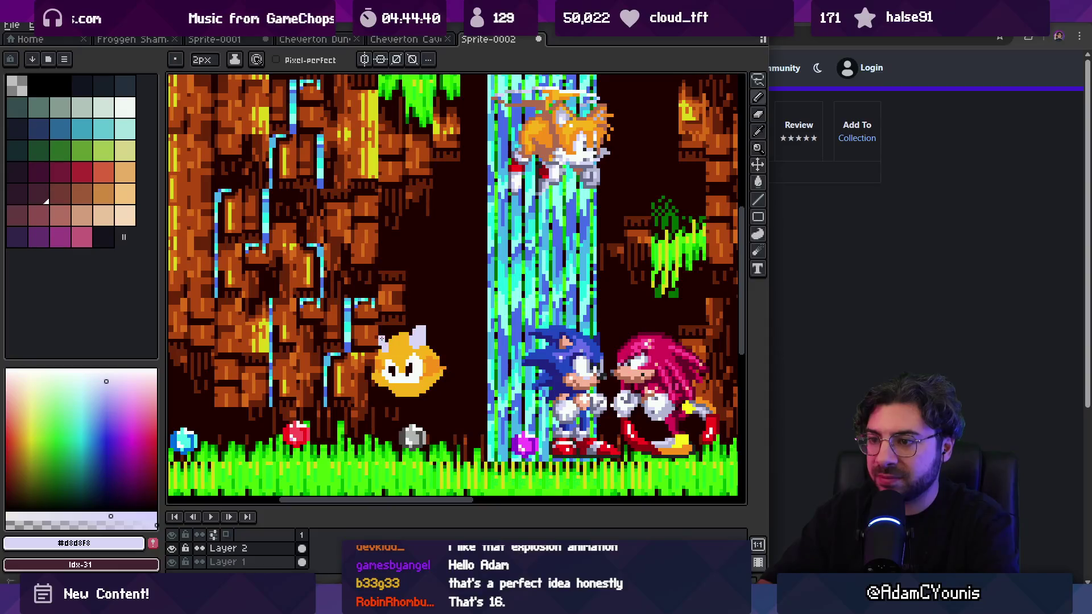
scroll(386, 345, "up", 2)
left_click(409, 345, "alt")
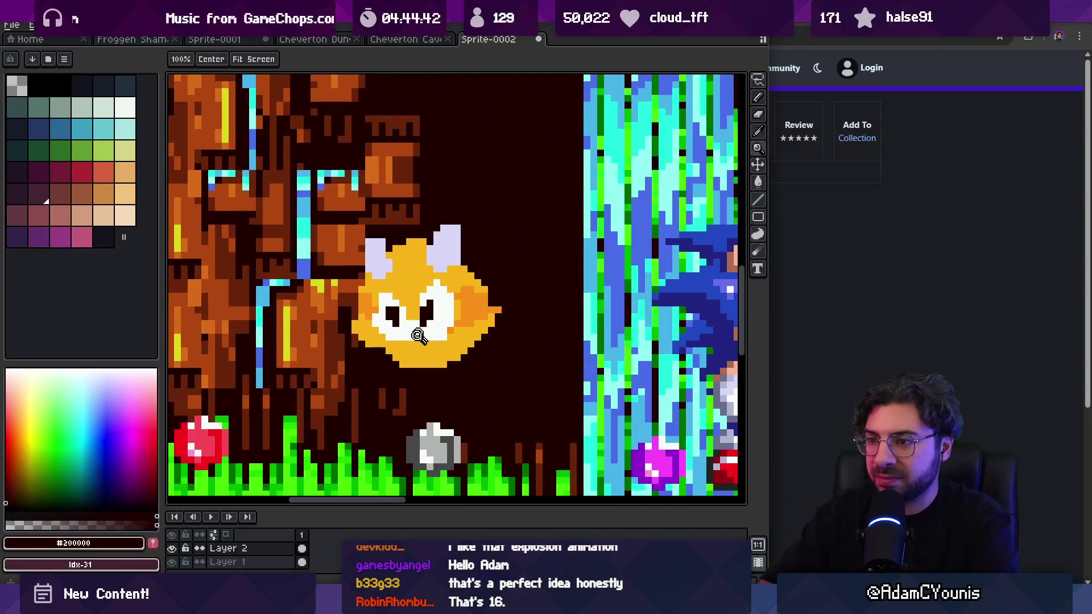
key("z")
scroll(426, 336, "down", 3)
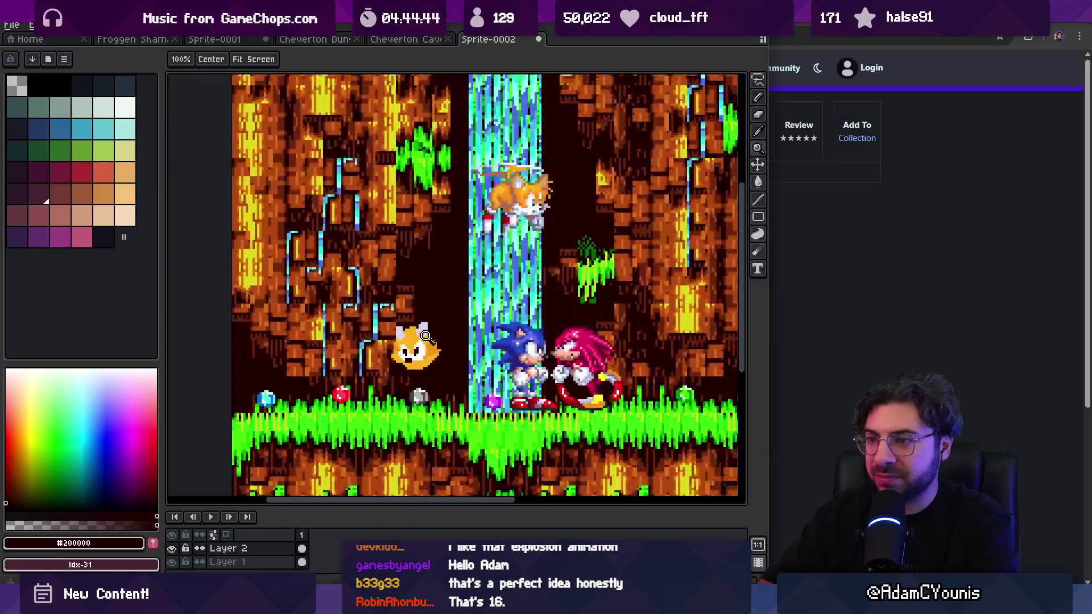
scroll(425, 348, "up", 1)
Step: Pick the cat's yellow and refine the head with pencil and eraser, adding pointed ears
key("alt")
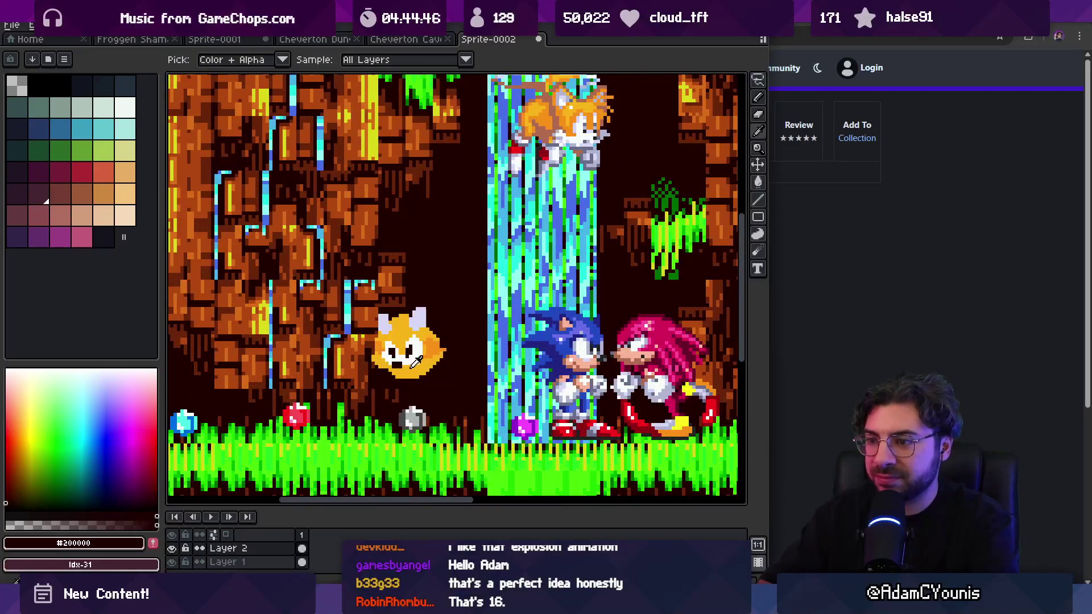
left_click(411, 366, "alt")
key("alt")
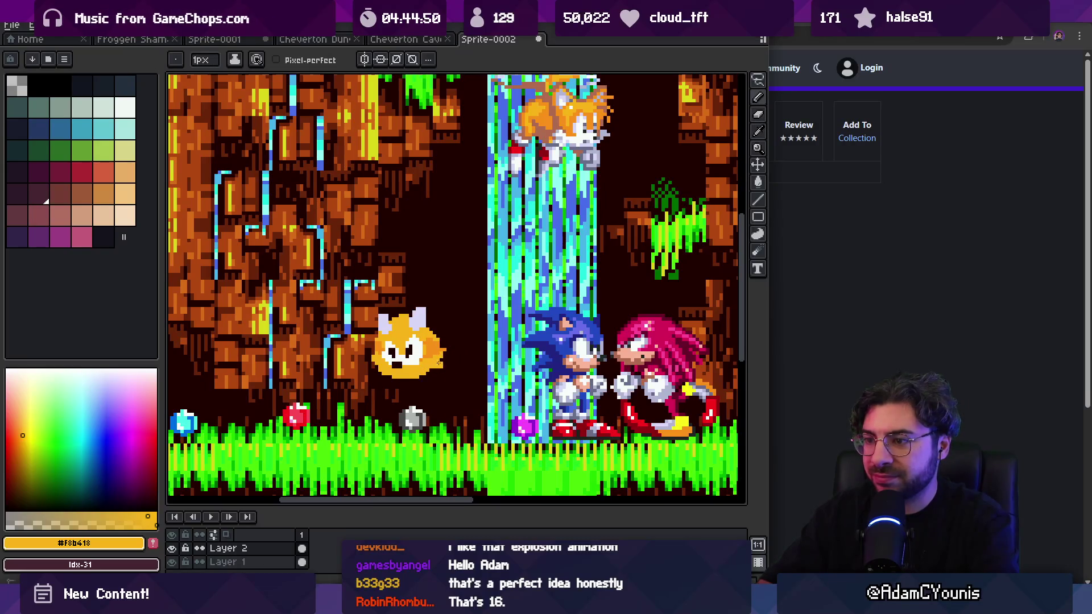
key("e")
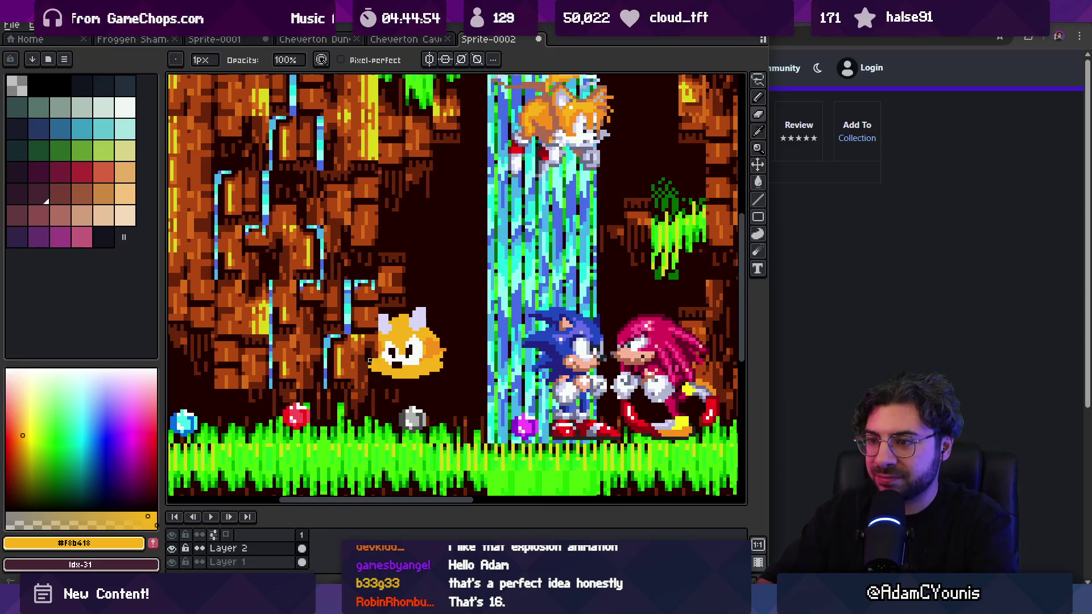
key("b")
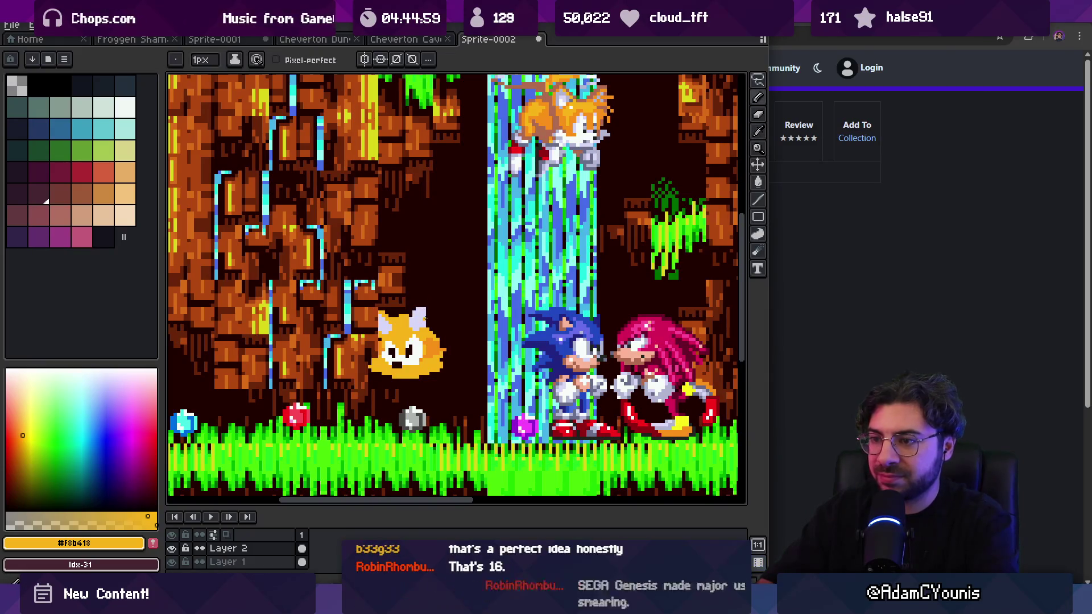
key("e")
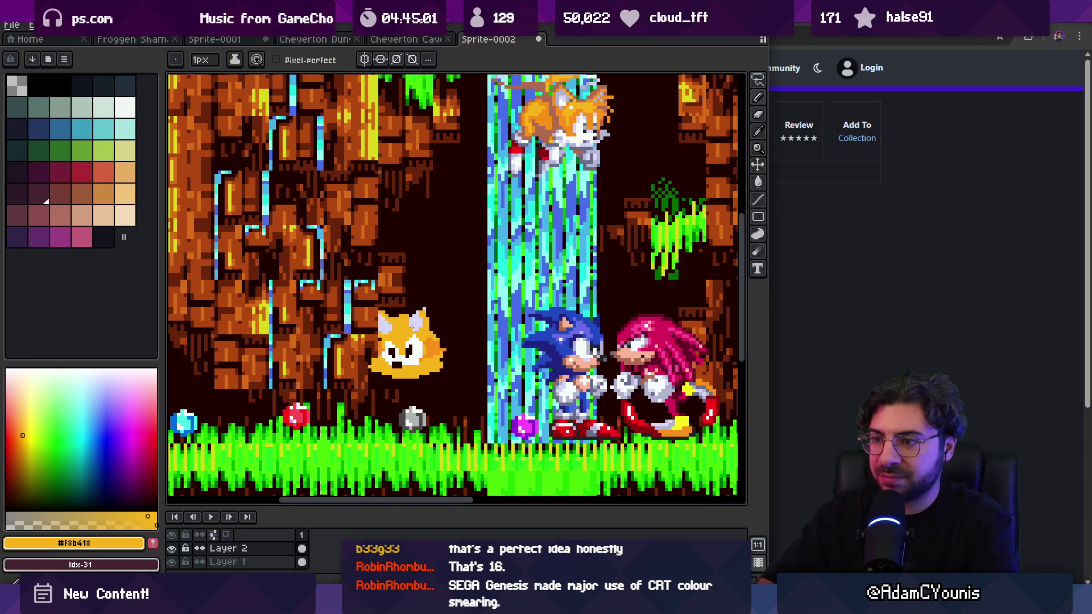
key("z")
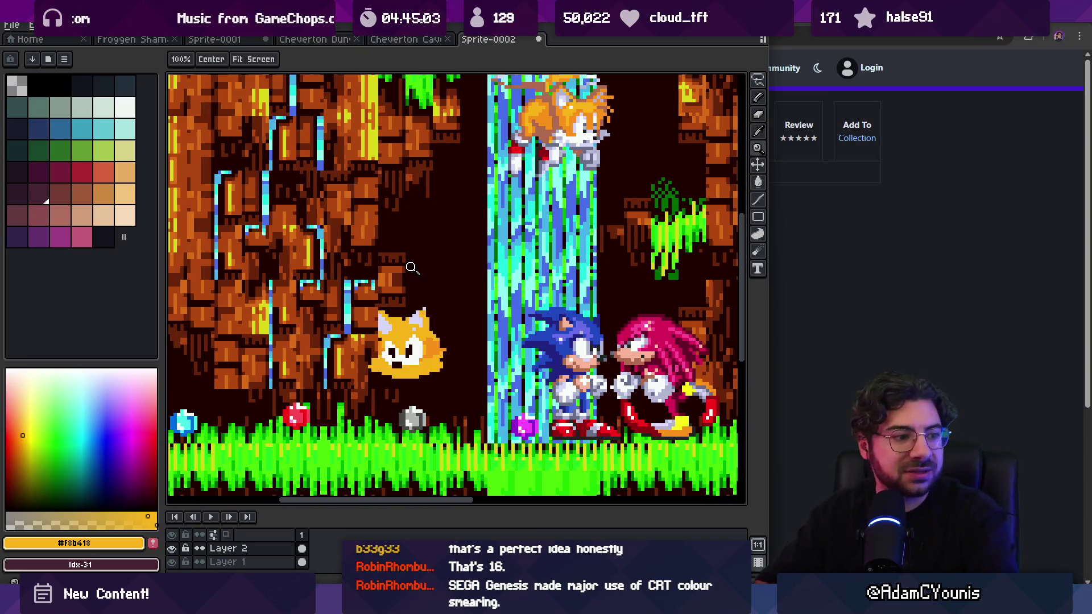
scroll(441, 326, "down", 2)
Step: Select the cat head with the marquee and nudge it upward
scroll(441, 325, "up", 2)
key("m")
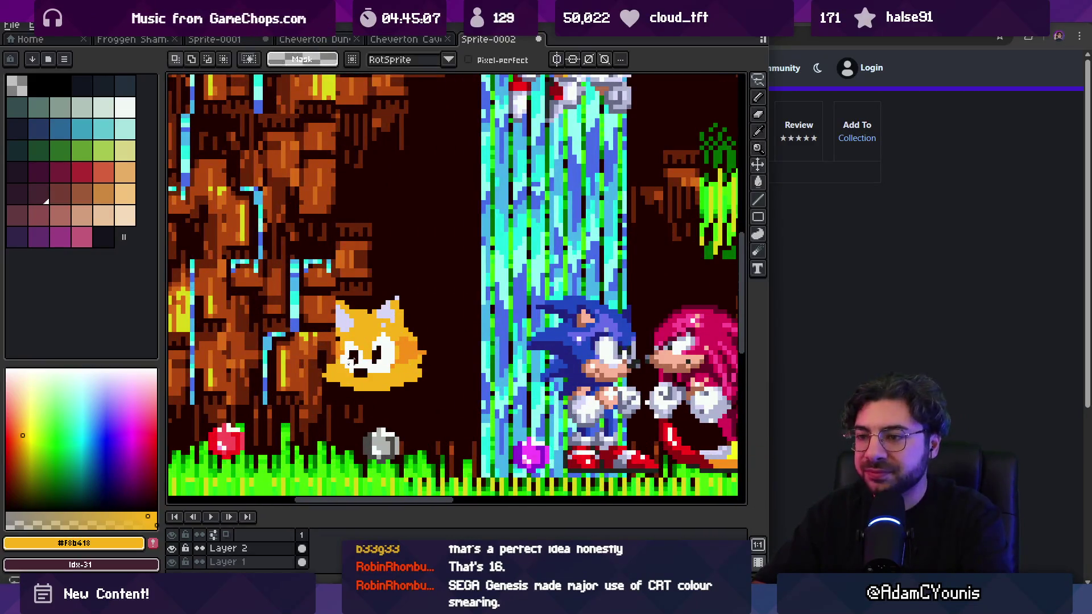
left_click_drag(360, 269, 447, 422)
left_click(410, 358)
key("ctrl+d")
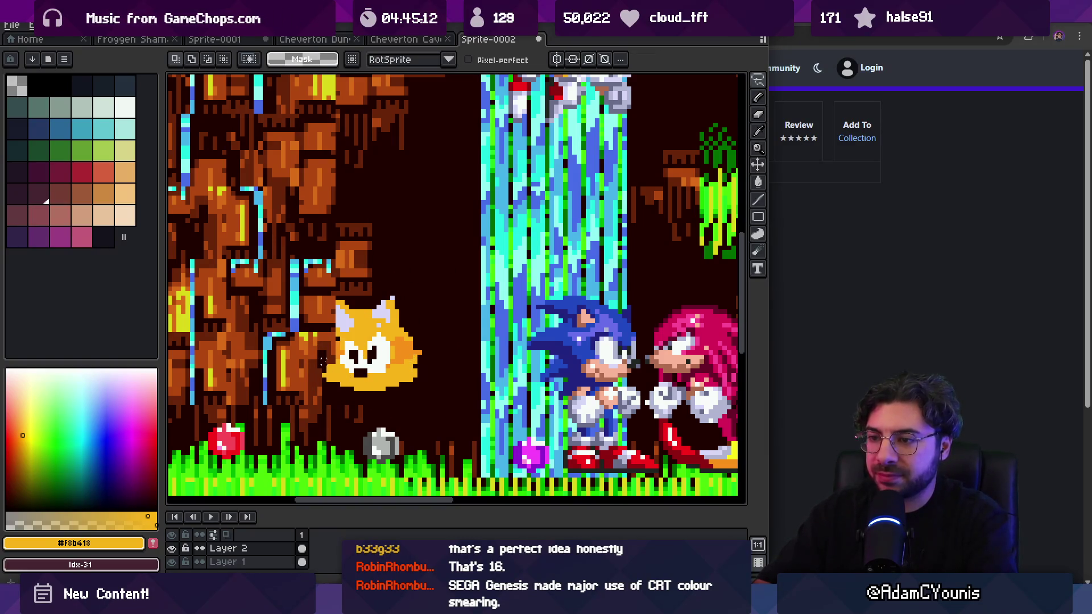
left_click_drag(443, 315, 283, 421)
left_click(373, 373)
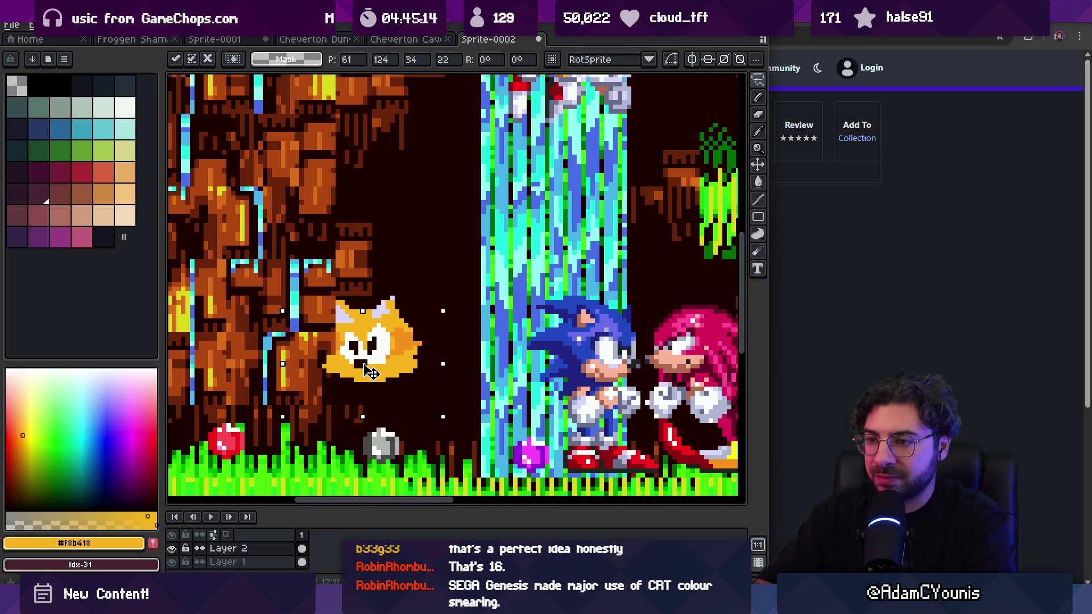
left_click_drag(373, 373, 374, 367)
key("ctrl+d")
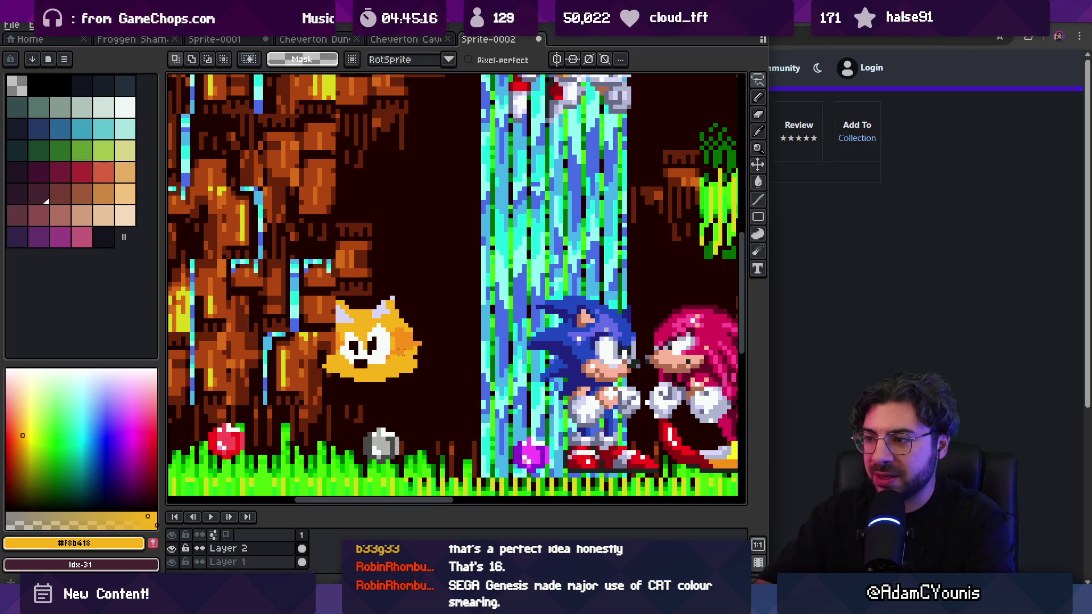
Step: Draw a white shirt below the cat head and pick Knuckles' pink for the tie
key("i")
scroll(386, 307, "down", 1)
left_click(387, 307)
key("b")
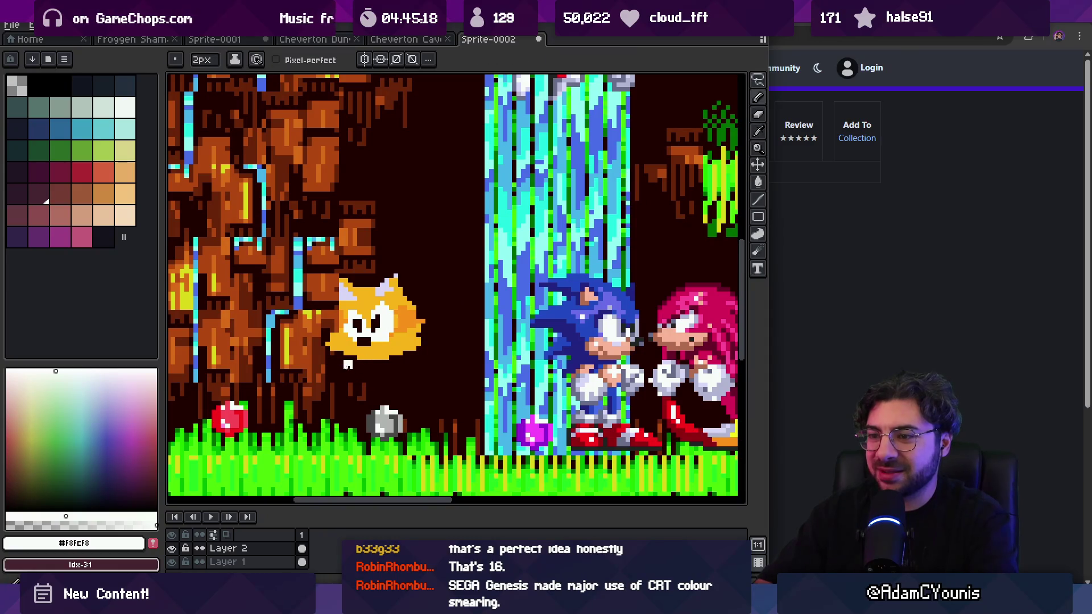
mouse_move(366, 359)
left_mouse_down()
mouse_move(403, 362)
mouse_move(313, 381)
mouse_move(355, 412)
mouse_move(388, 378)
left_mouse_up()
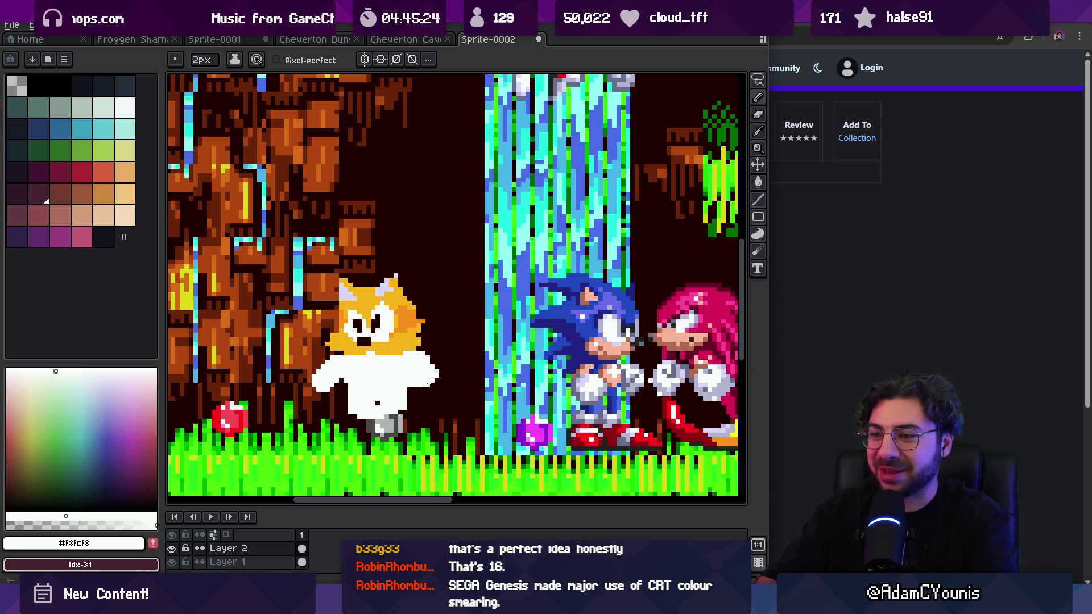
left_click(711, 296, "alt")
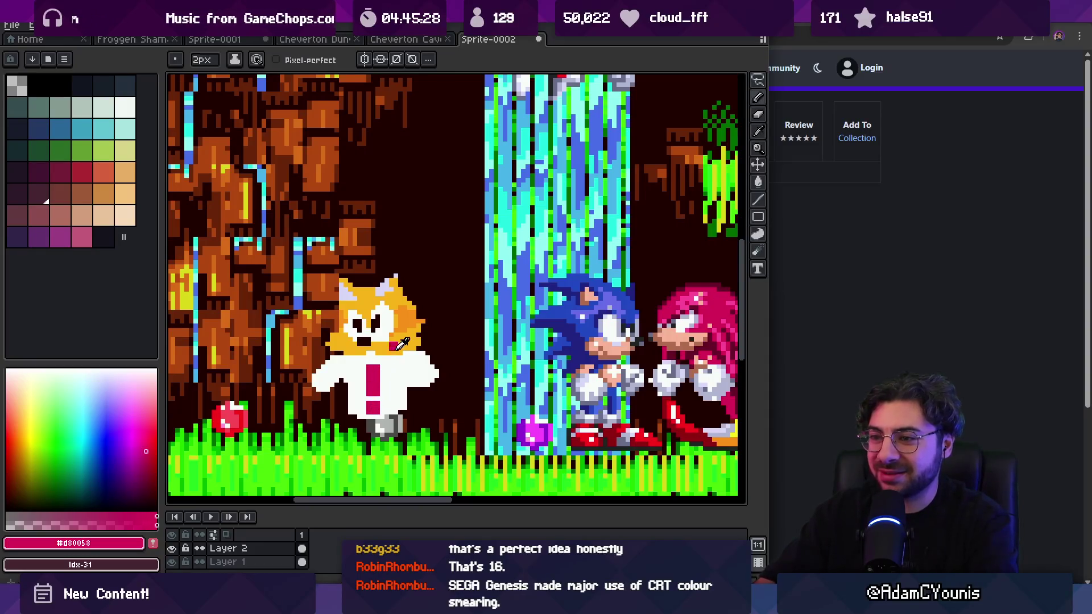
Step: Fill the cat's forehead above the eyes with orange fur colour
key("alt")
left_click(371, 349, "alt")
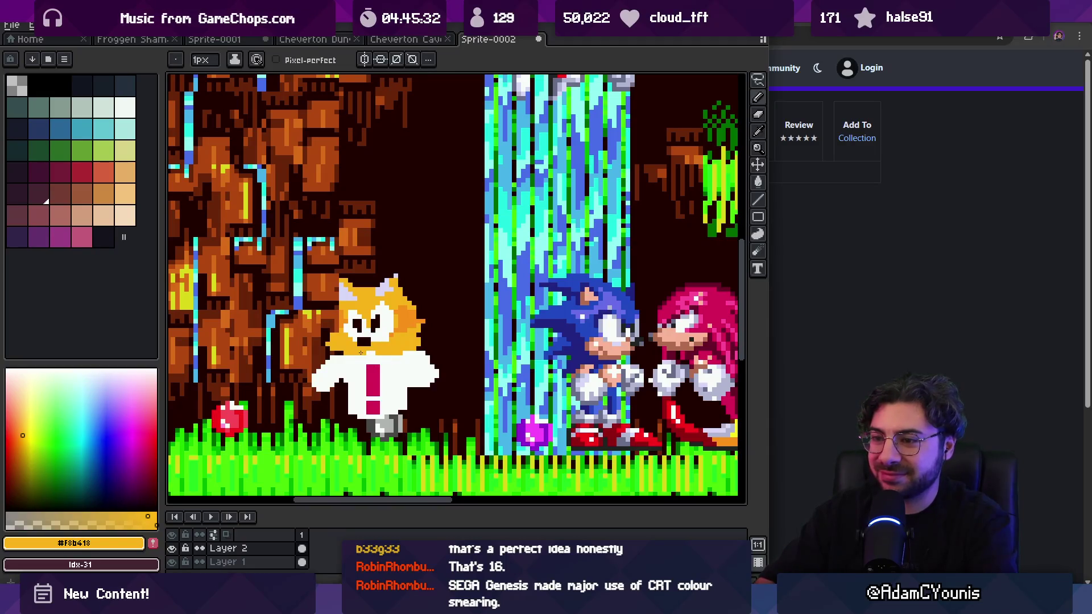
left_click(359, 343, "alt")
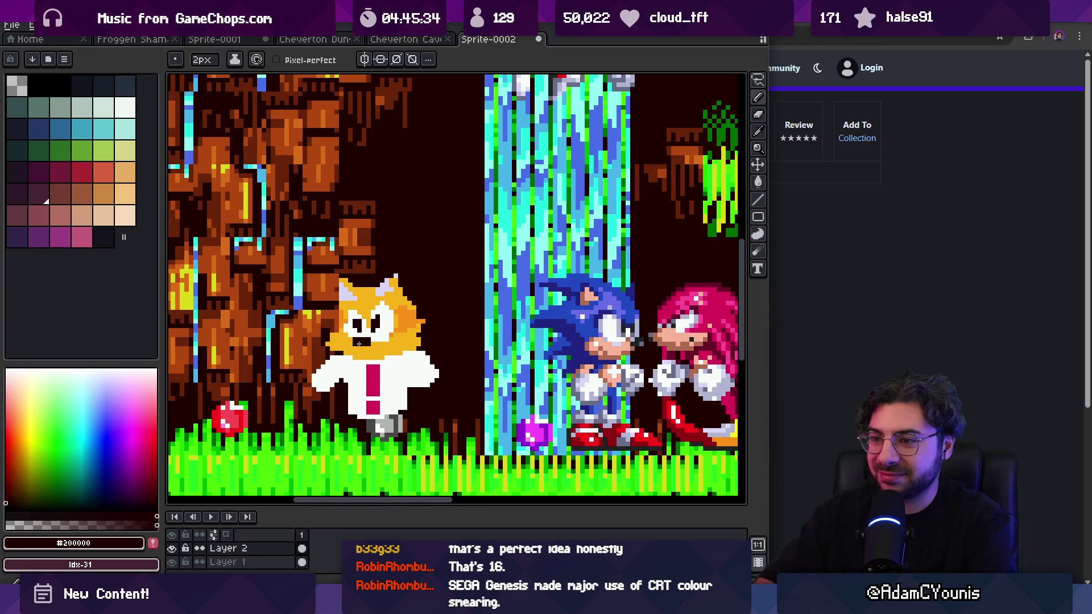
key("alt")
scroll(395, 345, "down", 2)
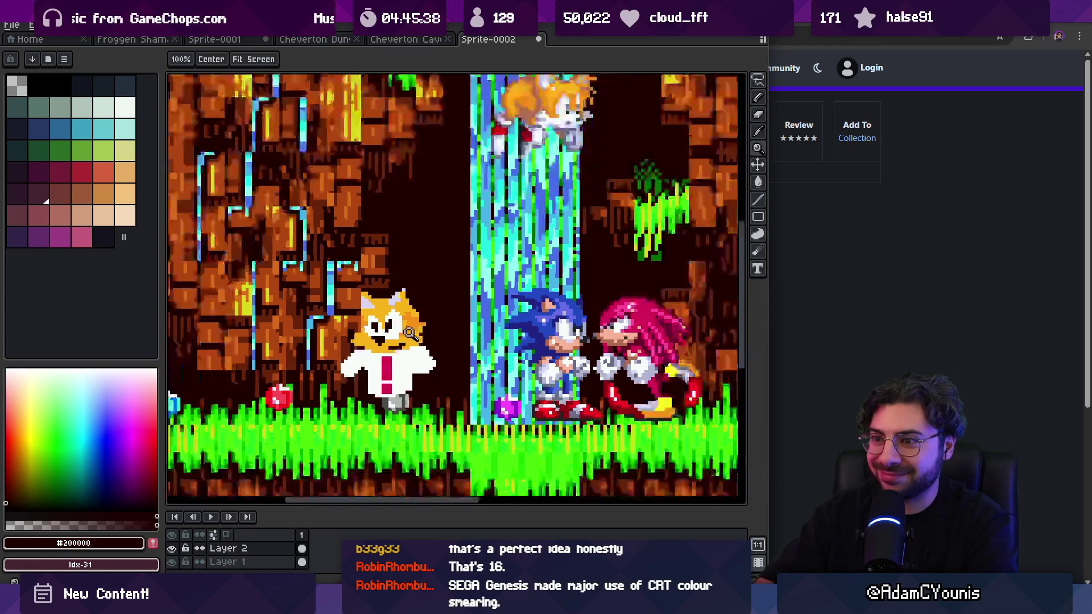
scroll(398, 319, "up", 1)
left_click(398, 315, "alt")
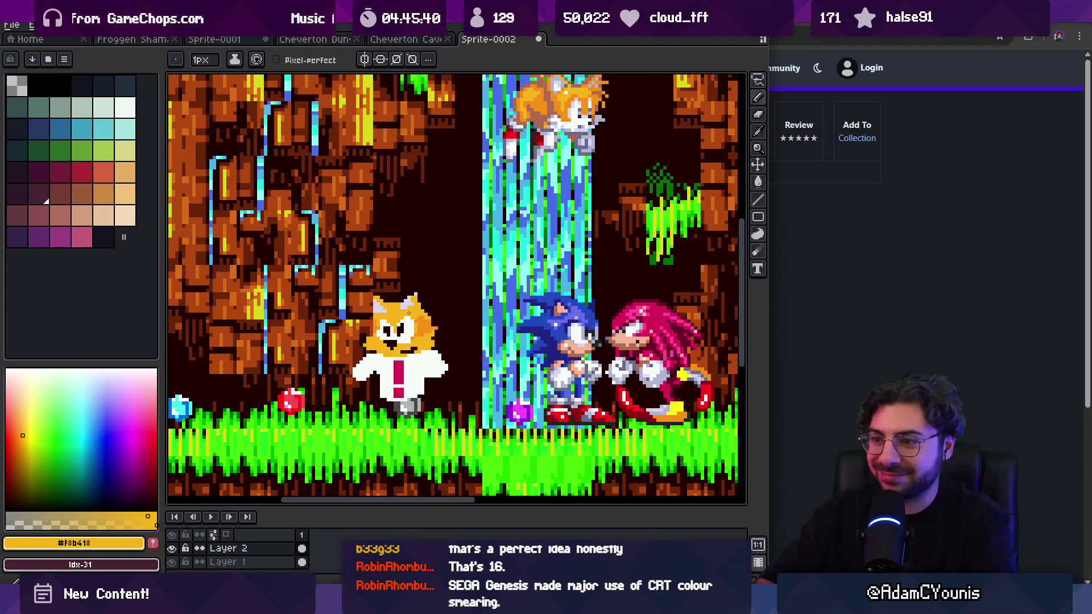
scroll(398, 316, "up", 2)
left_click(356, 317)
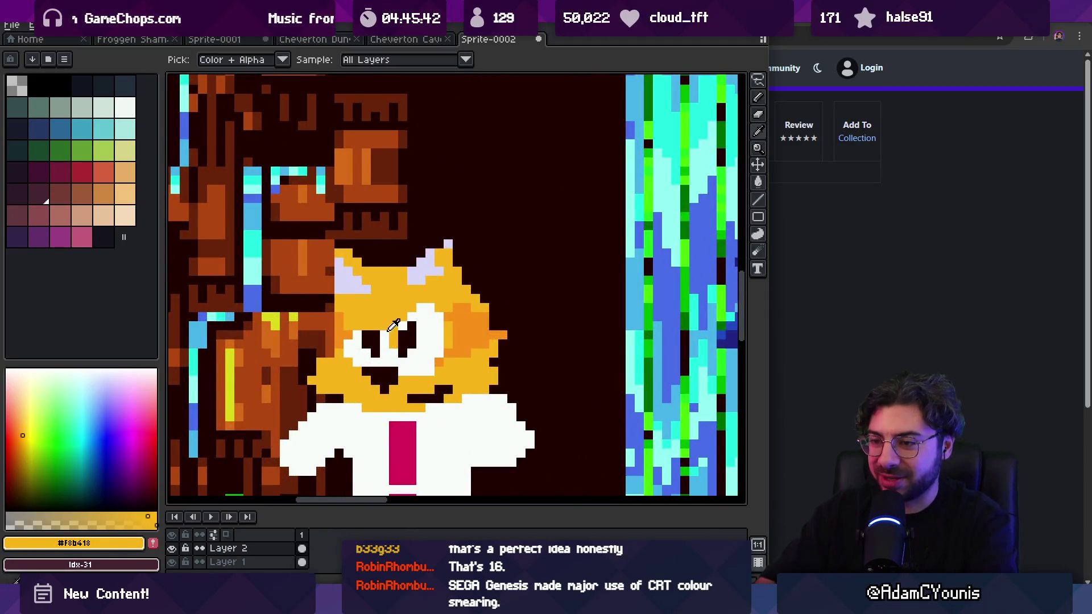
mouse_move(396, 314)
left_mouse_down()
mouse_move(421, 326)
mouse_move(429, 311)
left_mouse_up()
scroll(421, 268, "down", 4)
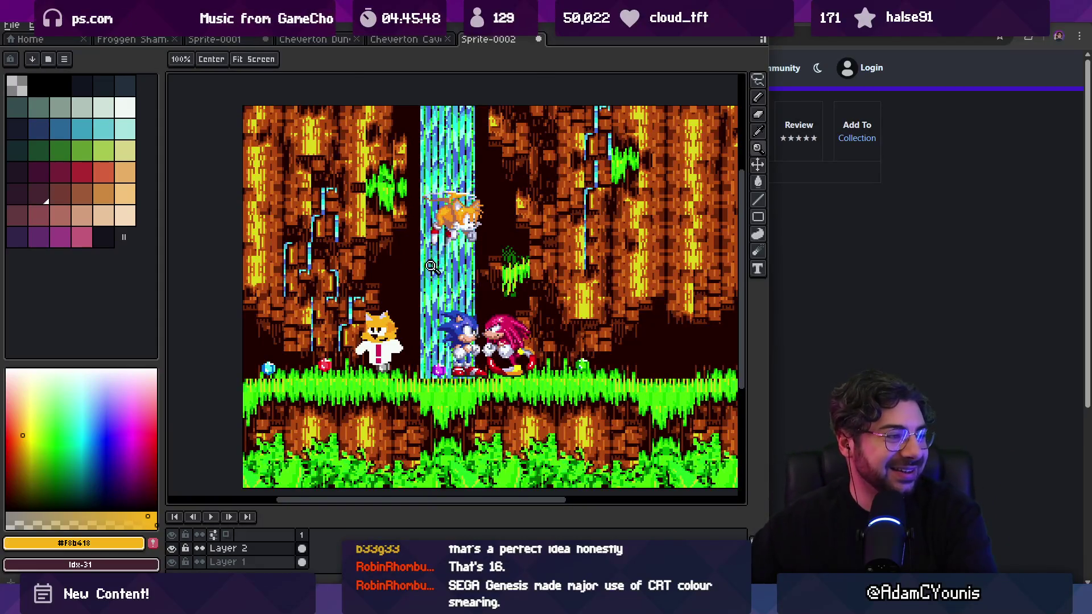
Step: Zoom in closer on the cat and pick a darker orange
left_click(420, 305)
left_click(405, 360)
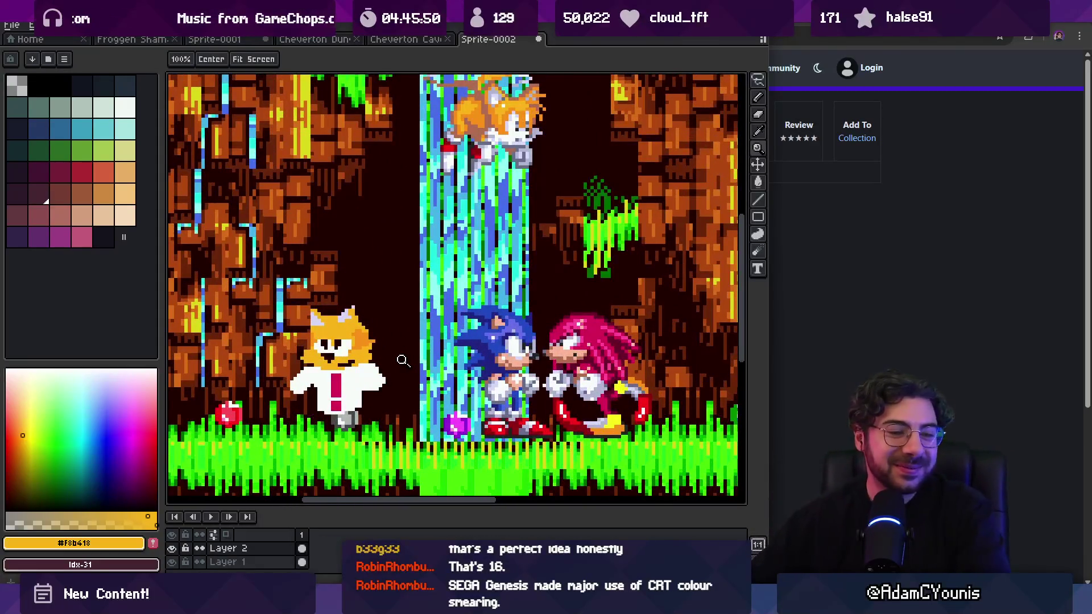
left_click(403, 359)
key("b")
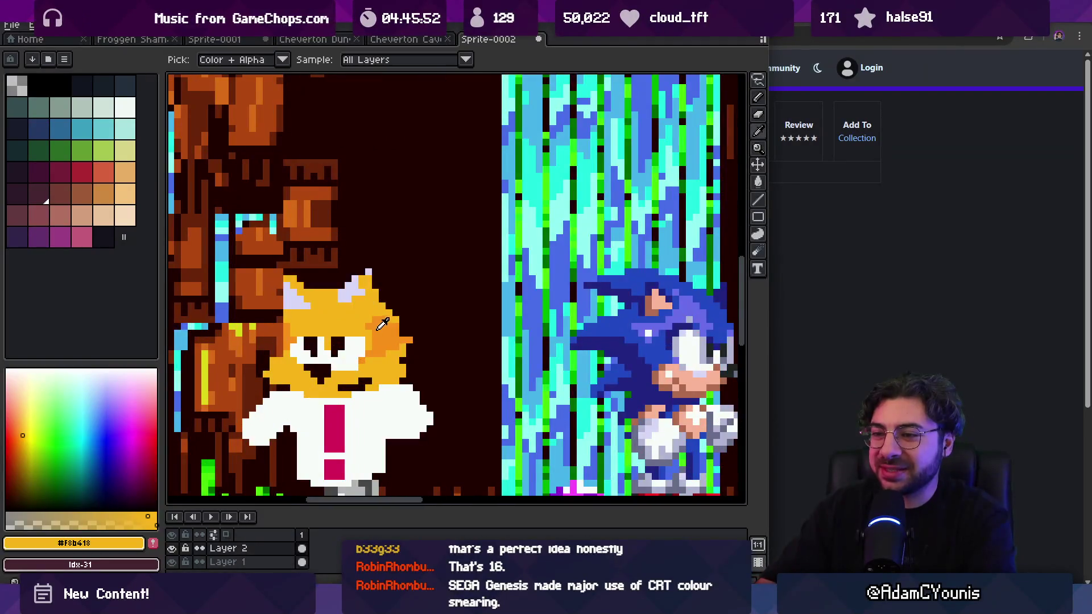
left_click(385, 325, "alt")
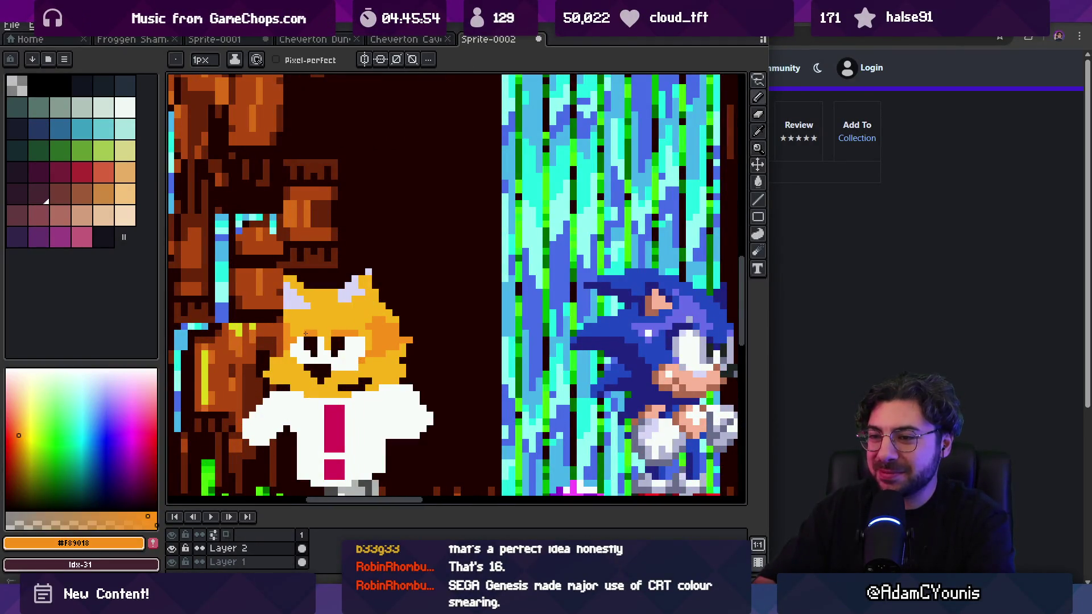
key("z")
scroll(389, 274, "down", 3)
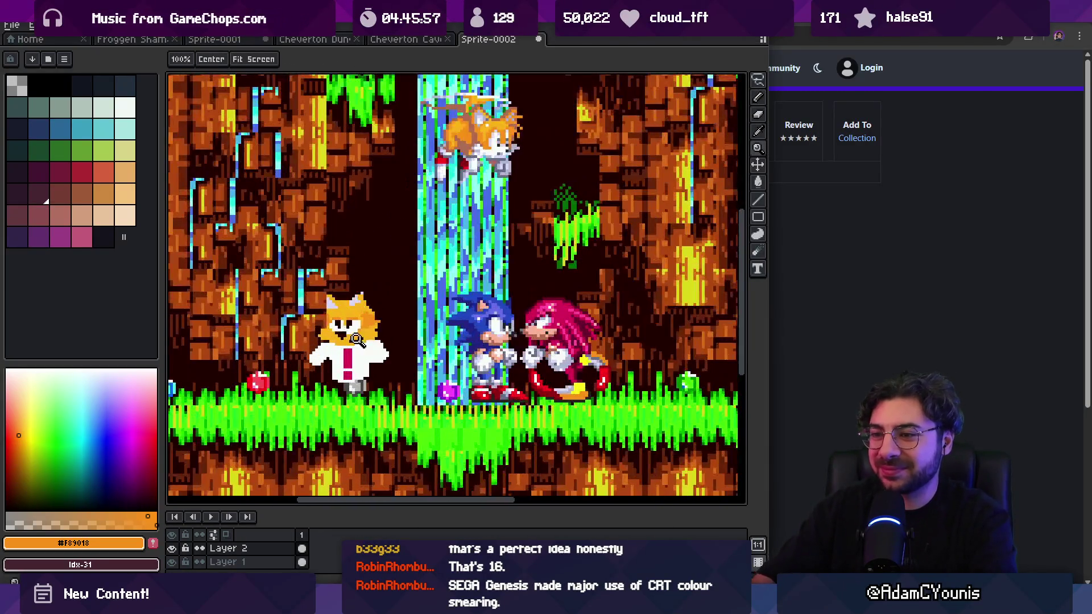
scroll(361, 328, "up", 2)
Step: Move the whole cat up and right, then draw an orange paw on its left
key("shift+m")
left_click_drag(286, 263, 406, 414)
left_click_drag(364, 308, 376, 282)
key("b")
left_click(391, 336, "alt")
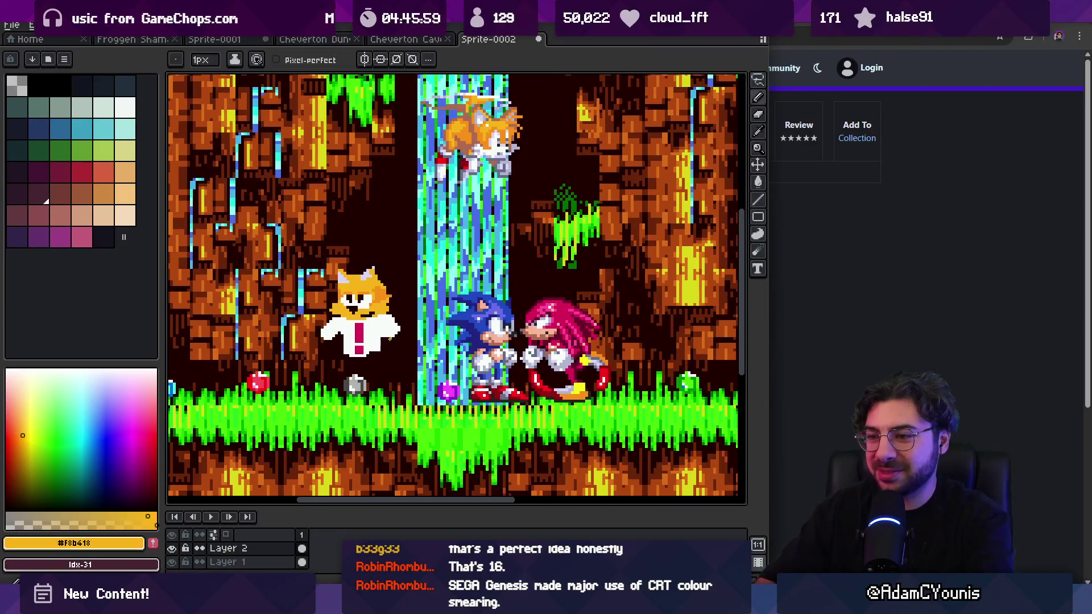
mouse_move(337, 340)
left_mouse_down()
mouse_move(329, 348)
mouse_move(340, 353)
left_mouse_up()
Step: Draw an orange leg below the cat, then close the sprite without saving
key("e")
key("b")
left_click(330, 336, "alt")
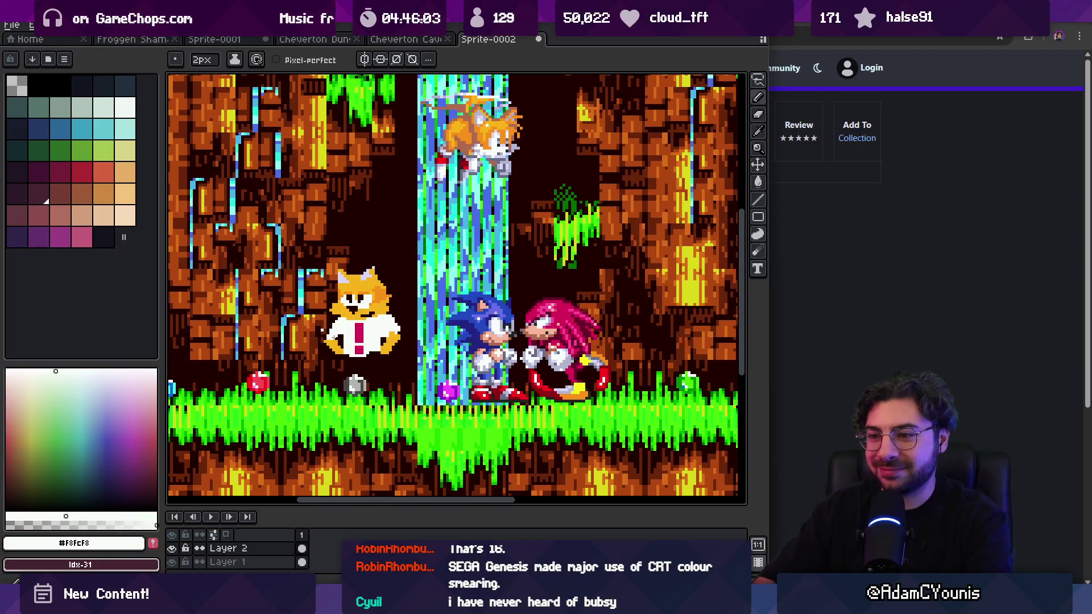
left_click_drag(393, 341, 377, 324)
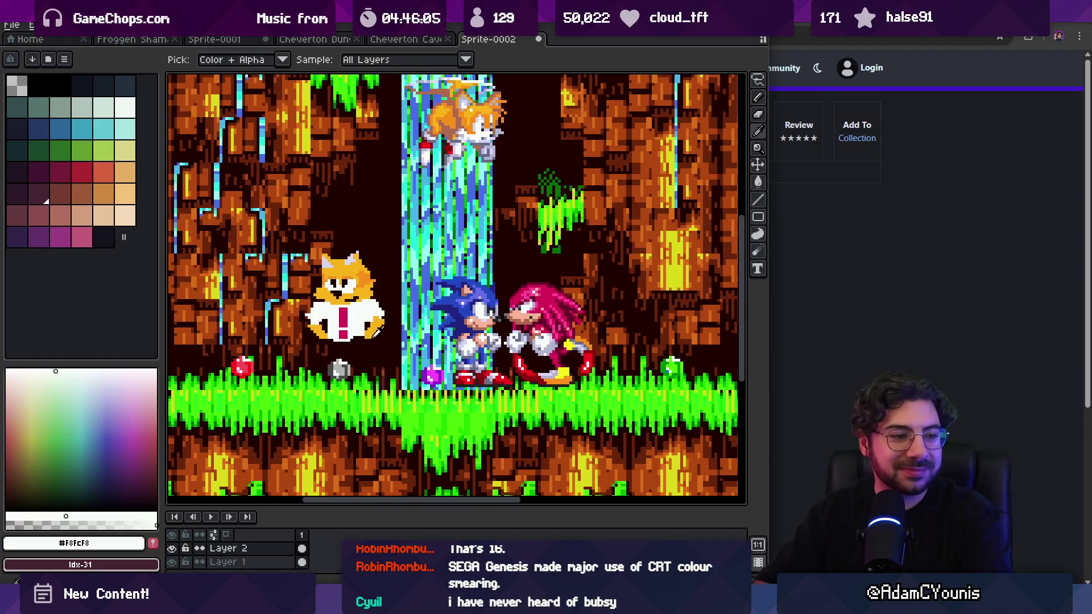
left_click(342, 344, "alt")
left_click_drag(353, 346, 356, 392)
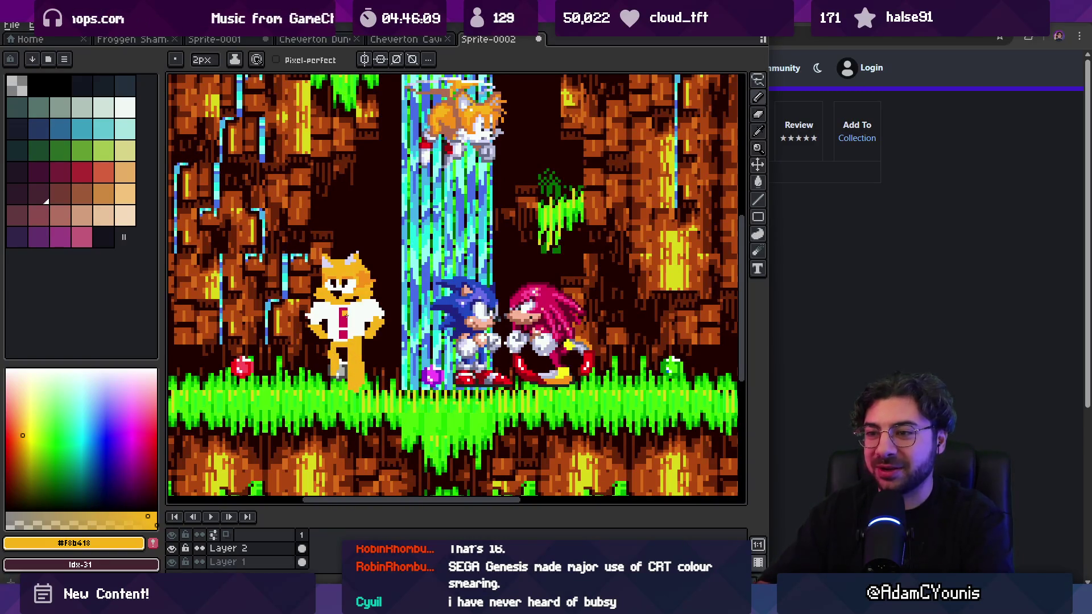
key("ctrl+w")
left_click(380, 334)
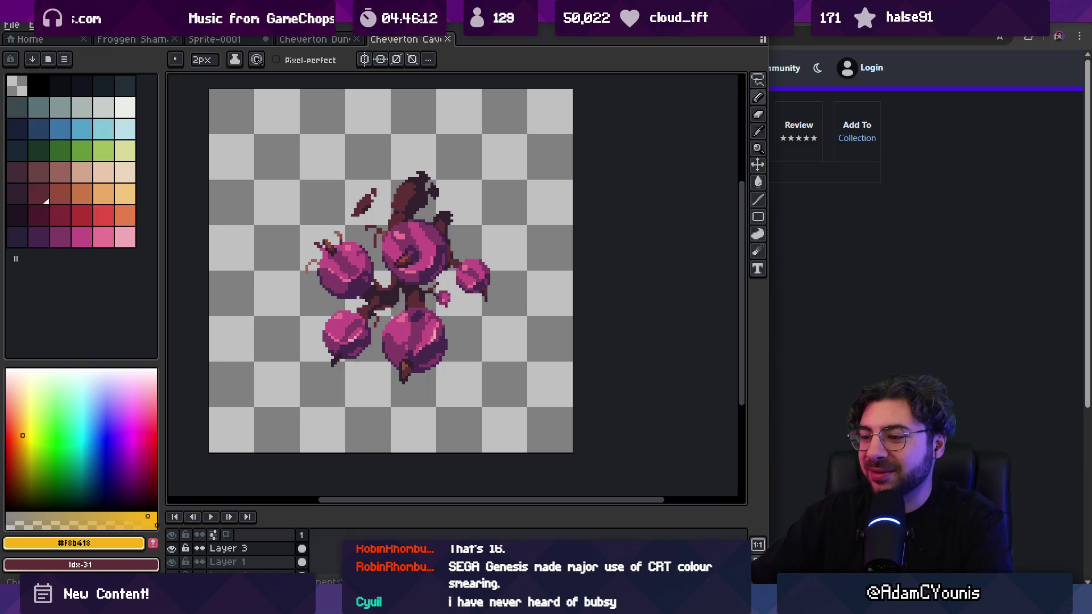
Step: Search Google for 'bubsy the bobcat' and preview the Bubsy in Claws Encounters box art in Images
mouse_move(571, 603)
left_click(335, 28)
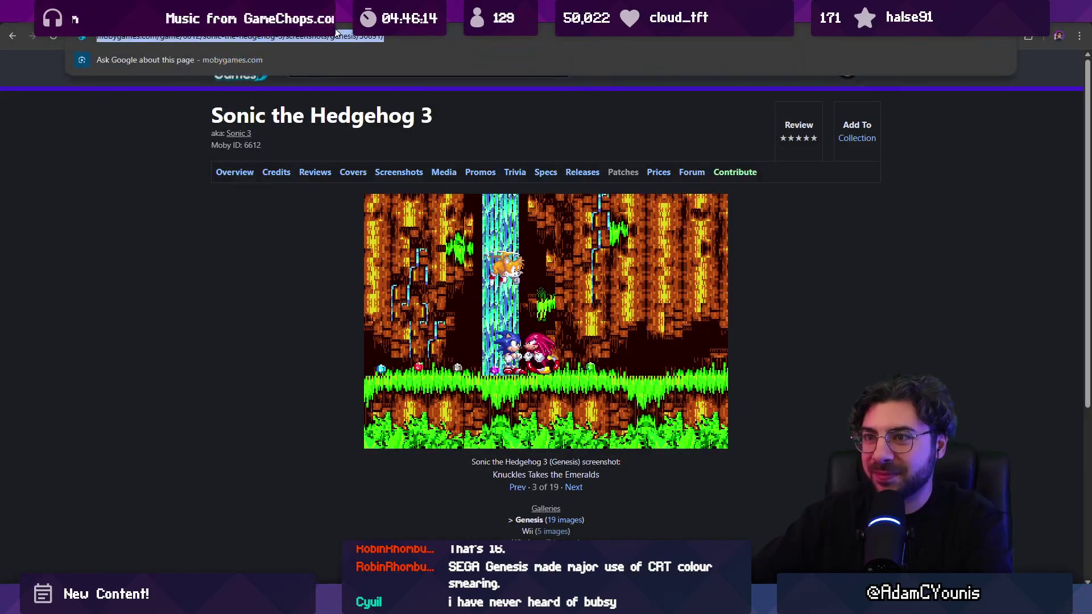
type("bubsy the bobcat")
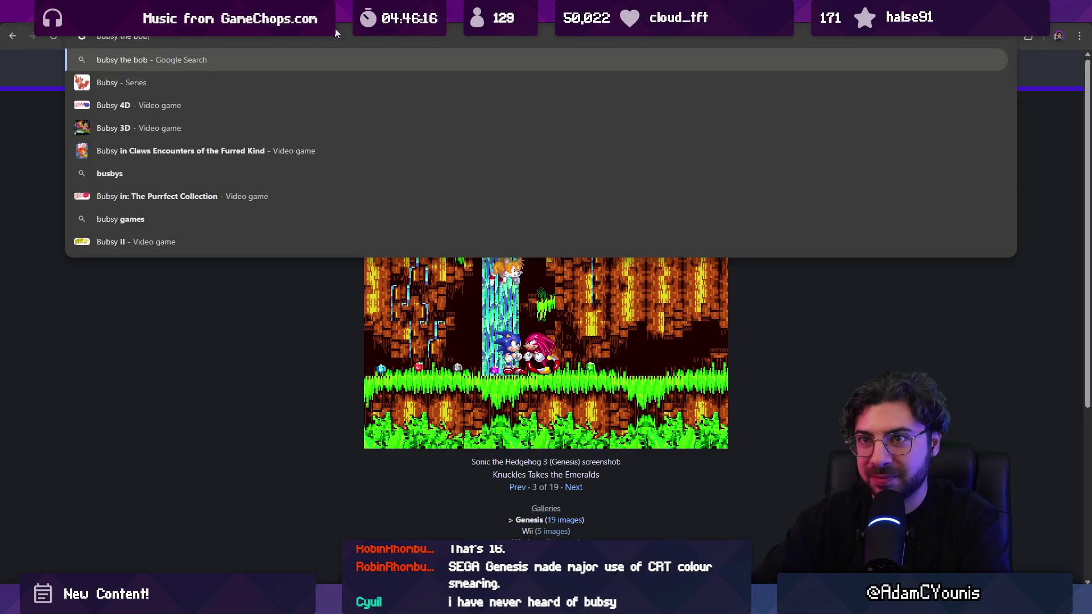
key("Return")
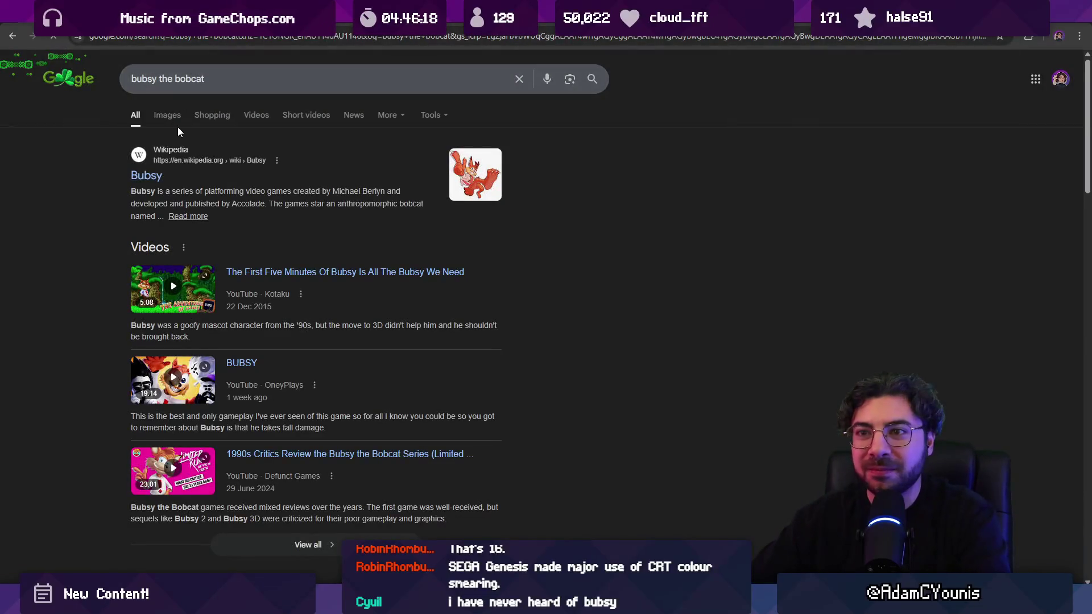
left_click(171, 120)
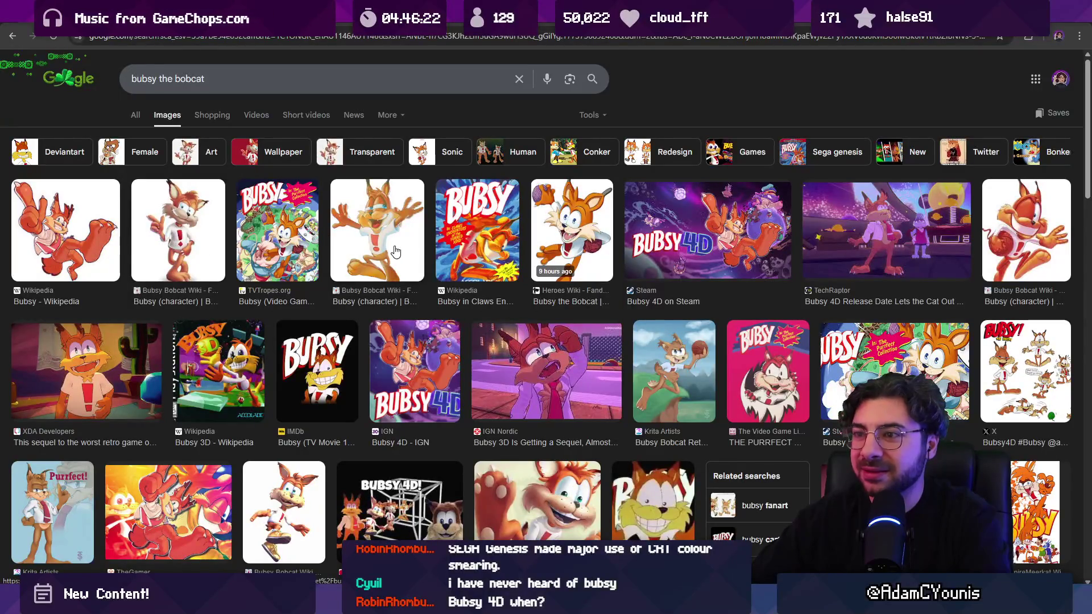
left_click(476, 247)
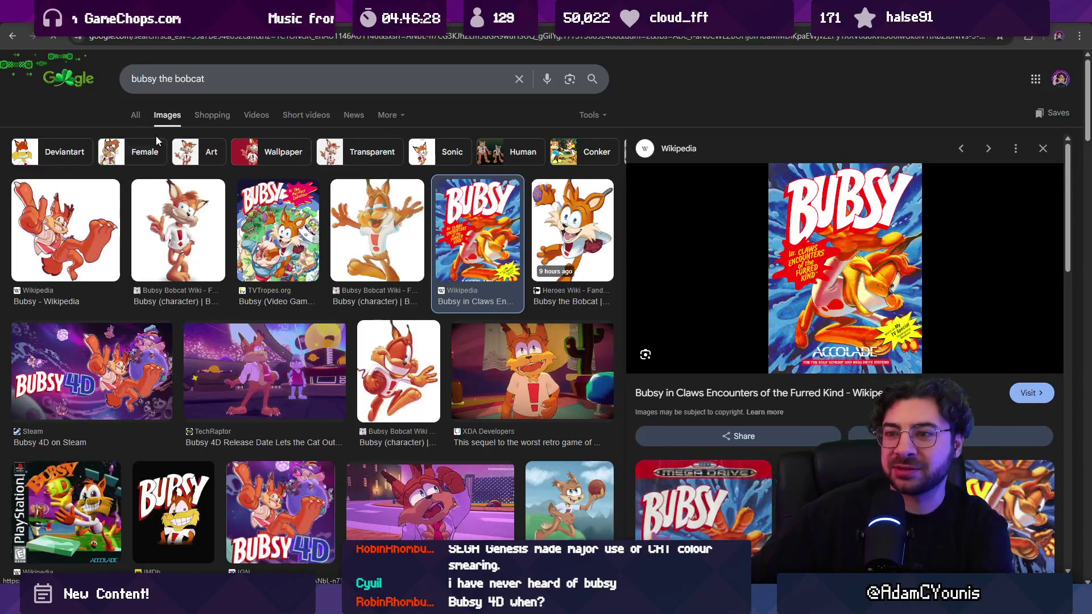
left_click(136, 115)
Step: Extend the query to 'bubsy the bobcat in claws encounters of the furred kind' and search
left_click(223, 87)
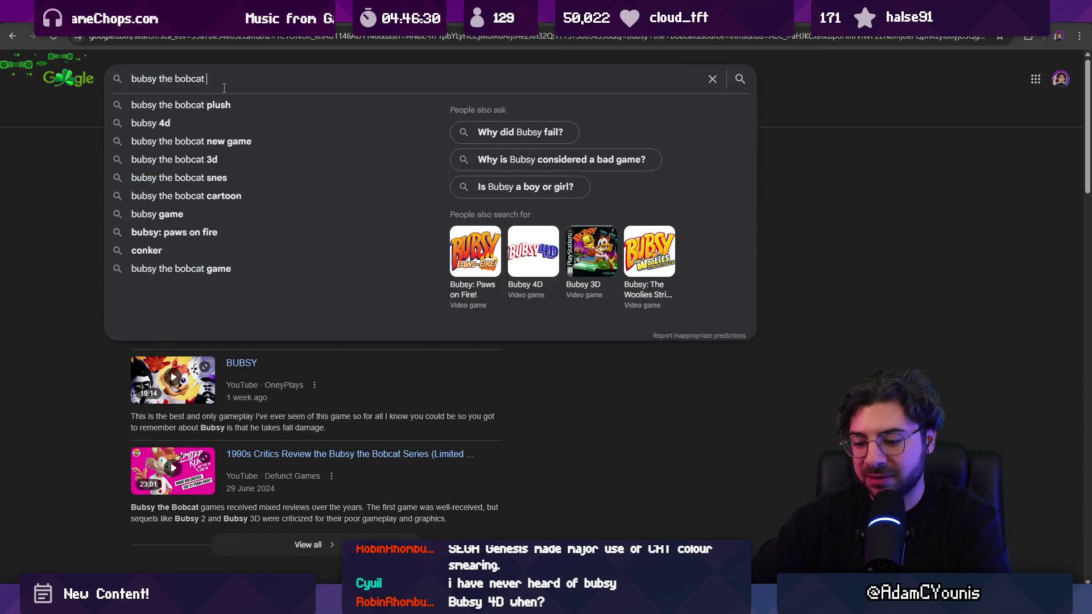
type("in claws encounters ")
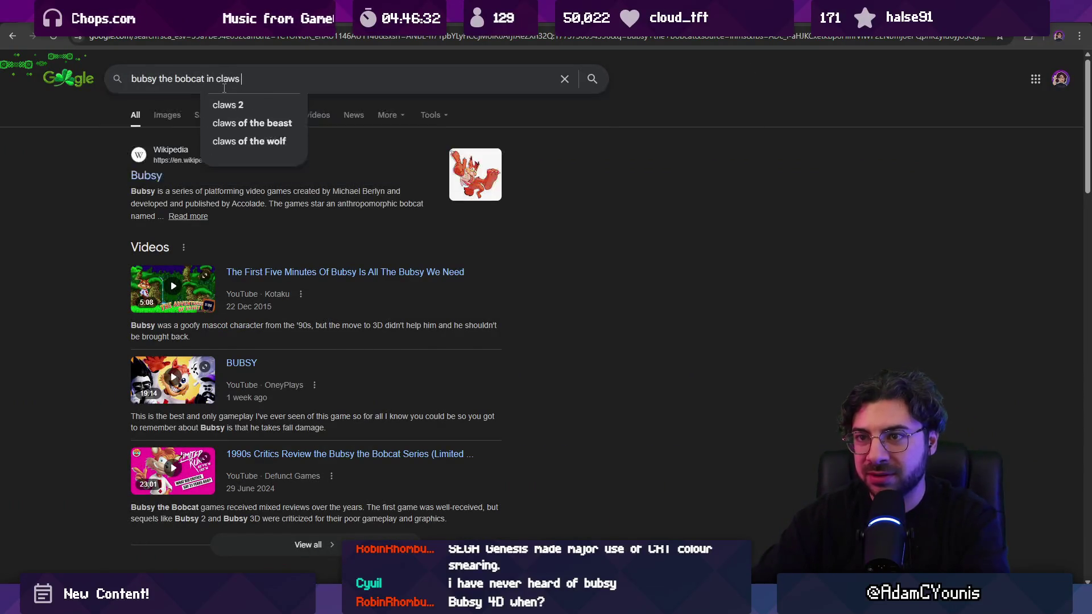
type("of the furred c")
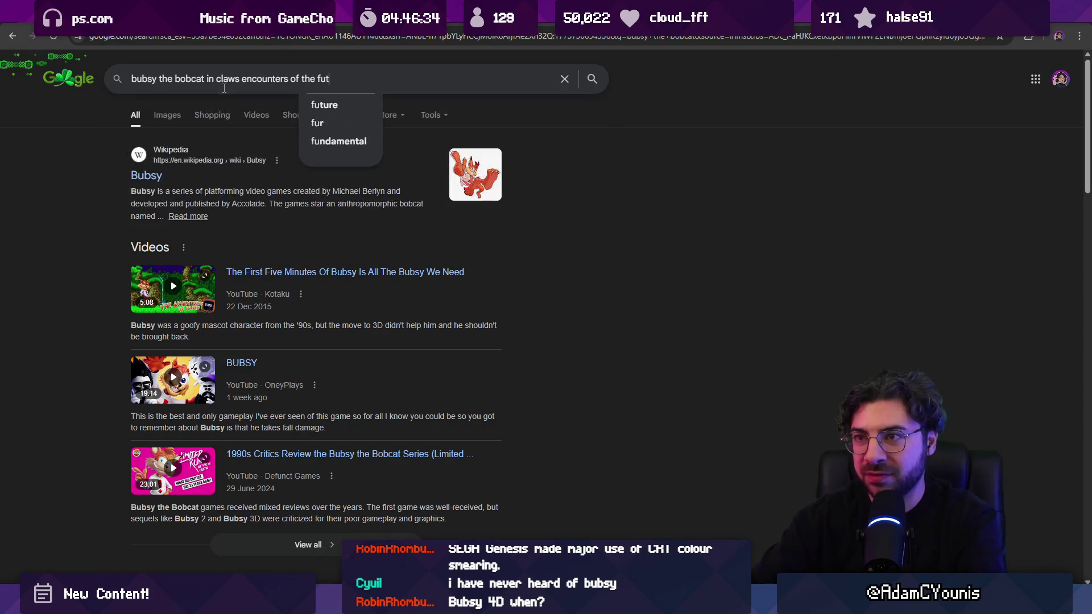
key("BackSpace")
type("kind")
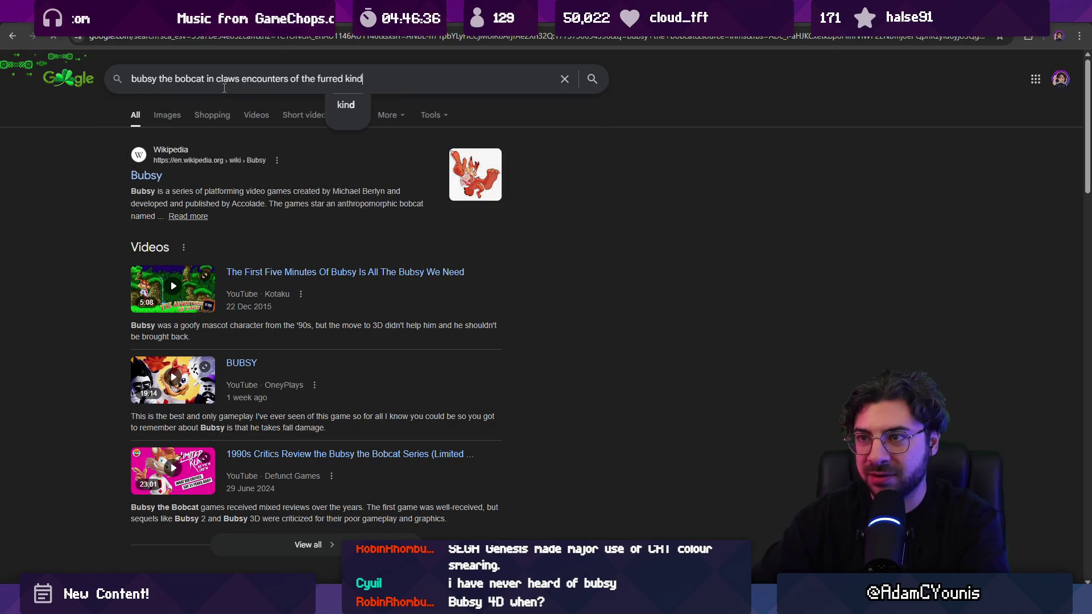
key("Return")
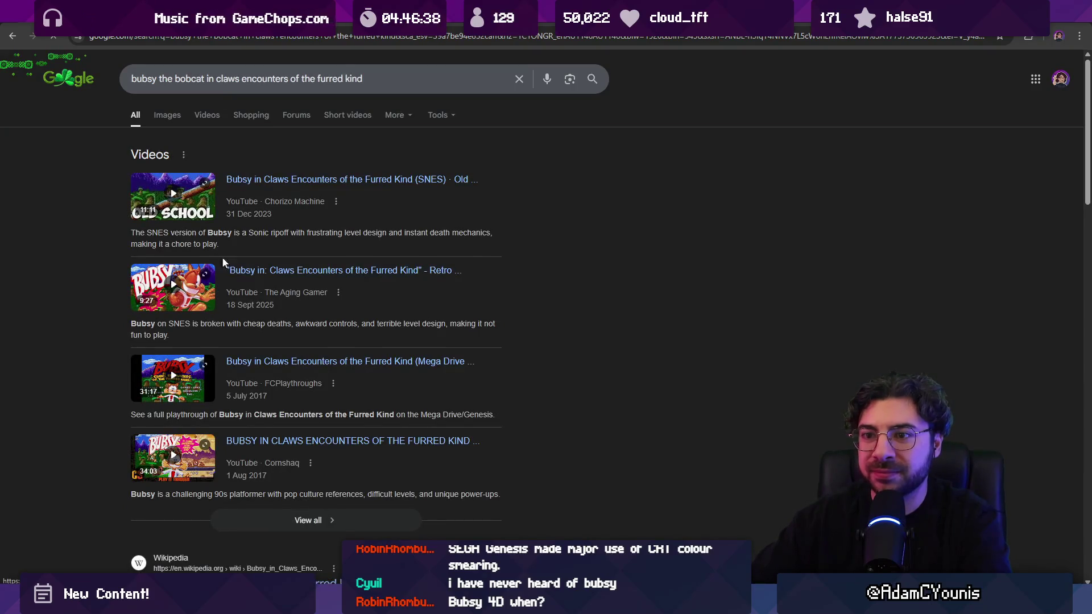
Step: In Images, preview the Longplay of Bubsy result and step through previews to the Reddit magazine ad
left_click(170, 117)
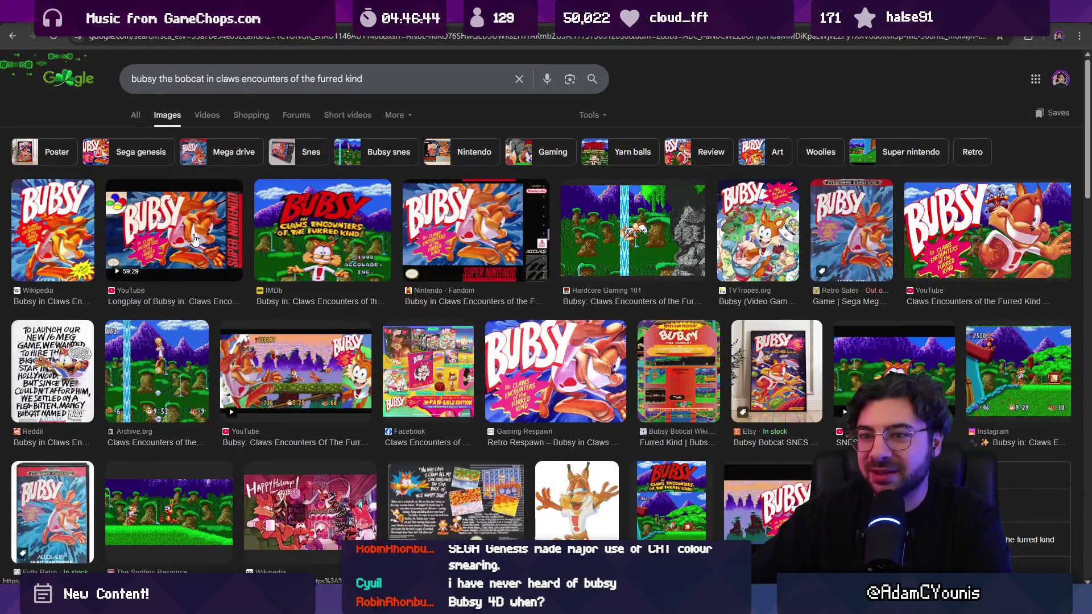
left_click(253, 244)
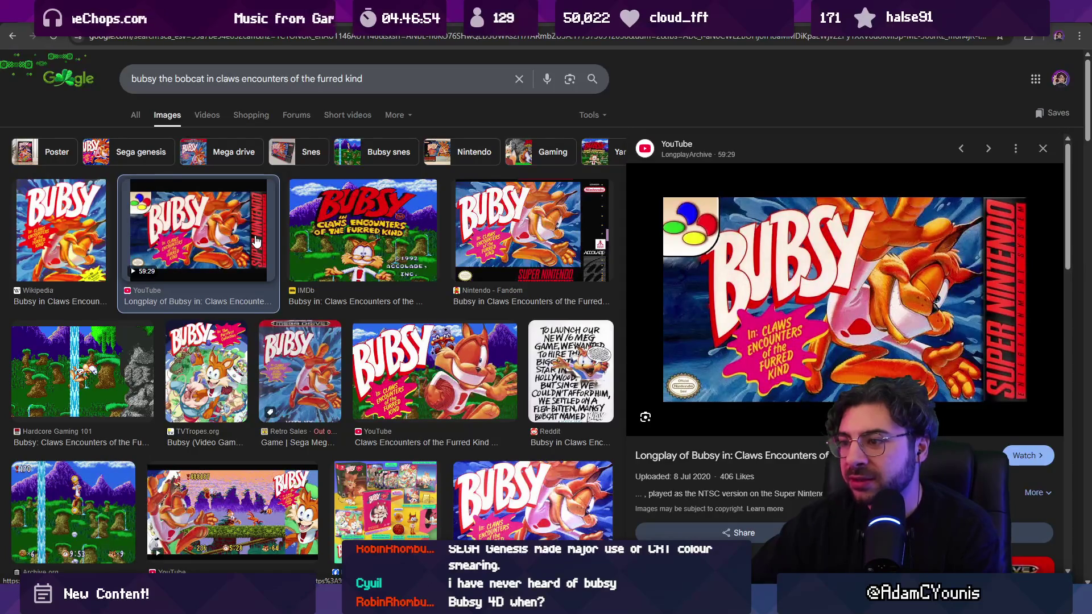
key("Right")
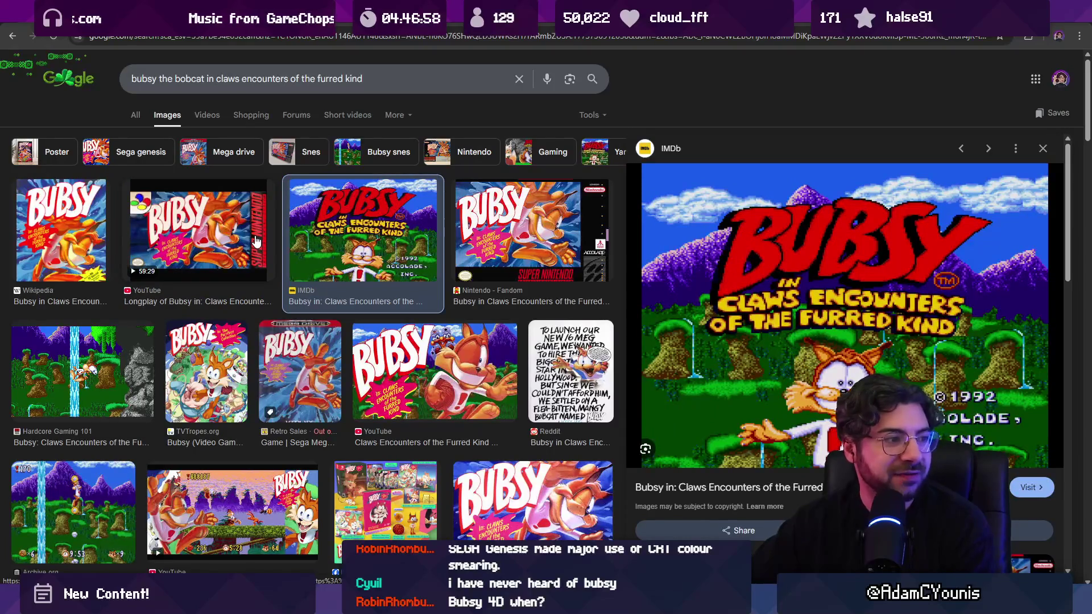
key("Right")
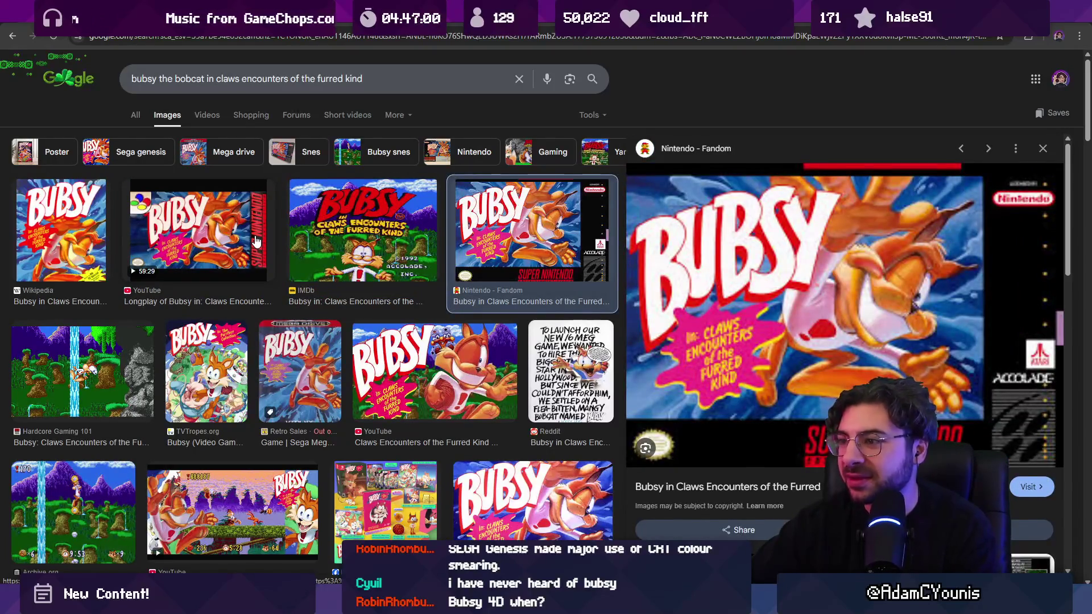
key("Right")
key("Right")
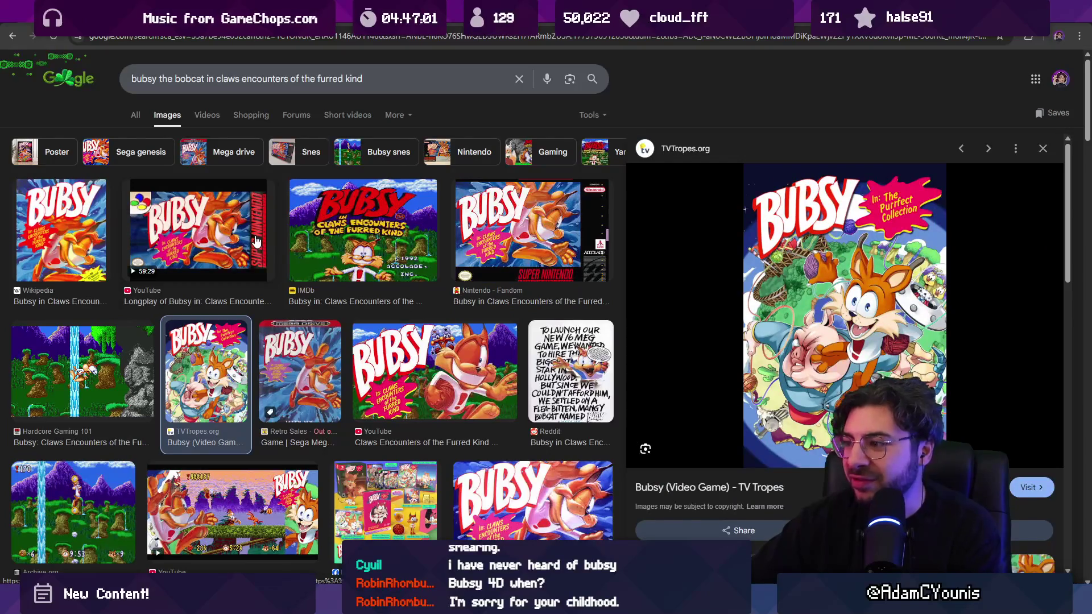
key("Right")
key("Right")
key("Right")
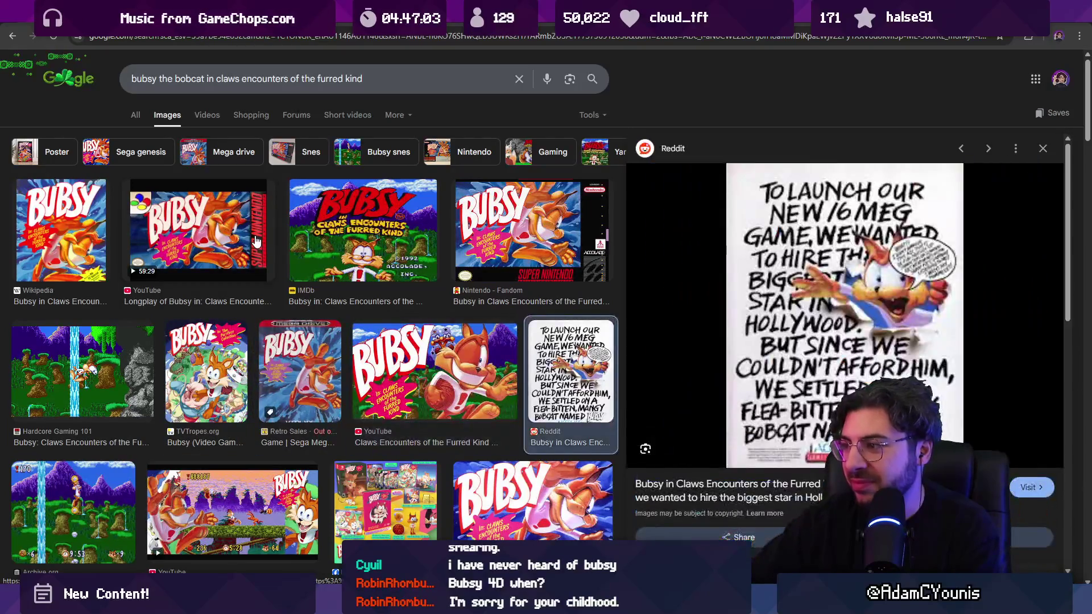
key("Right")
key("Left")
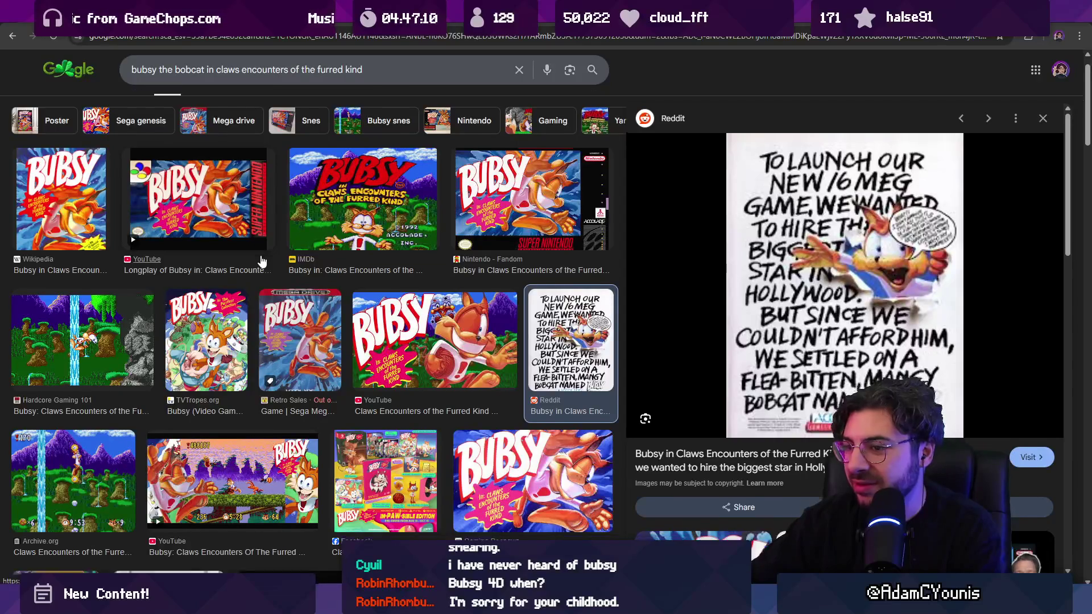
Step: Preview the YouTube, Instagram and SNES playthrough gameplay screenshots of Bubsy
scroll(260, 262, "down", 3)
left_click(239, 278)
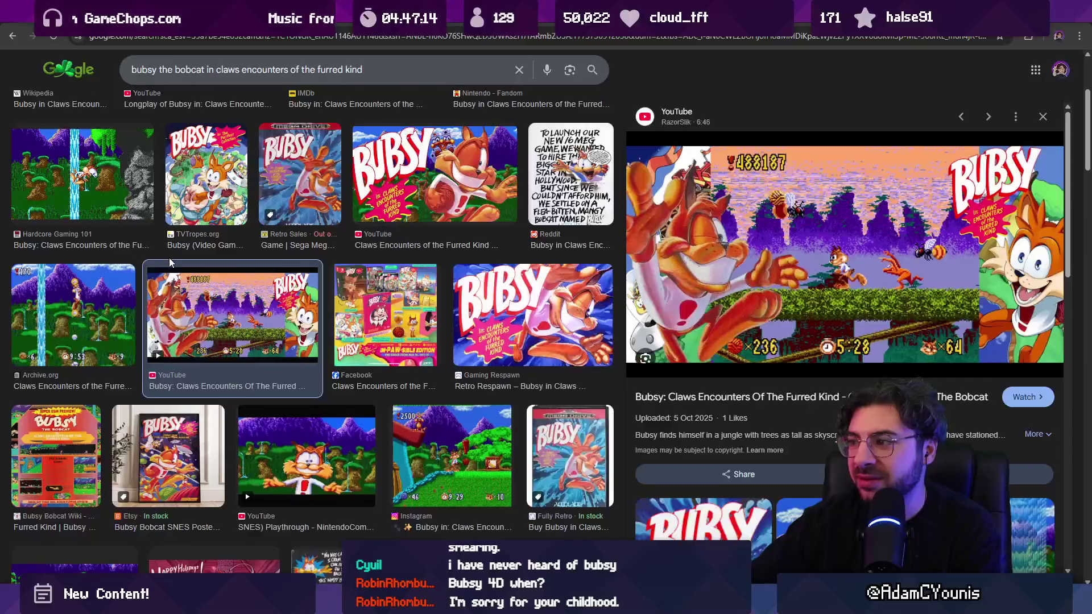
scroll(168, 258, "up", 3)
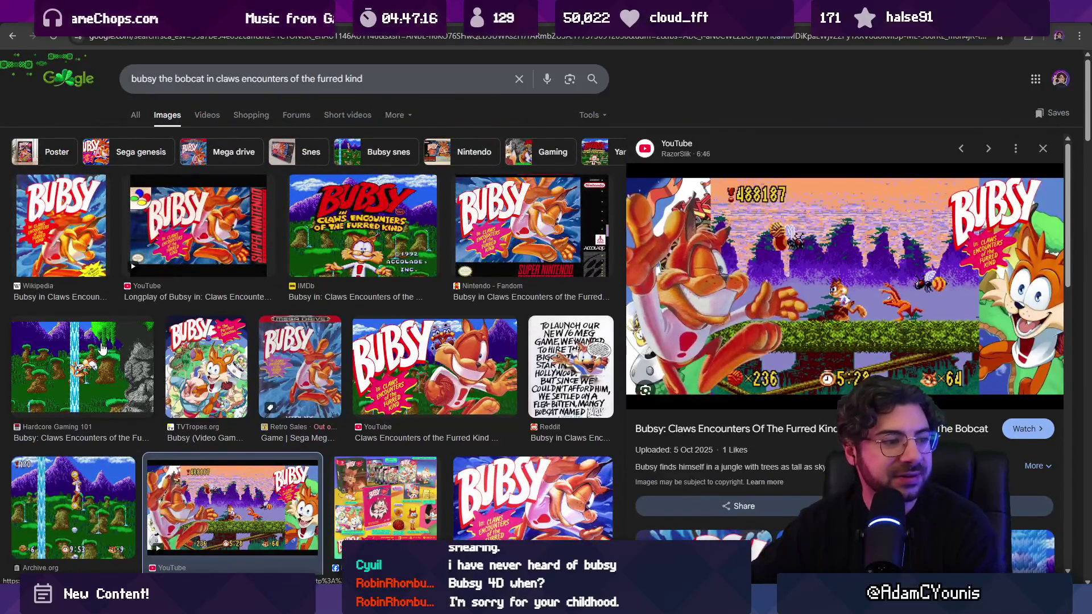
scroll(165, 355, "down", 5)
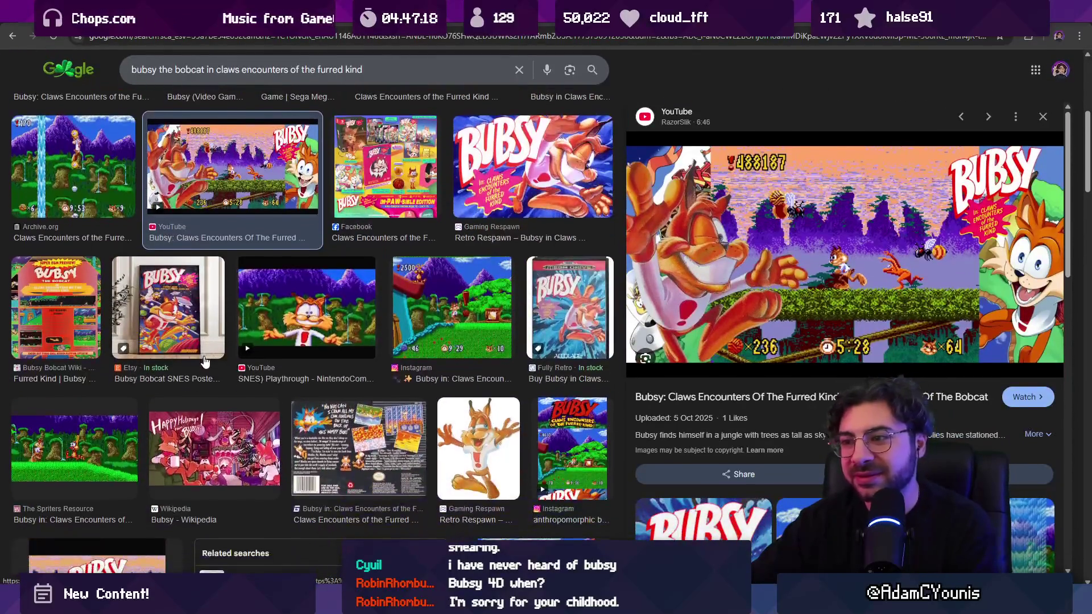
left_click(446, 309)
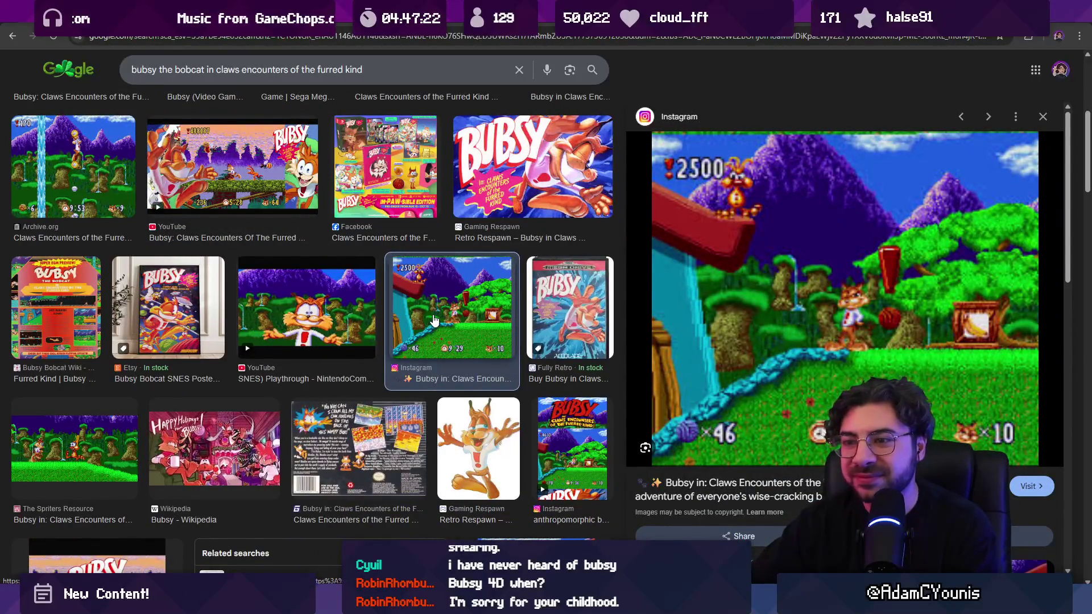
left_click(341, 314)
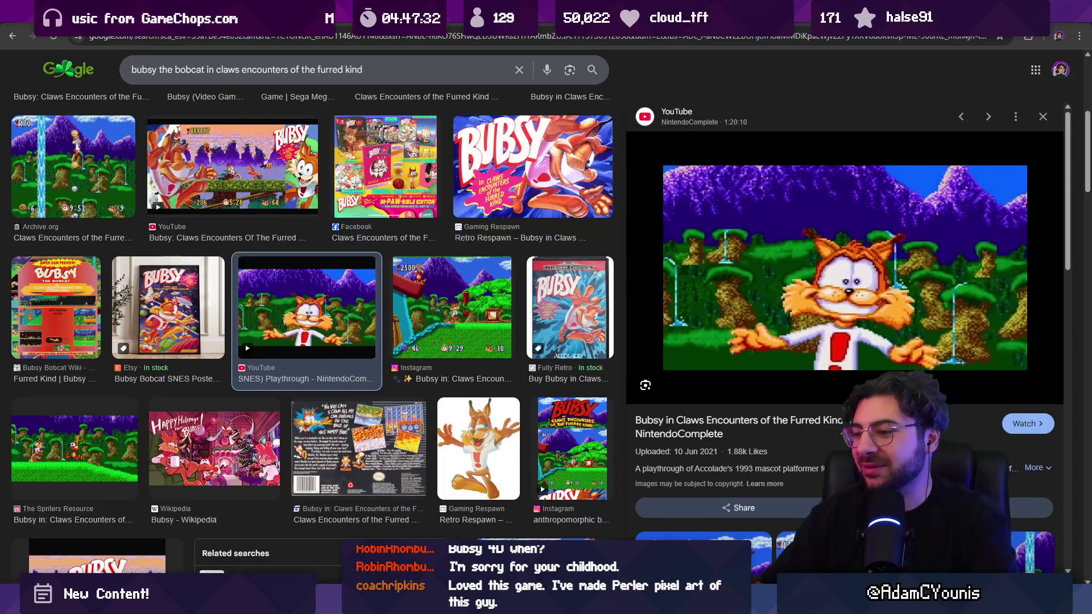
Step: Glance at Aseprite's cave scene and frog sprite documents, then bring up Infinite Painter's sketch canvas
key("alt+Tab")
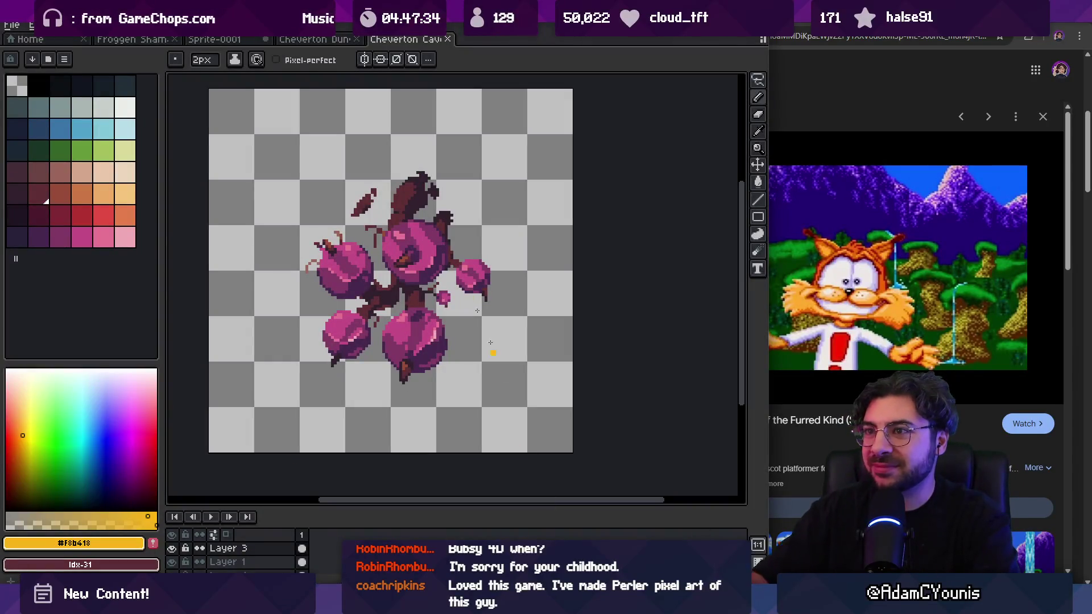
left_click(315, 39)
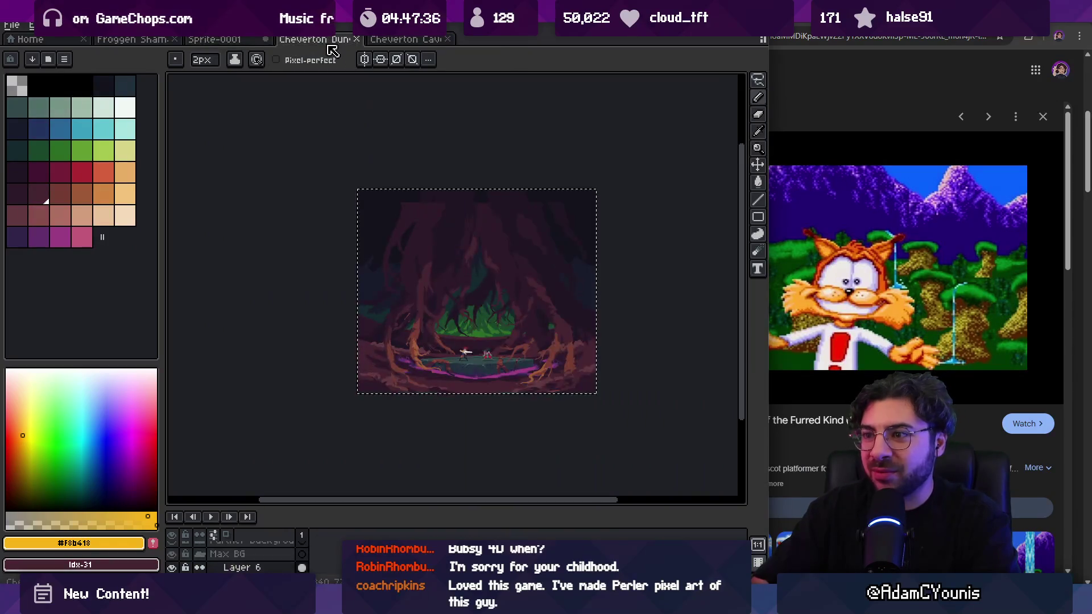
left_click(132, 39)
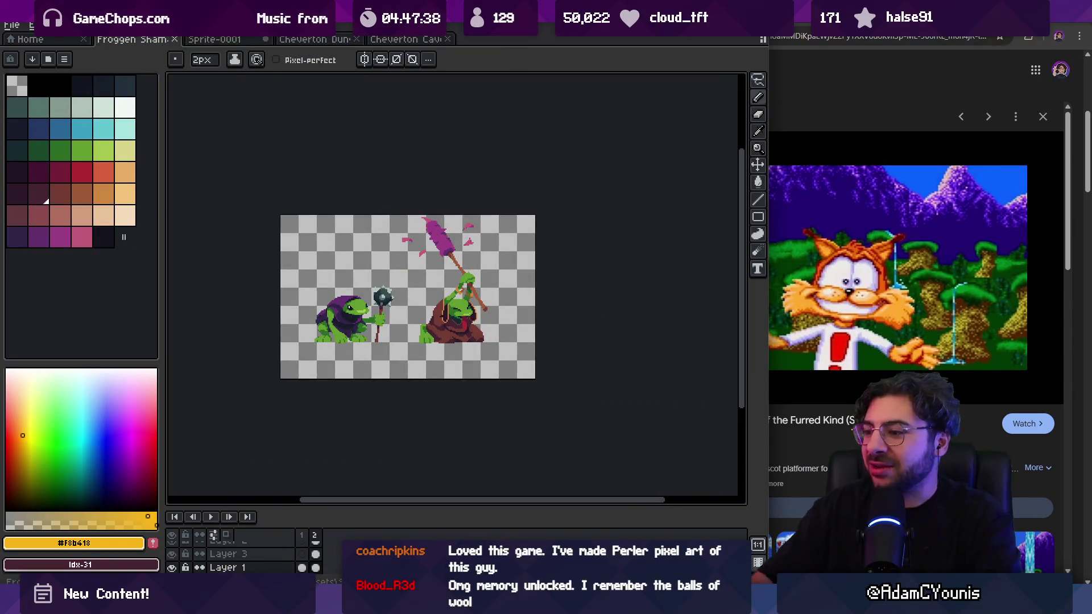
mouse_move(684, 597)
left_click(685, 529)
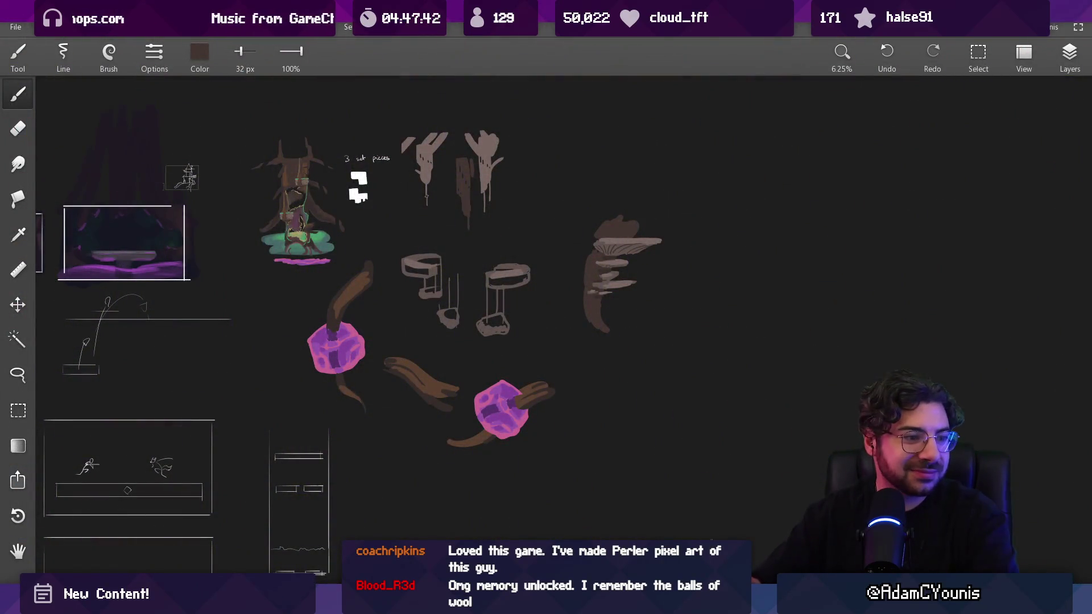
Step: Enlarge the brush to 52 px and sample a lighter reddish brown from the drawing
mouse_move(411, 293)
left_mouse_down()
mouse_move(403, 318)
mouse_move(406, 285)
mouse_move(429, 307)
left_mouse_up()
scroll(429, 307, "up", 1)
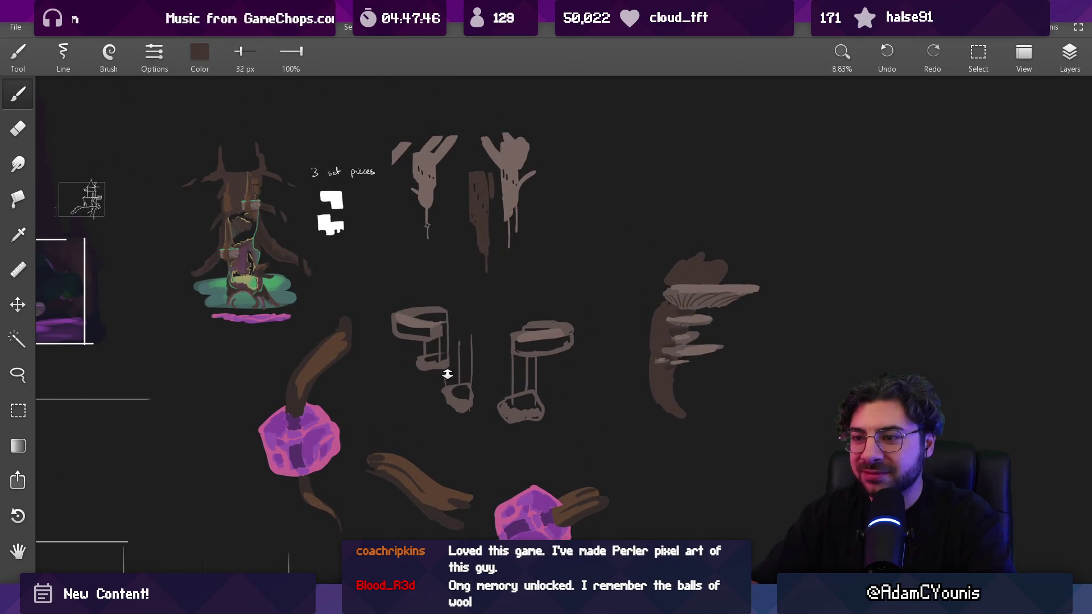
scroll(447, 374, "up", 1)
key("bracketright")
key("bracketright")
left_click(238, 306, "alt")
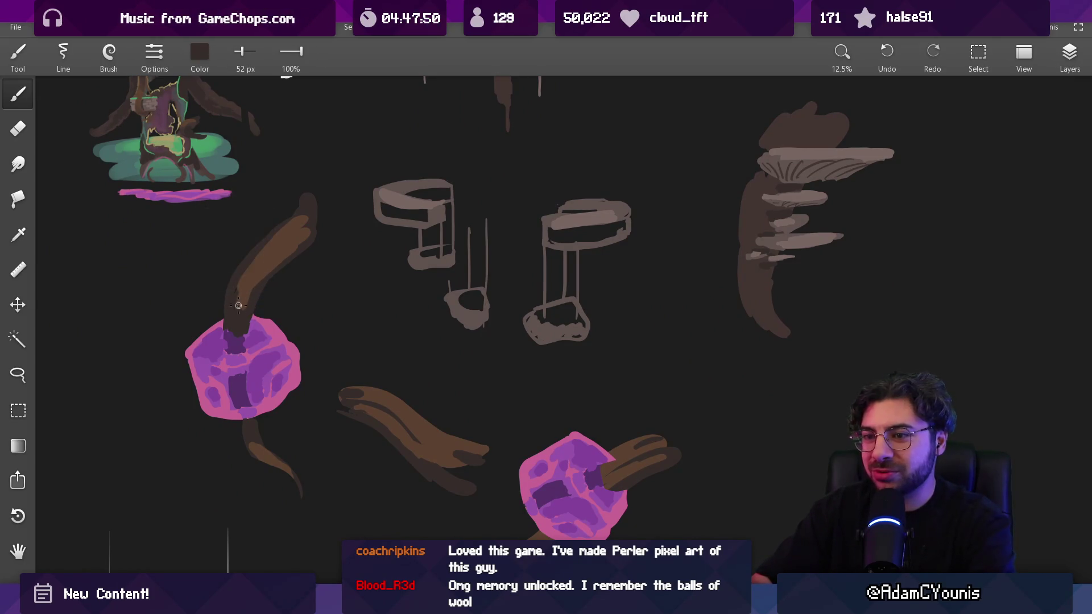
left_click(255, 287, "alt")
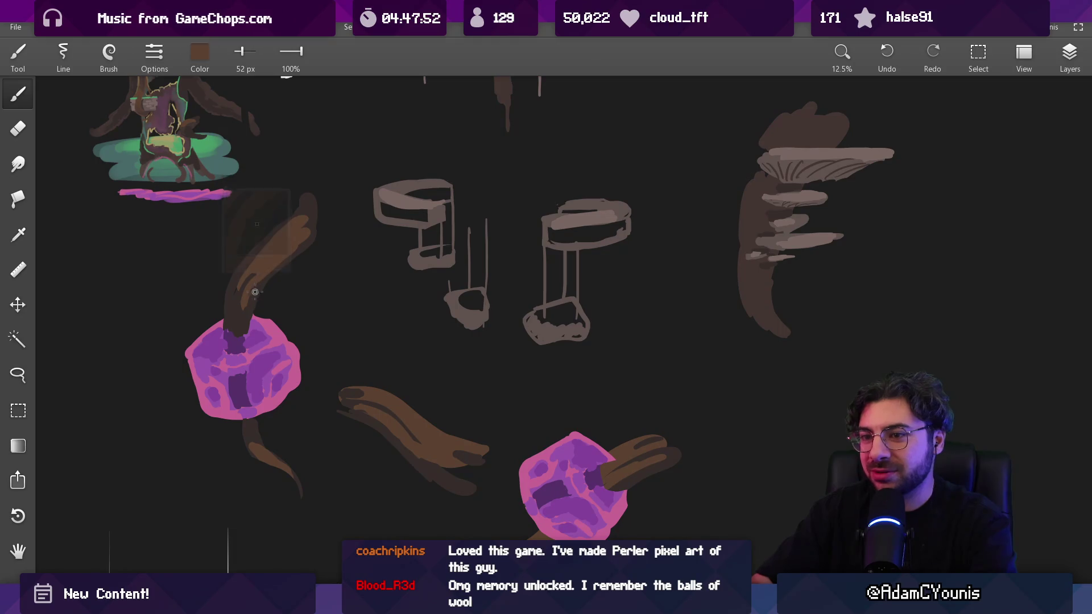
Step: With a 173 px brush and a sampled reddish brown, paint along the mushroom stalk's left edge
mouse_move(273, 286)
left_mouse_down()
mouse_move(283, 152)
mouse_move(268, 142)
mouse_move(377, 300)
mouse_move(337, 284)
mouse_move(361, 393)
mouse_move(386, 417)
left_mouse_up()
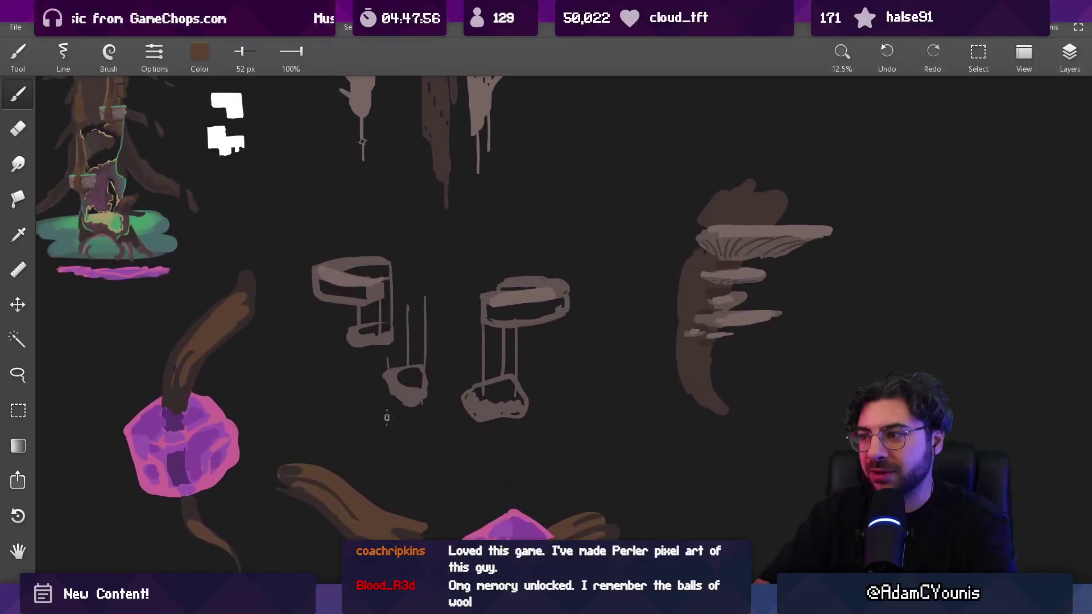
left_click_drag(324, 332, 236, 332)
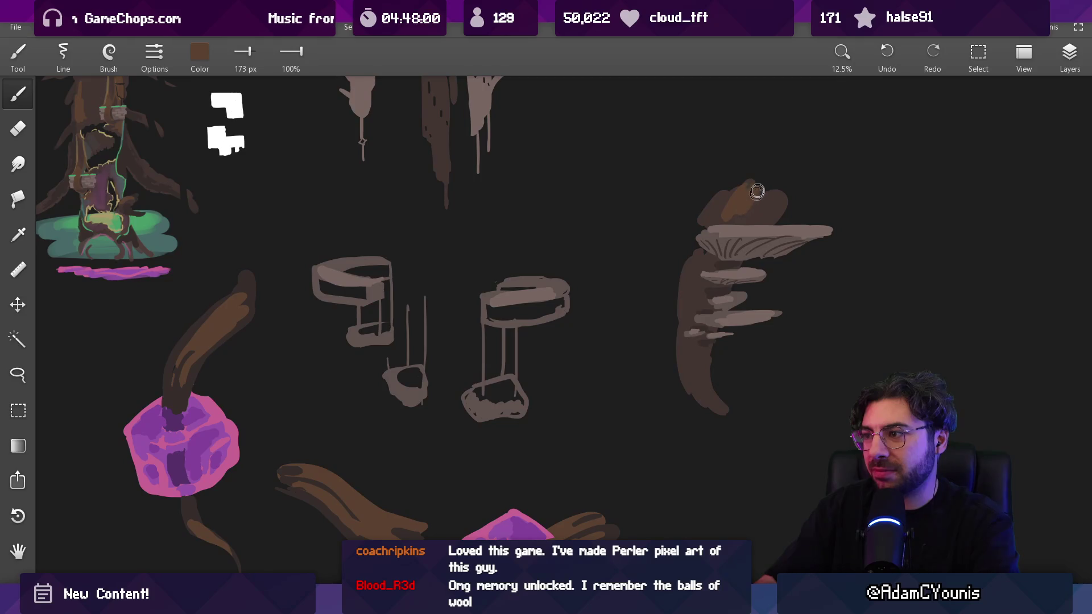
left_click(720, 215, "alt")
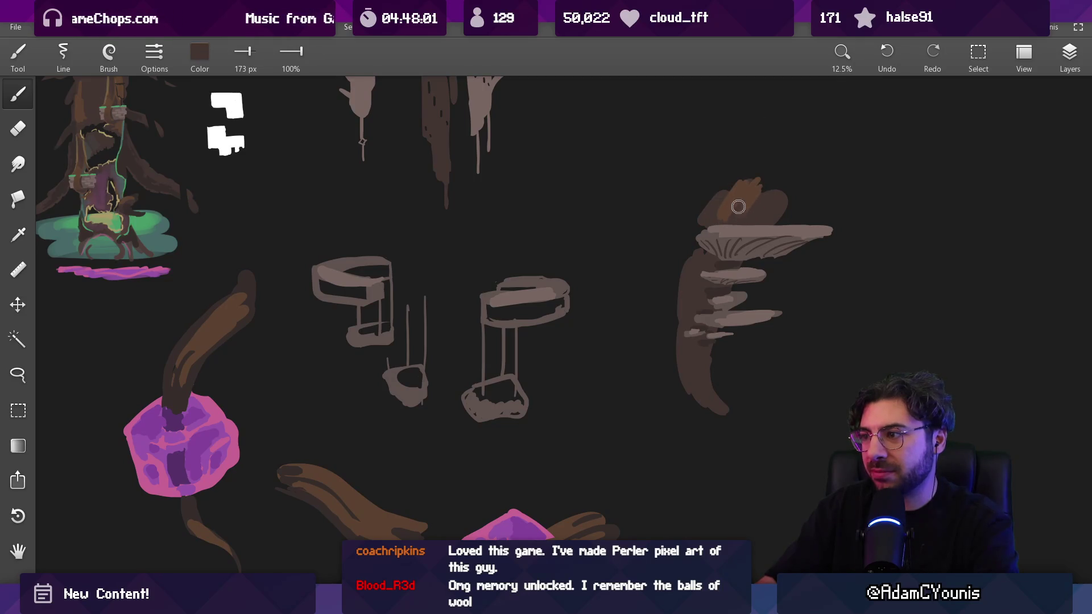
left_click(732, 216, "alt")
left_click(730, 212, "alt")
left_click_drag(700, 262, 687, 297)
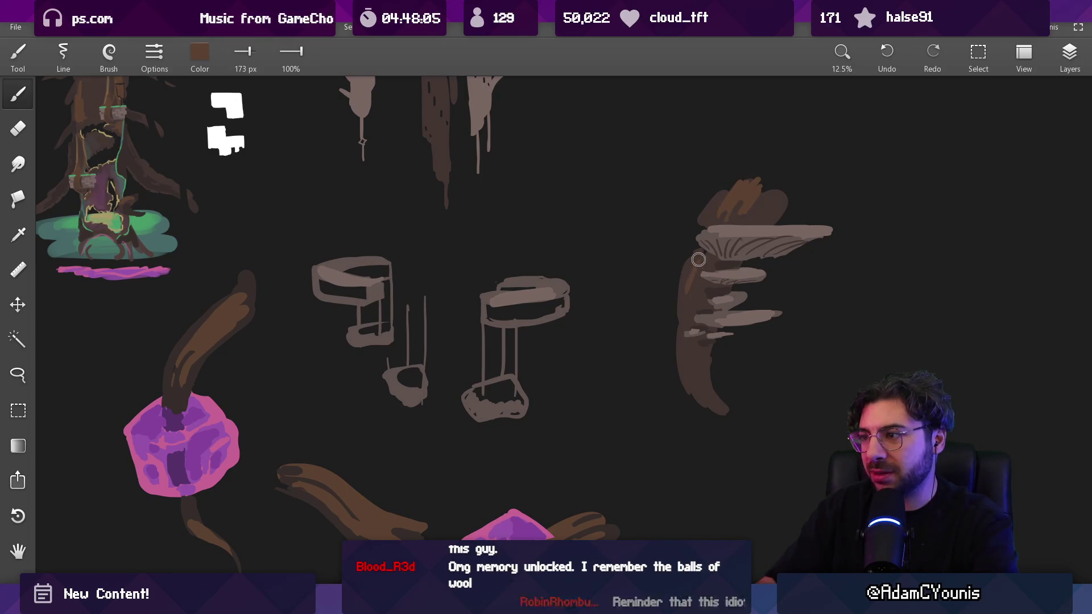
Step: Switch to the eraser and pan the board to bring the lower sketches into view
scroll(631, 286, "down", 5)
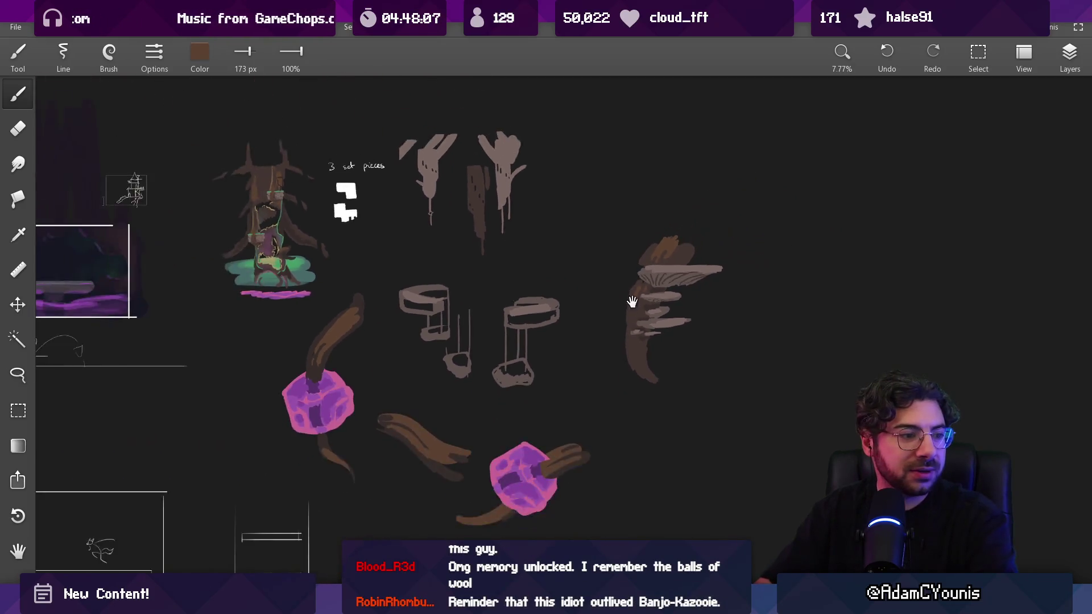
scroll(612, 334, "up", 2)
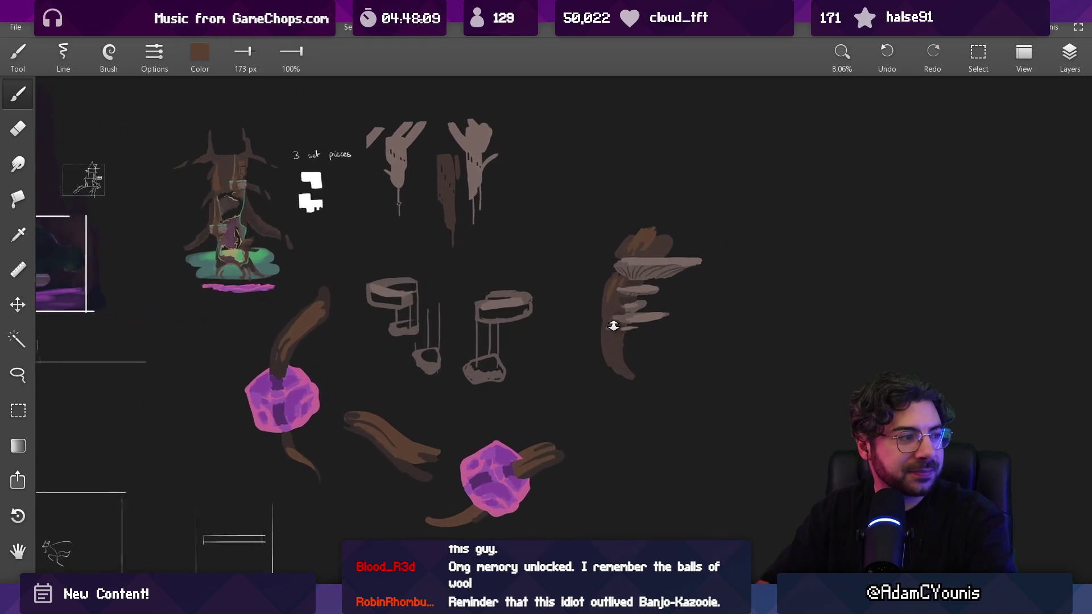
scroll(656, 212, "up", 2)
scroll(657, 211, "up", 2)
key("e")
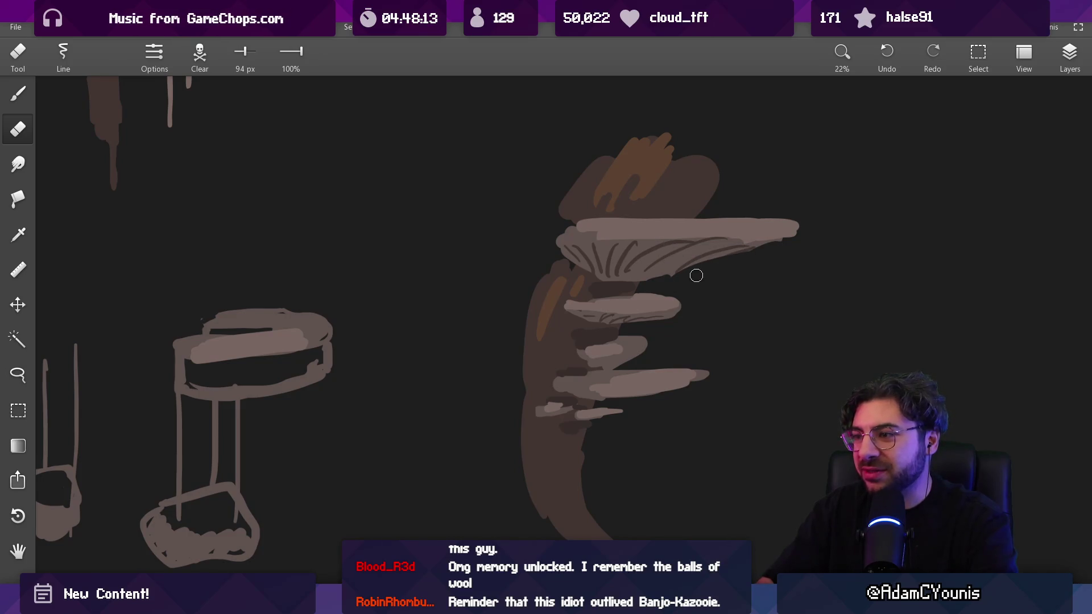
scroll(667, 280, "down", 4)
left_click_drag(656, 296, 638, 304)
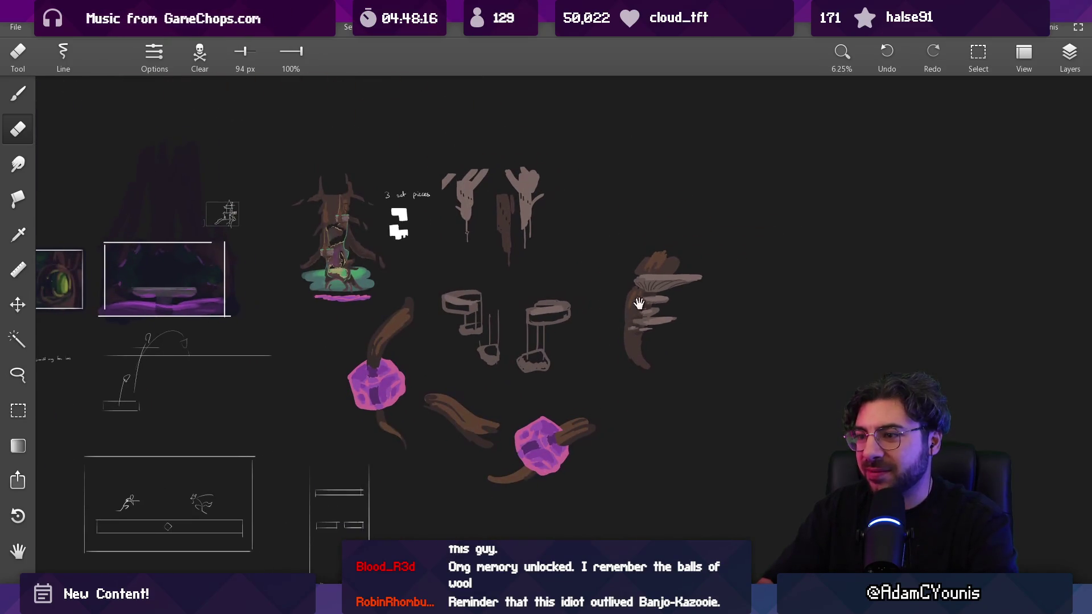
left_click_drag(471, 290, 462, 284)
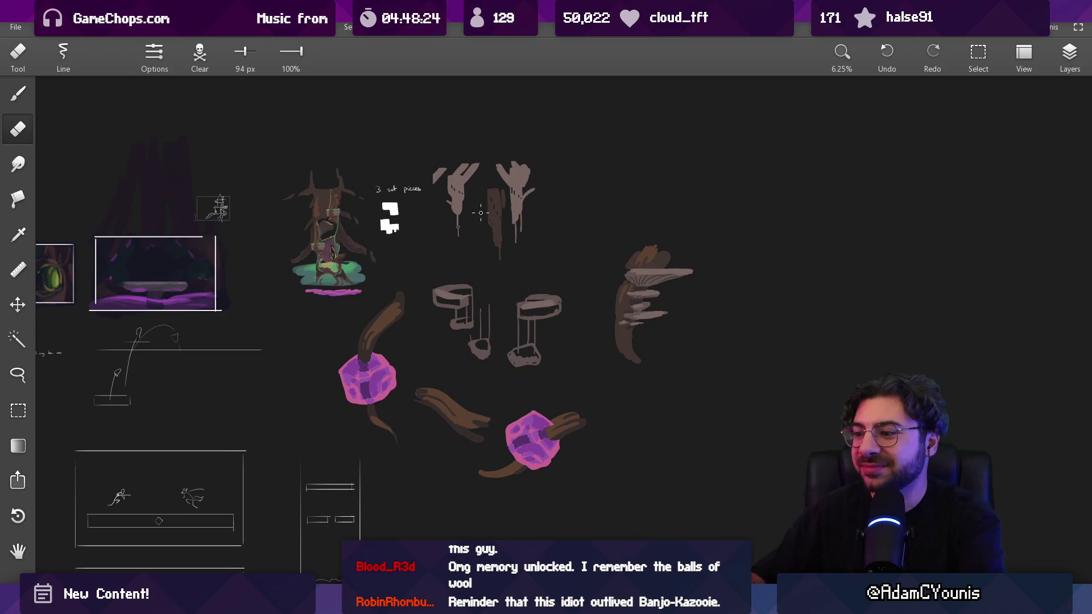
left_click_drag(459, 369, 455, 258)
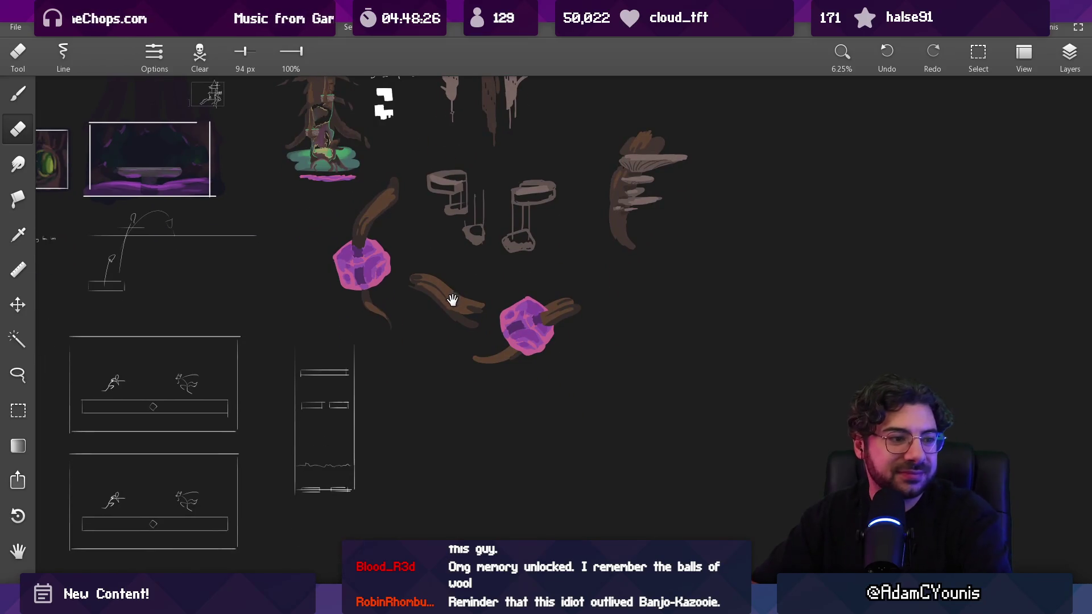
scroll(515, 302, "up", 2)
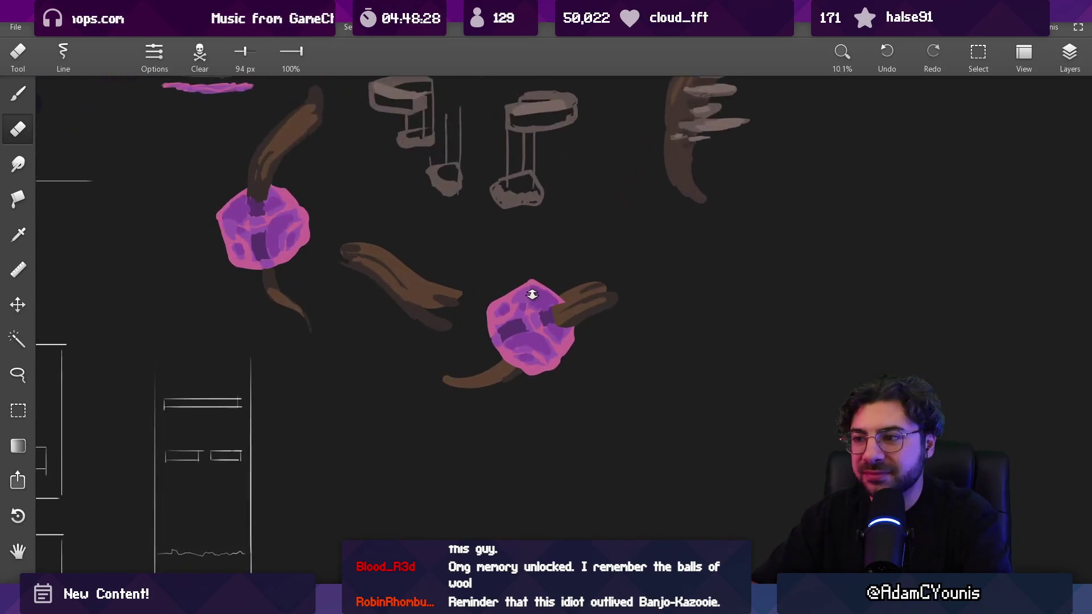
Step: Toggle between brush and eraser, then switch to the freehand lasso selection tool
key("b")
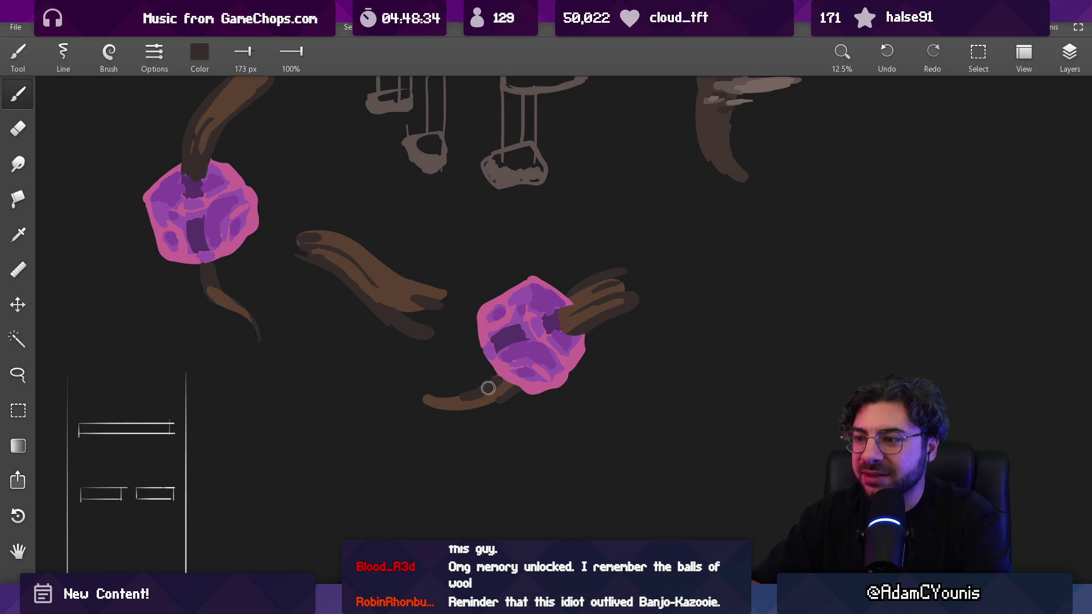
key("e")
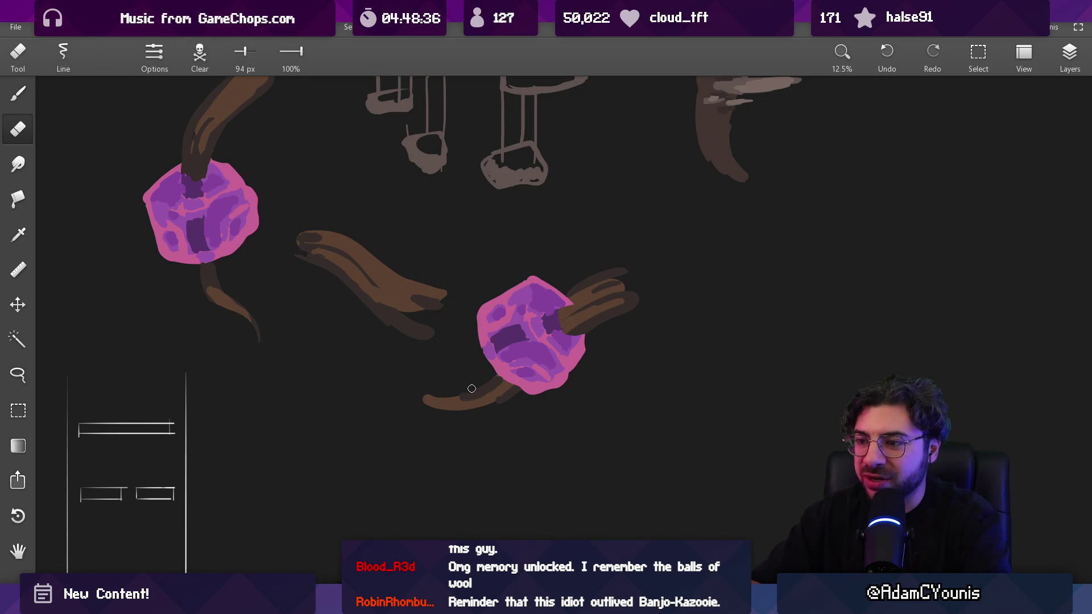
key("b")
key("e")
scroll(479, 369, "down", 5)
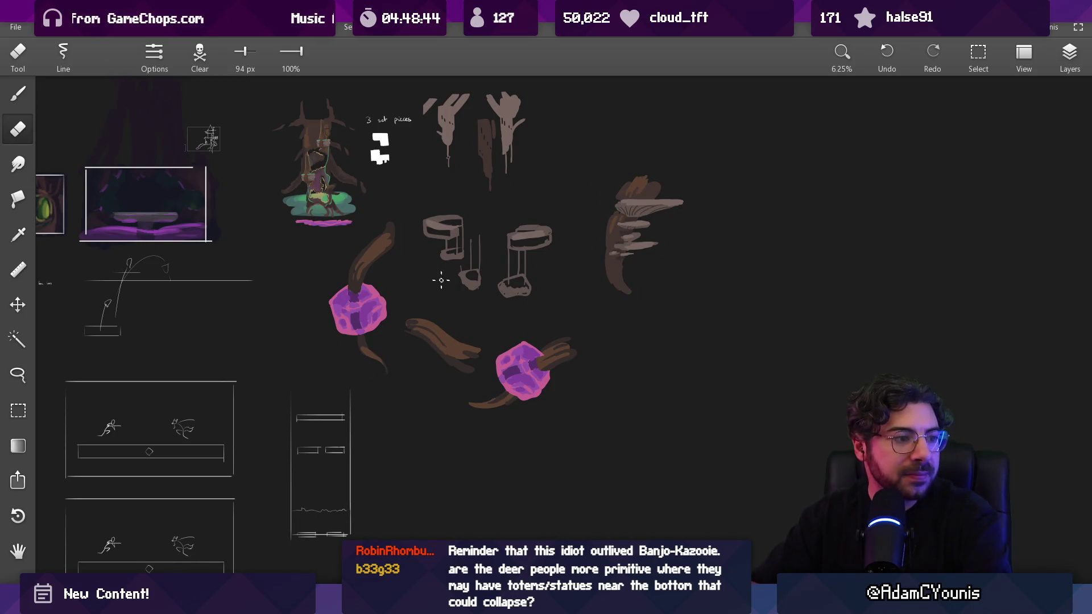
scroll(441, 280, "up", 3)
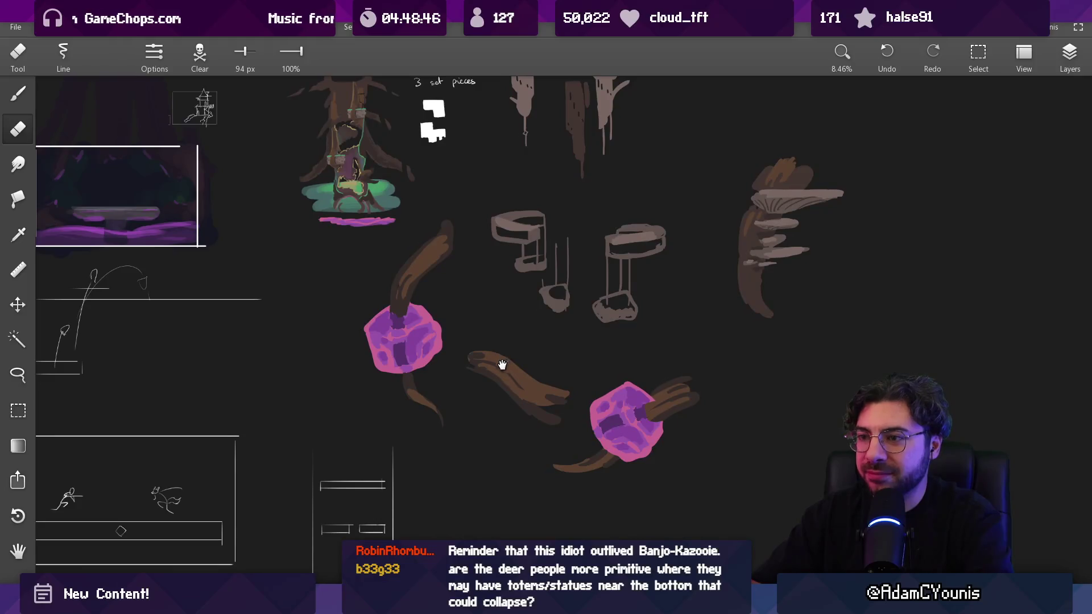
left_click_drag(502, 365, 483, 366)
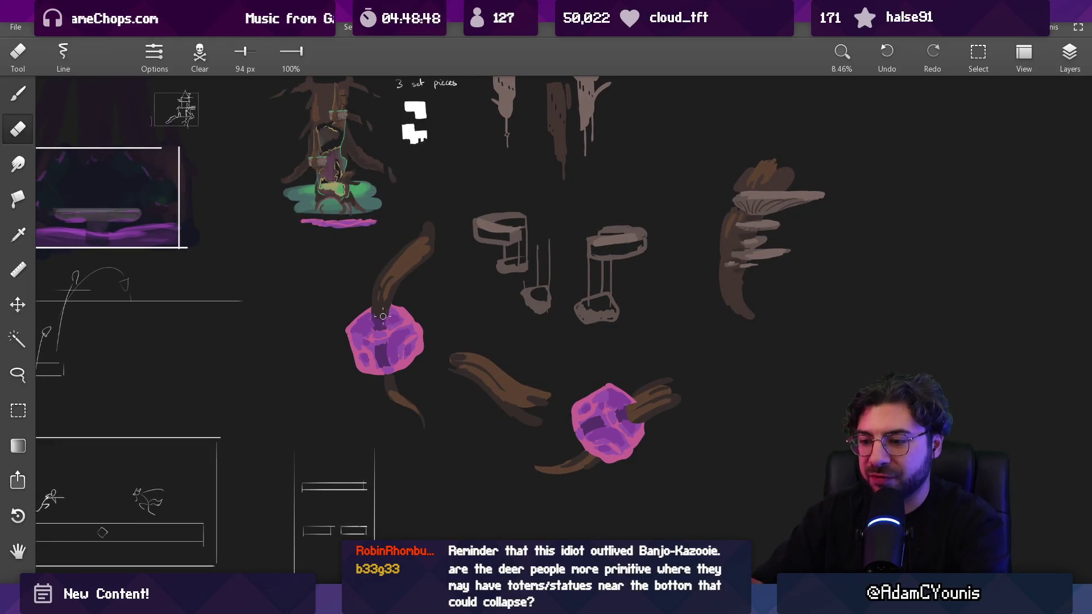
key("l")
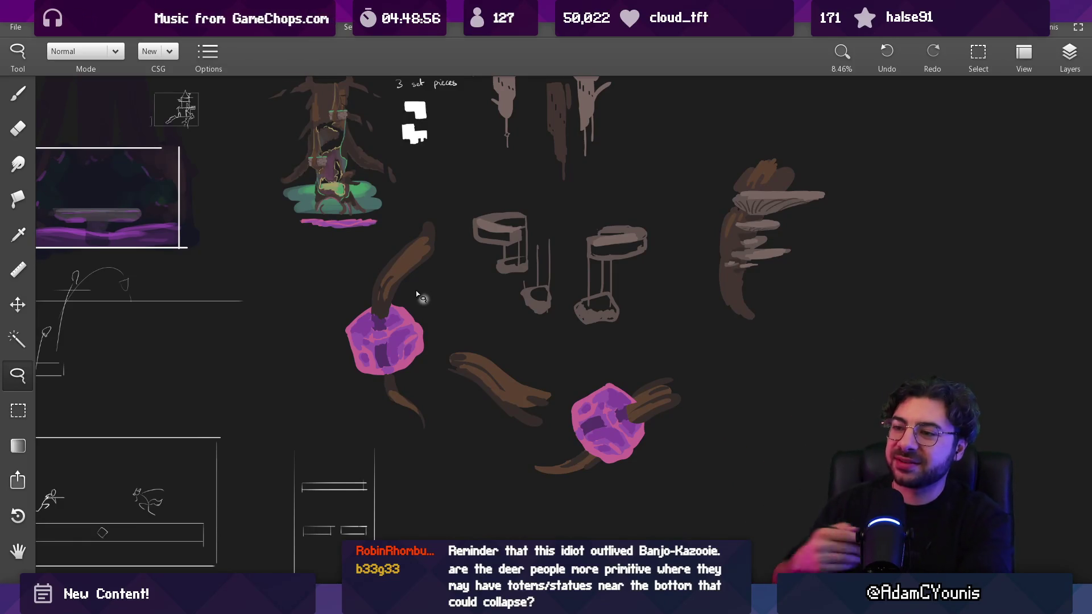
scroll(559, 336, "down", 5)
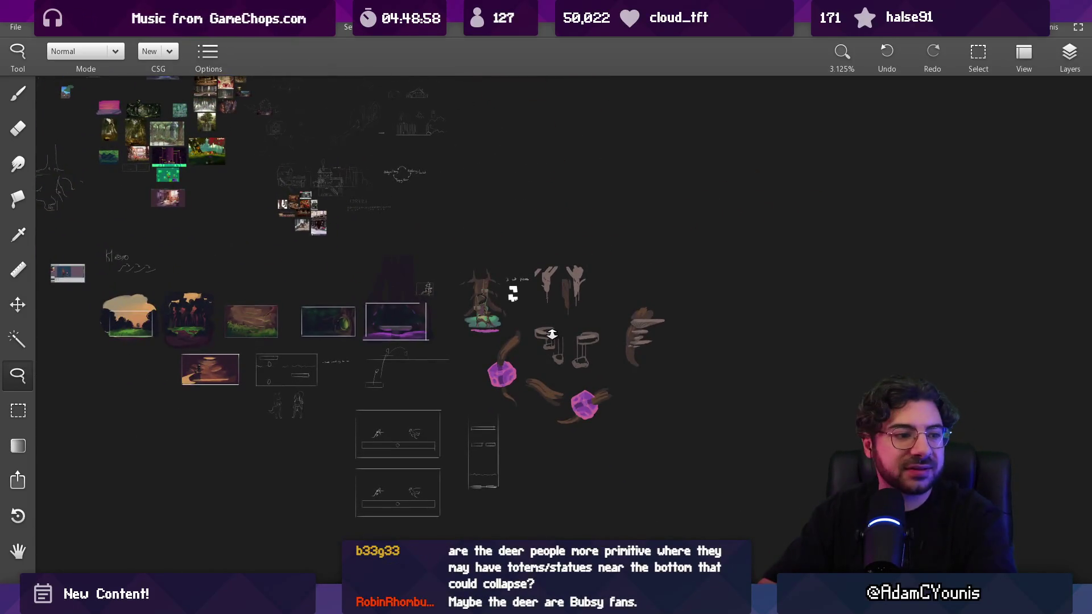
Step: Zoom and pan over the stumps and mushrooms sketches, then switch to the Unity editor
scroll(555, 339, "up", 3)
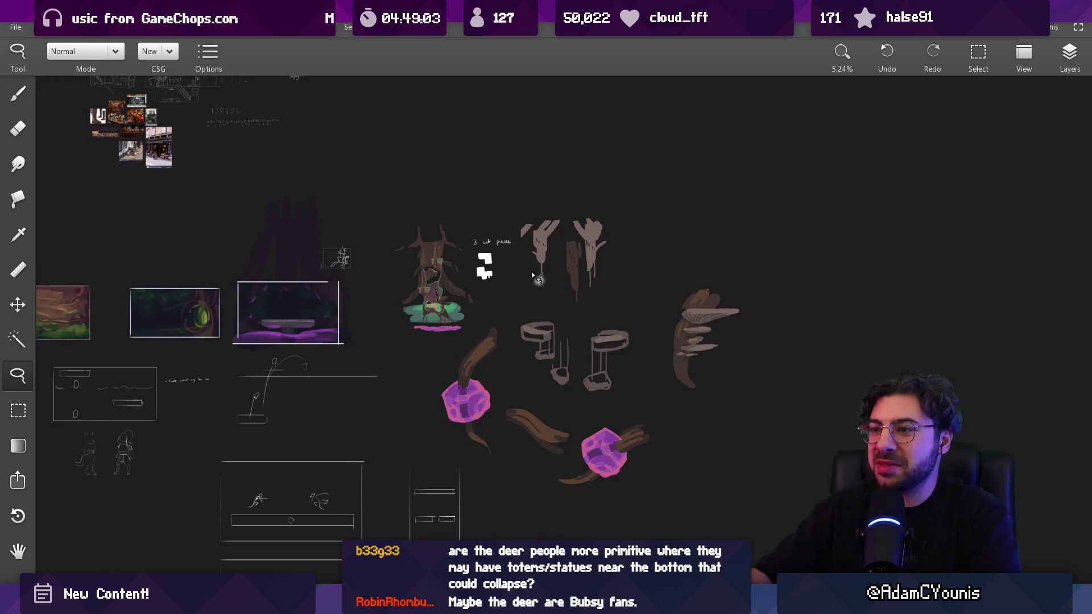
scroll(534, 277, "up", 3)
scroll(535, 308, "up", 1)
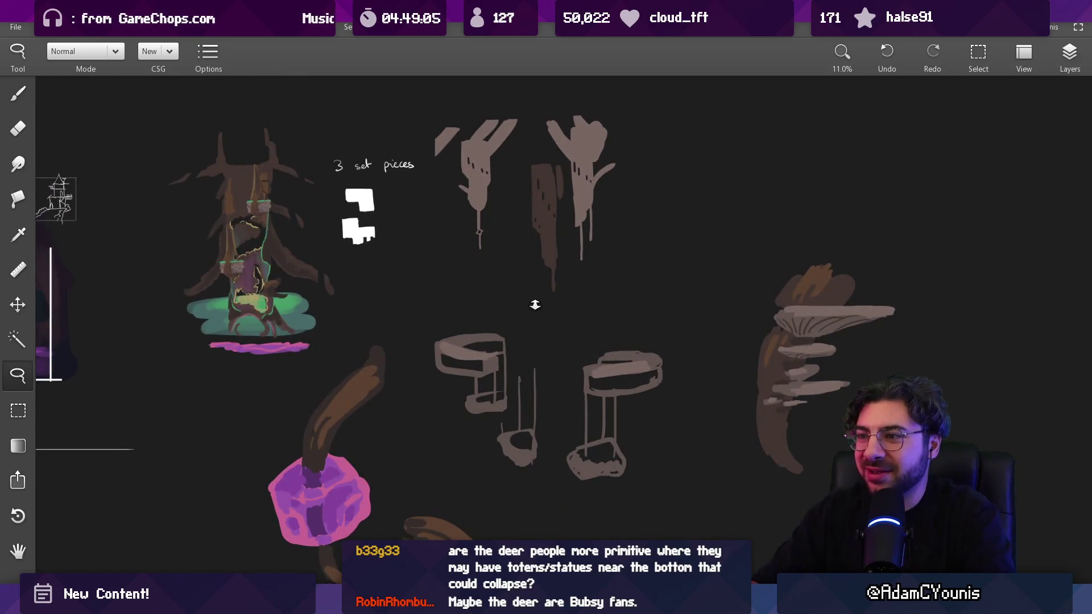
scroll(525, 307, "down", 1)
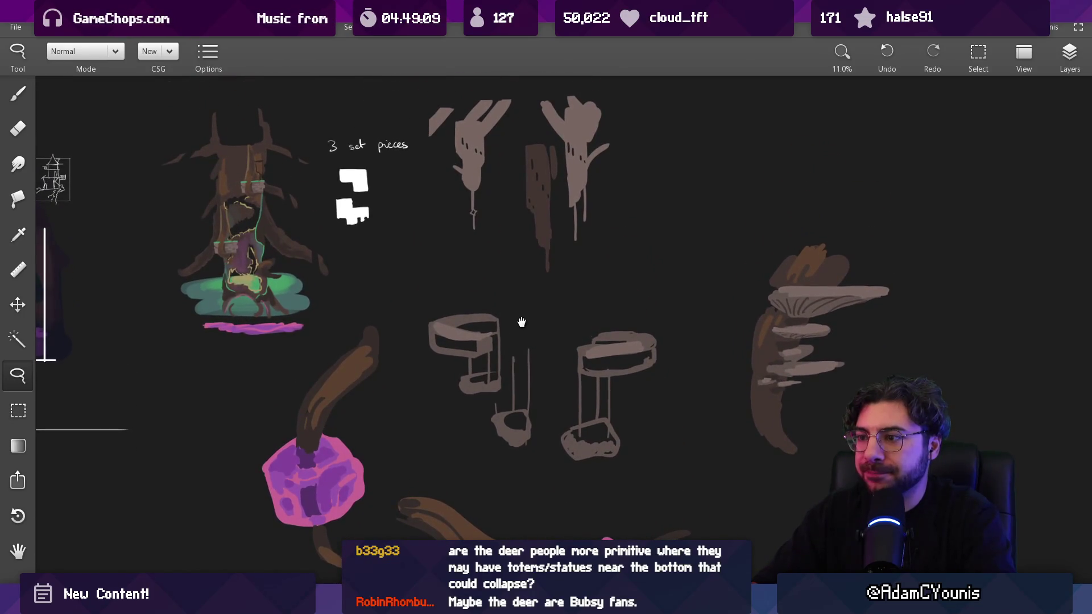
mouse_move(519, 317)
left_mouse_down()
mouse_move(500, 234)
mouse_move(513, 383)
left_mouse_up()
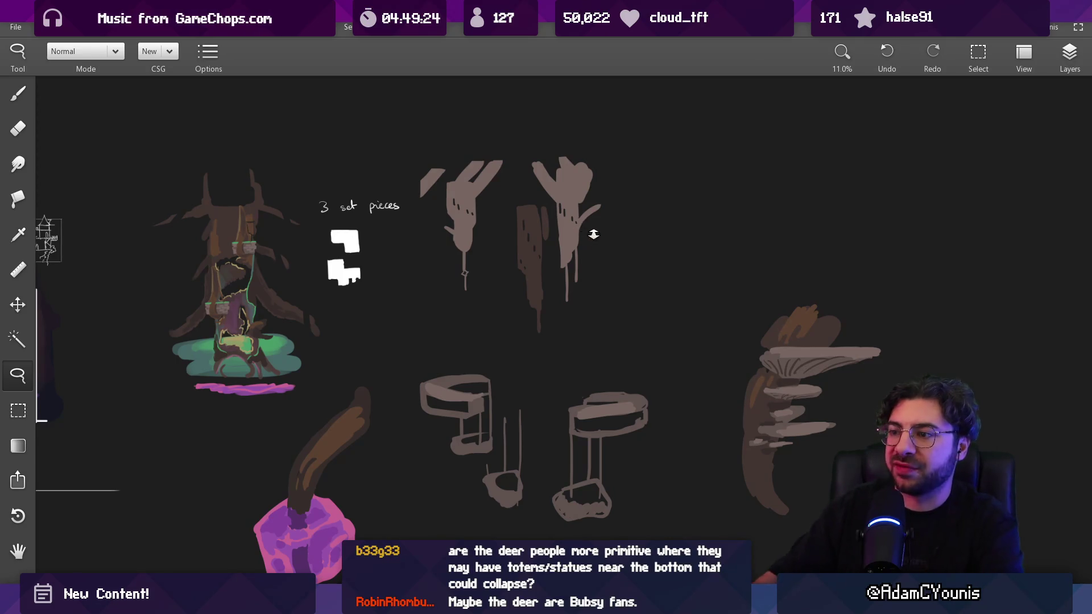
scroll(593, 234, "down", 5)
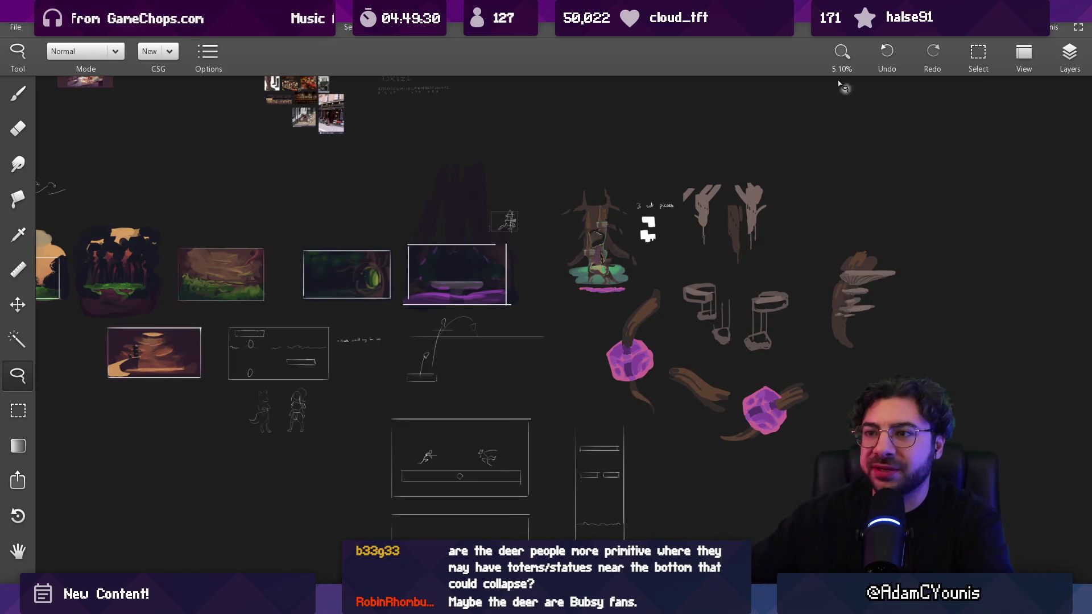
scroll(747, 276, "down", 5)
scroll(747, 278, "down", 5)
scroll(748, 278, "up", 15)
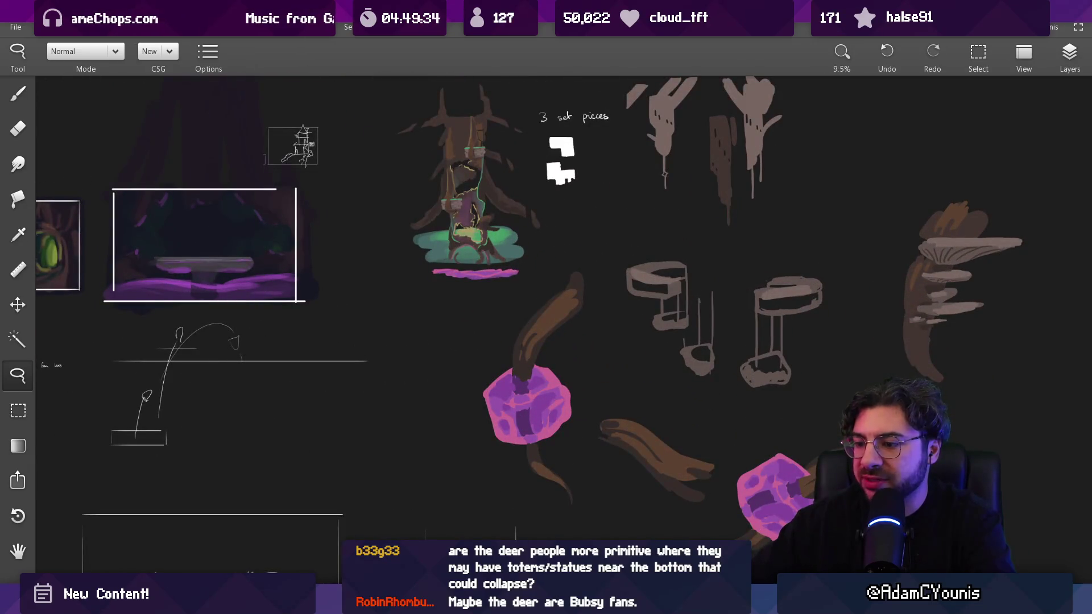
key("alt+Tab")
scroll(469, 296, "down", 2)
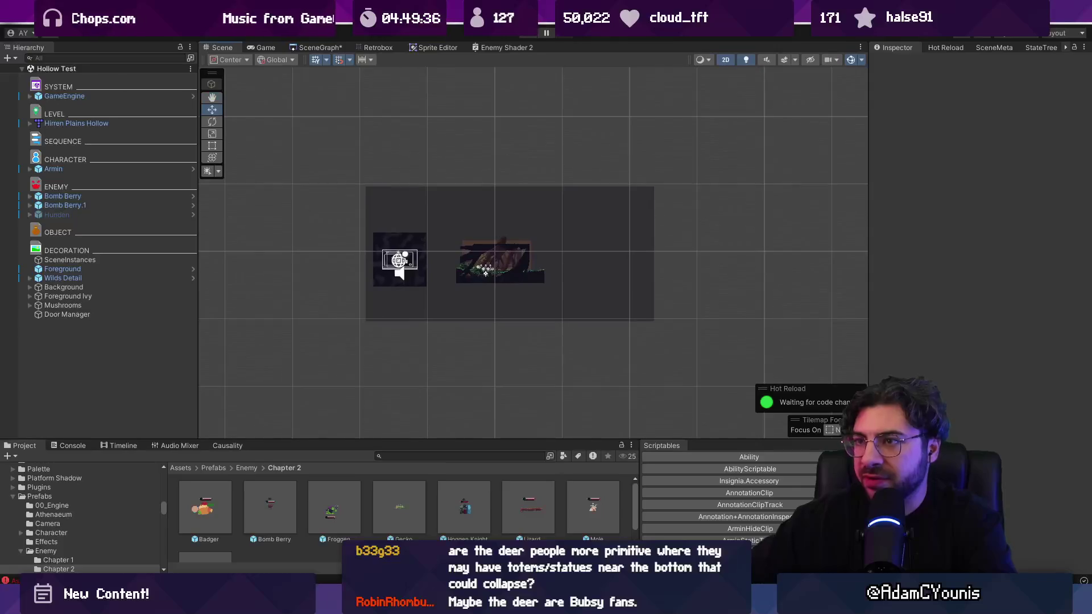
Step: Open the Cheverton Dungeon Boss Room scene from the scene graph of level rooms
left_click(330, 46)
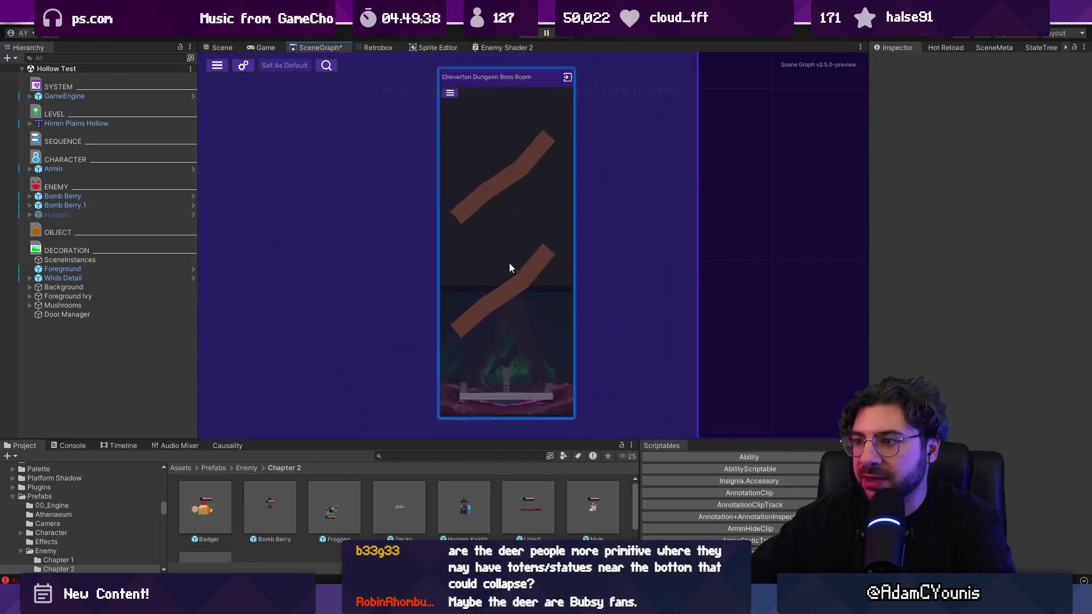
scroll(524, 292, "down", 2)
double_click(523, 292)
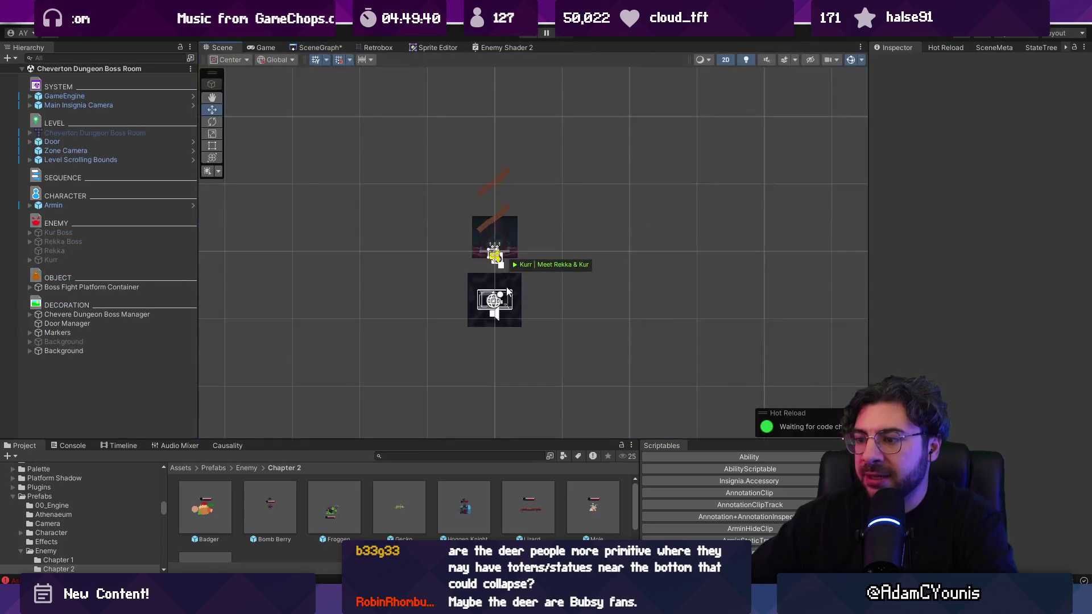
scroll(500, 197, "up", 3)
scroll(512, 193, "up", 3)
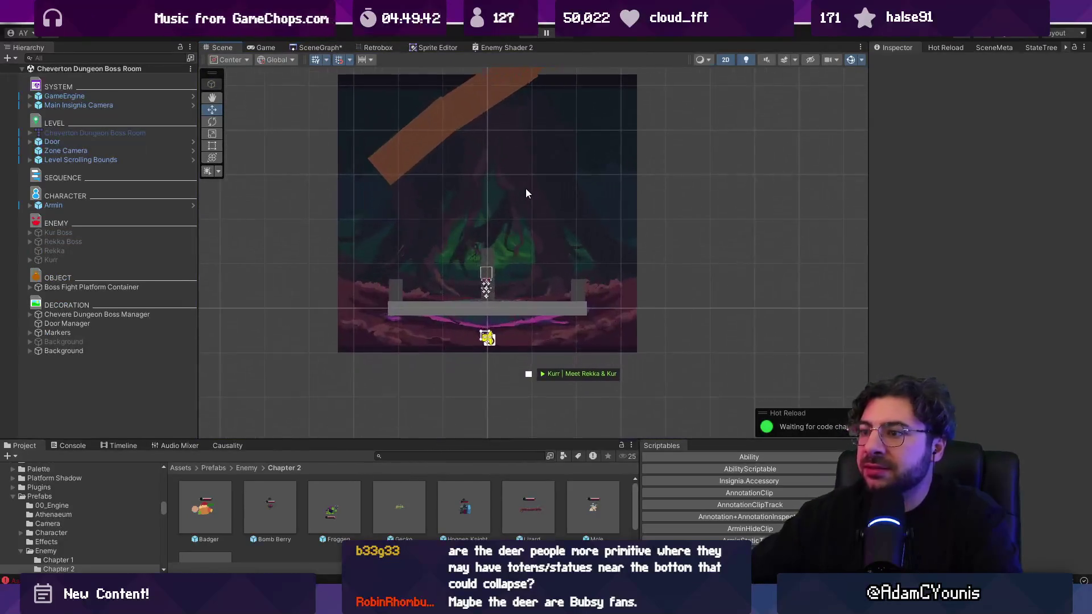
scroll(510, 182, "up", 1)
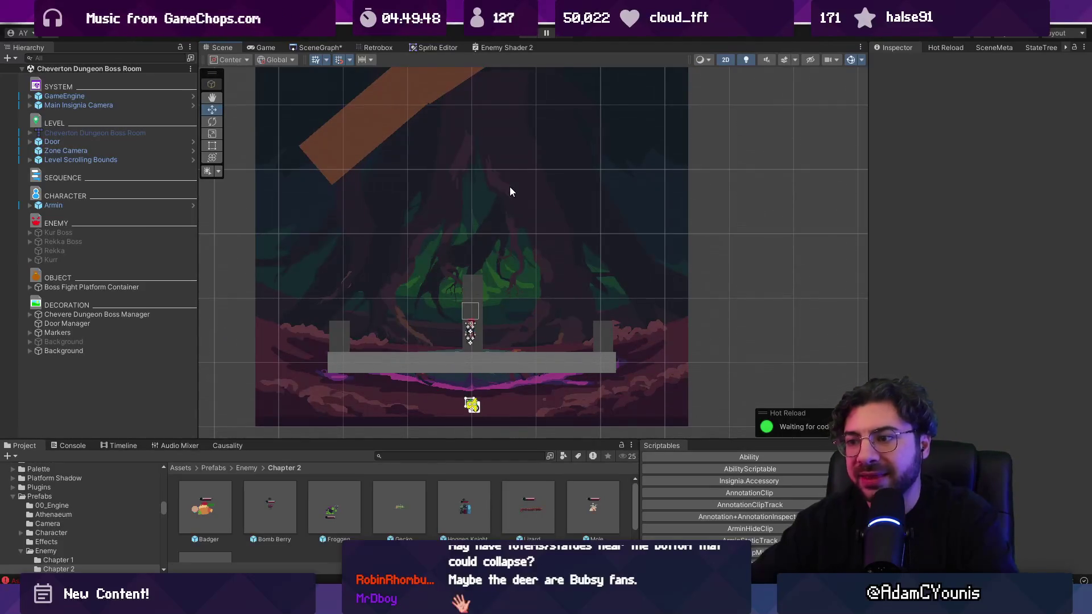
scroll(519, 244, "down", 1)
scroll(513, 341, "down", 1)
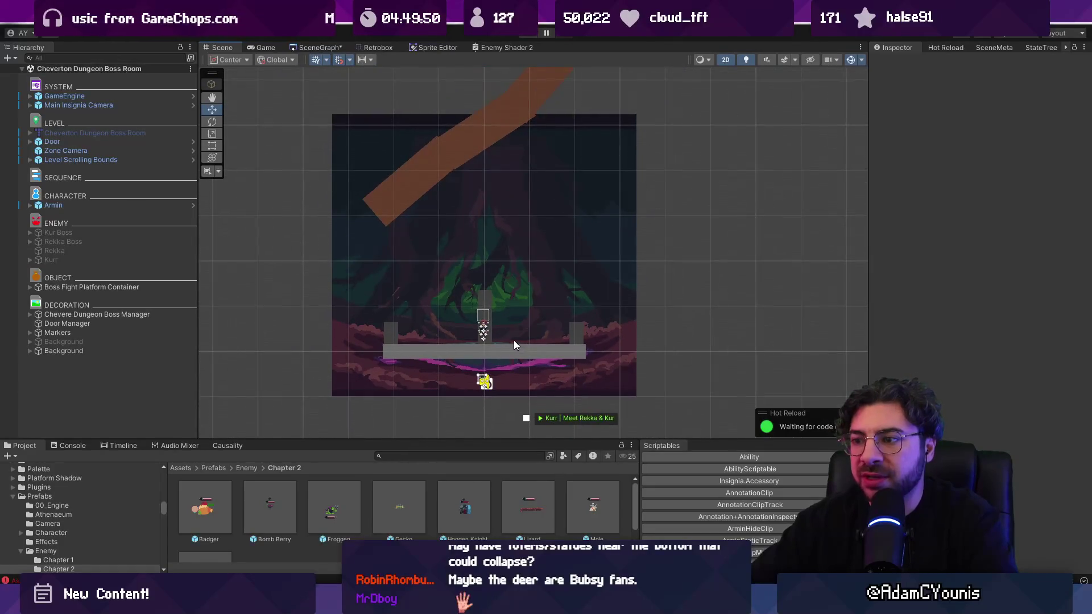
scroll(501, 307, "up", 2)
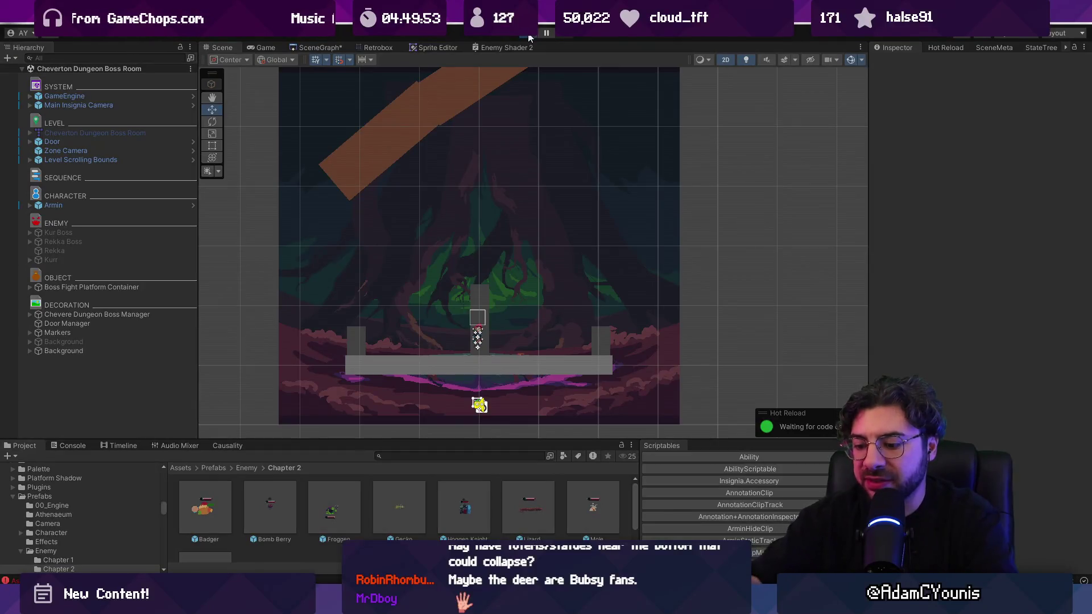
Step: Play-test the boss room, restore the normal editor layout, and stop the game
left_click(528, 34)
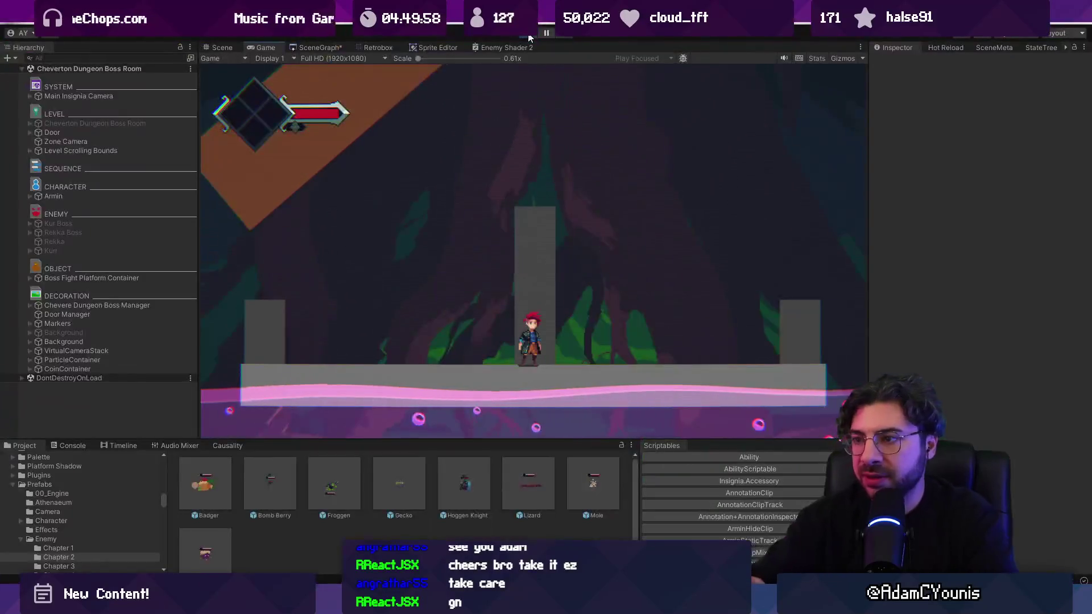
key("shift+space")
left_click(528, 35)
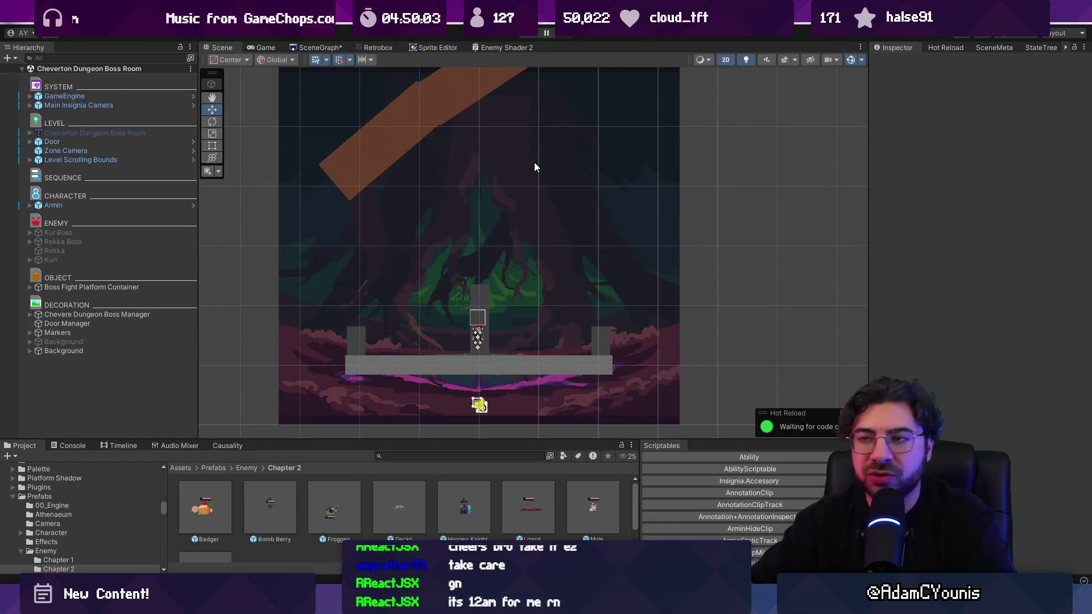
left_click(319, 47)
Step: Pan the level room graph, launch the Cheverton Dungeon Intersection room and play through it
scroll(550, 176, "down", 3)
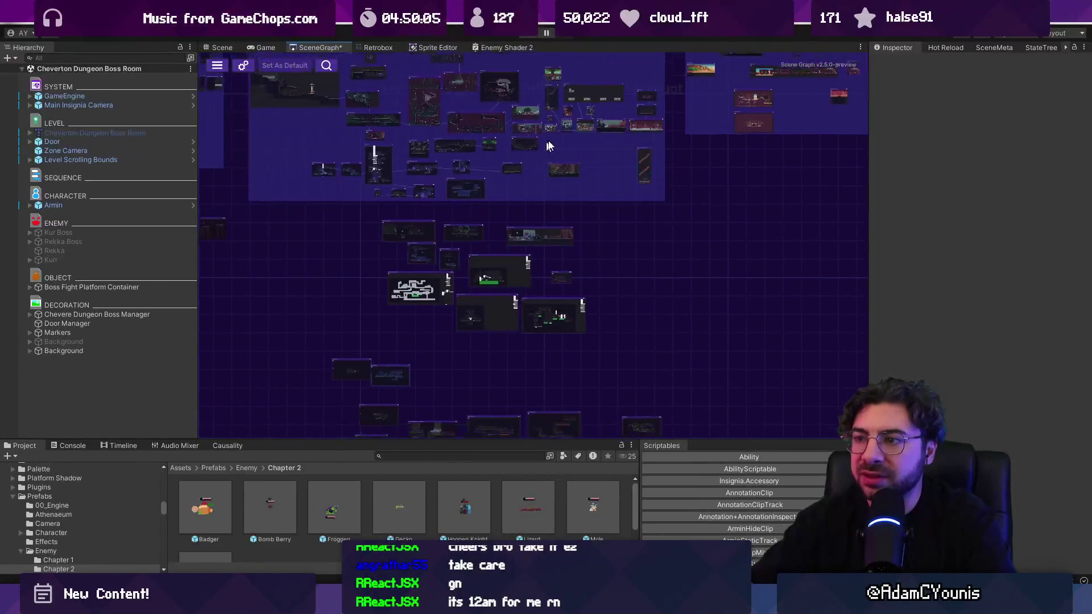
scroll(549, 214, "up", 3)
scroll(657, 248, "down", 2)
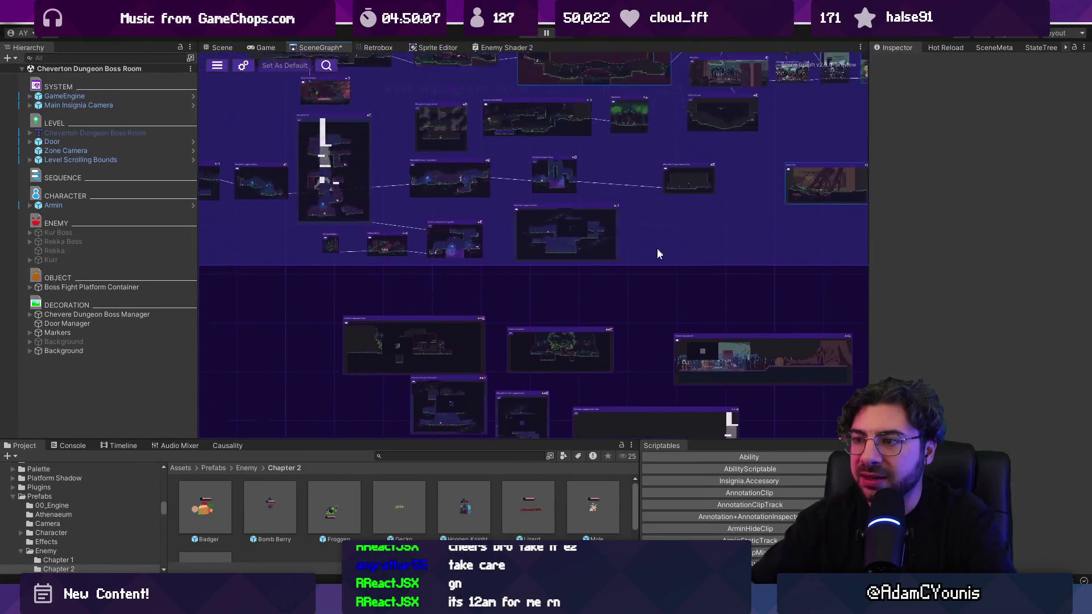
scroll(657, 248, "up", 5)
scroll(810, 284, "down", 3)
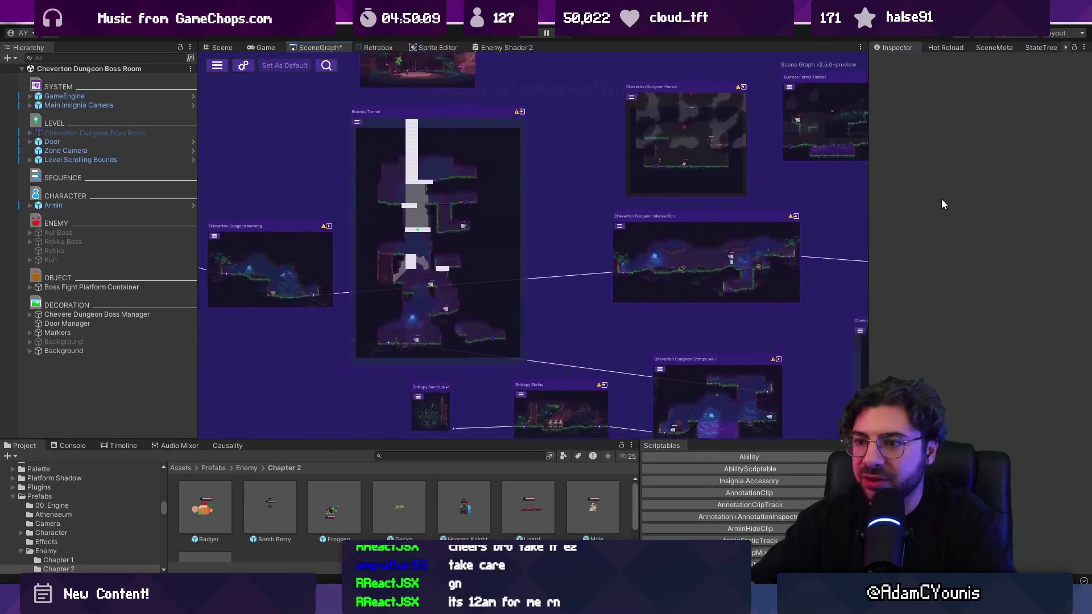
scroll(741, 175, "up", 3)
mouse_move(557, 239)
left_mouse_down()
mouse_move(487, 303)
mouse_move(359, 322)
mouse_move(653, 251)
left_mouse_up()
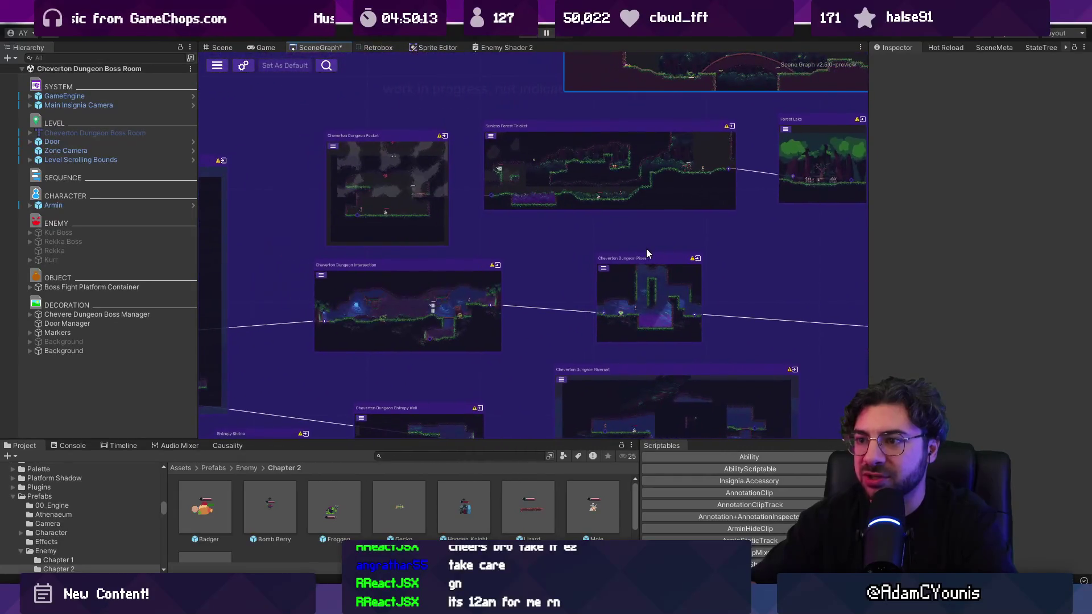
scroll(760, 224, "down", 2)
scroll(476, 293, "up", 5)
scroll(476, 293, "up", 1)
left_click(552, 263)
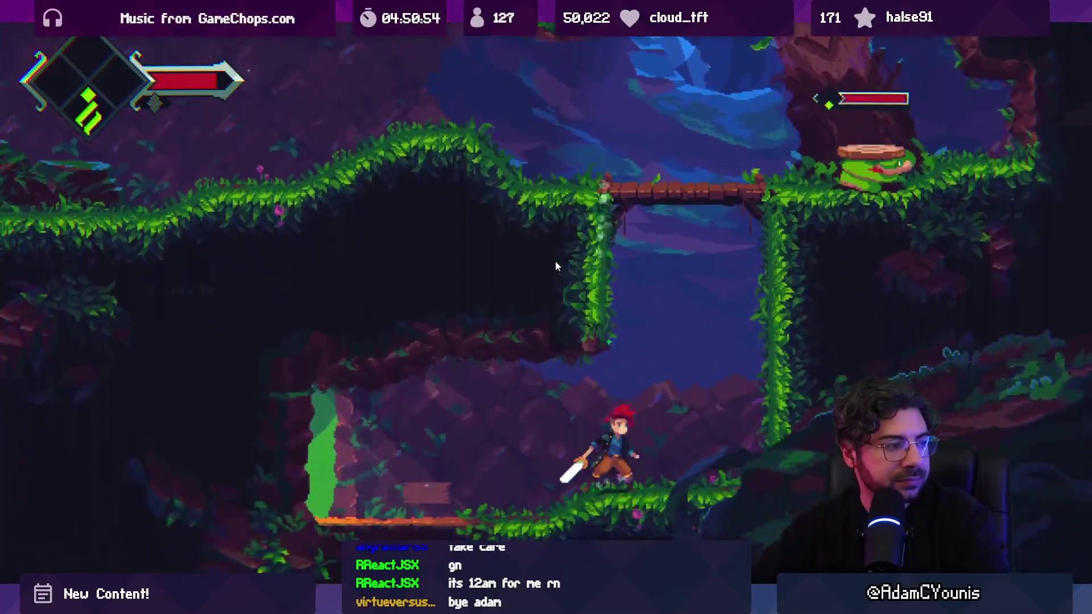
key("F11")
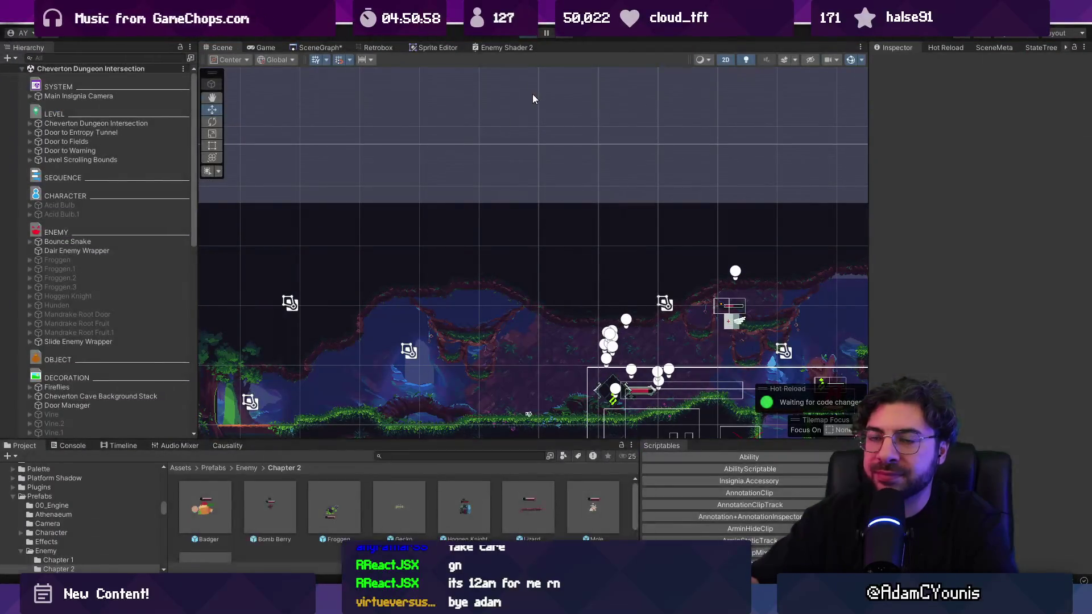
Step: Select the hanging tree hammock sprite in the Intersection scene, then return to the Bubsy image results
scroll(544, 206, "down", 5)
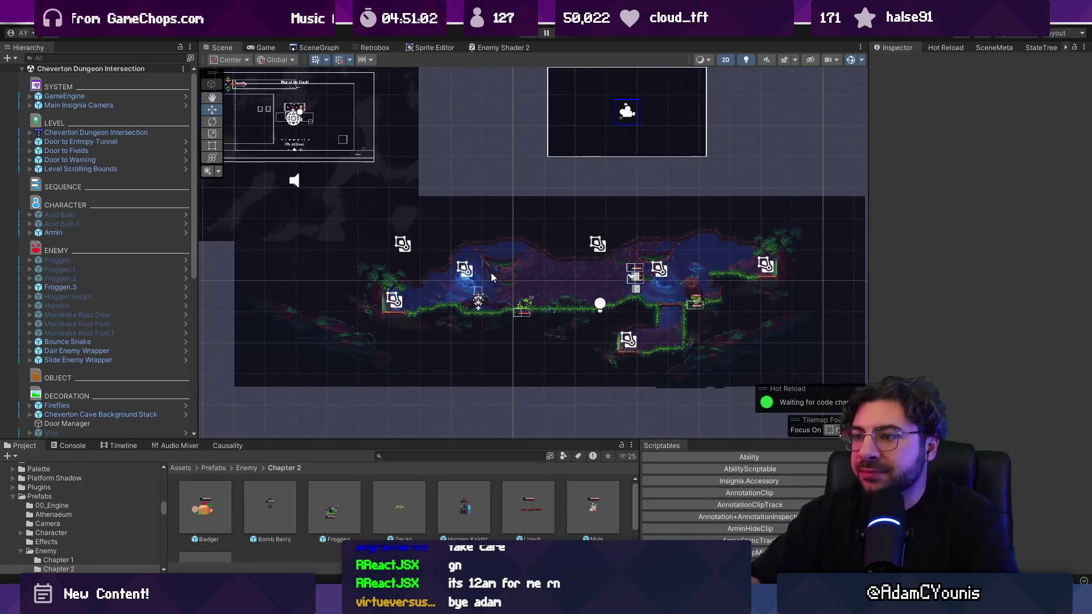
scroll(492, 277, "up", 5)
left_click(549, 246)
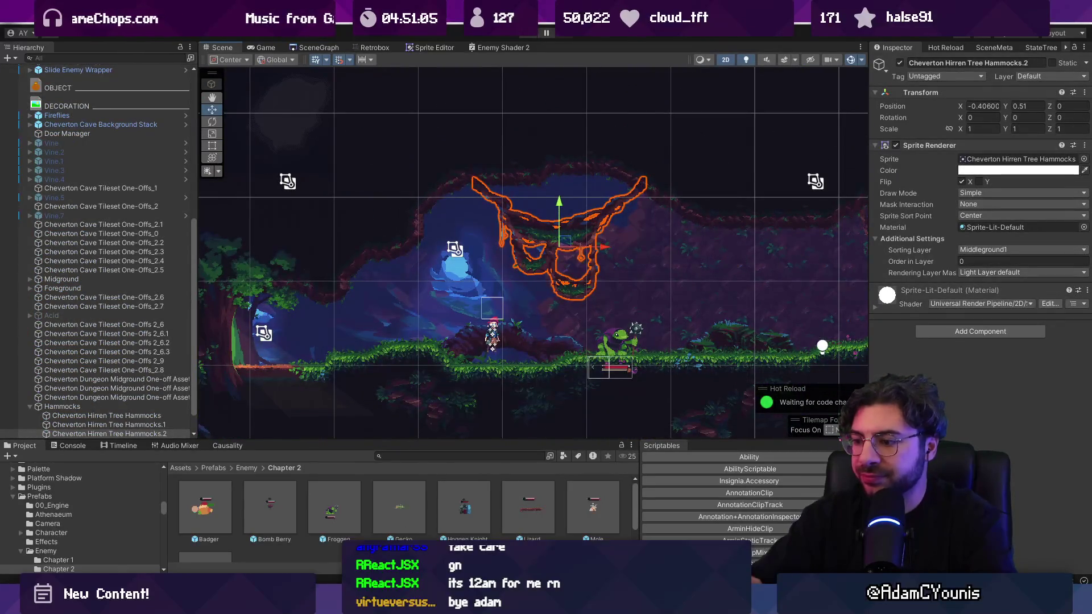
left_click(617, 523)
left_click(399, 39)
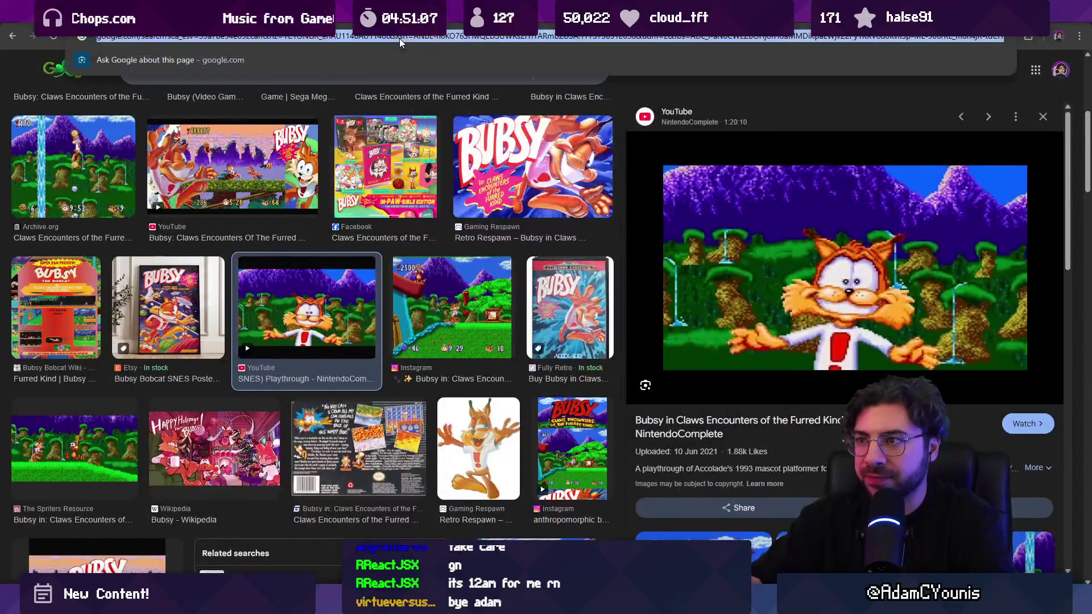
Step: Go to the Twitch website and pause the featured live stream on its home page
type("twitch")
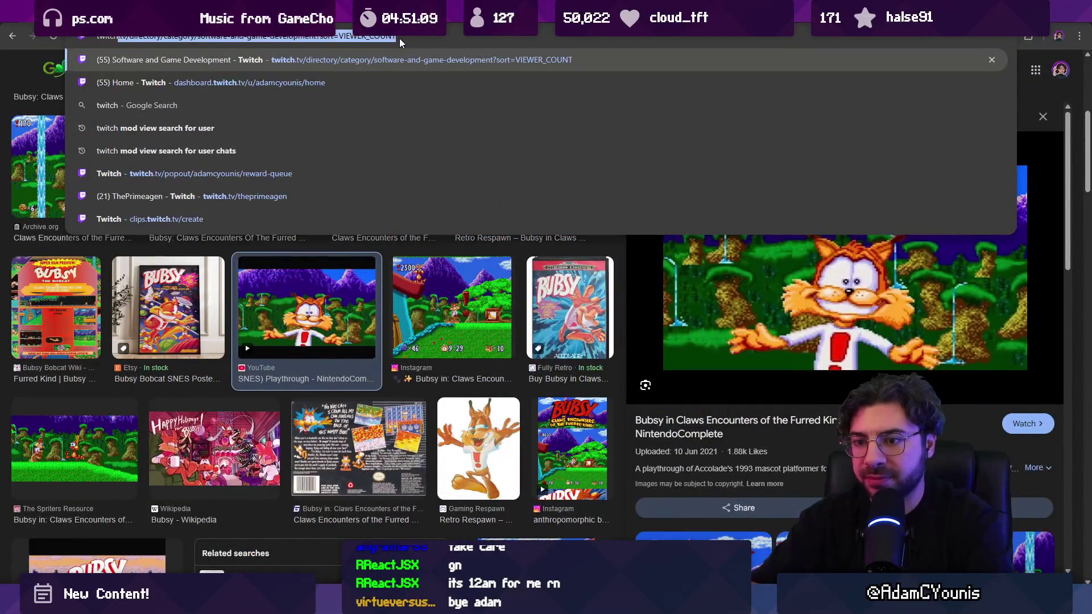
key("End")
key("ctrl+shift+Left")
key("ctrl+shift+Left")
key("ctrl+shift+Left")
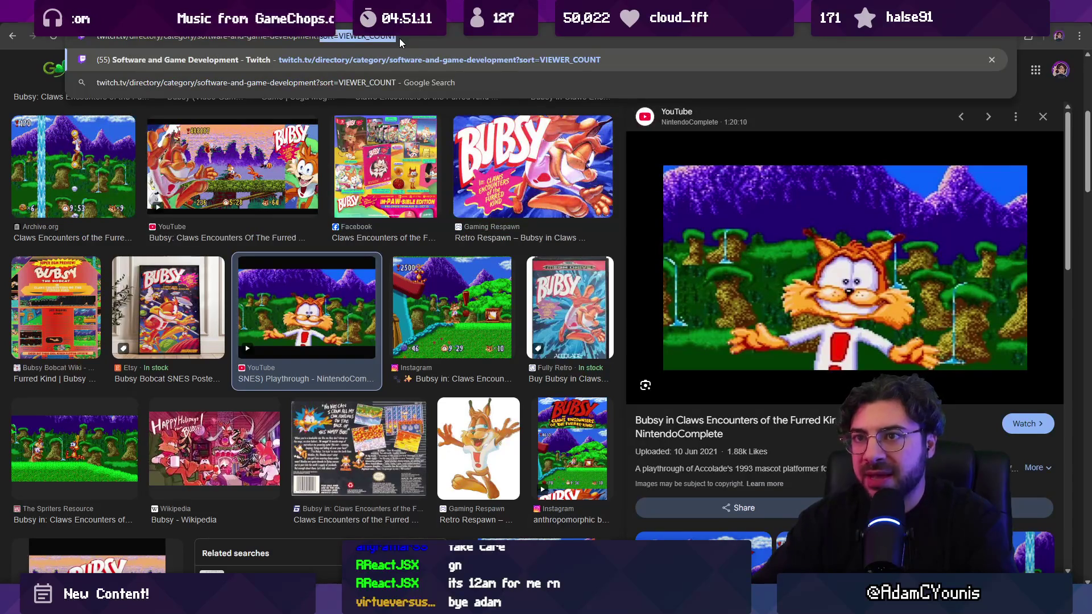
key("Return")
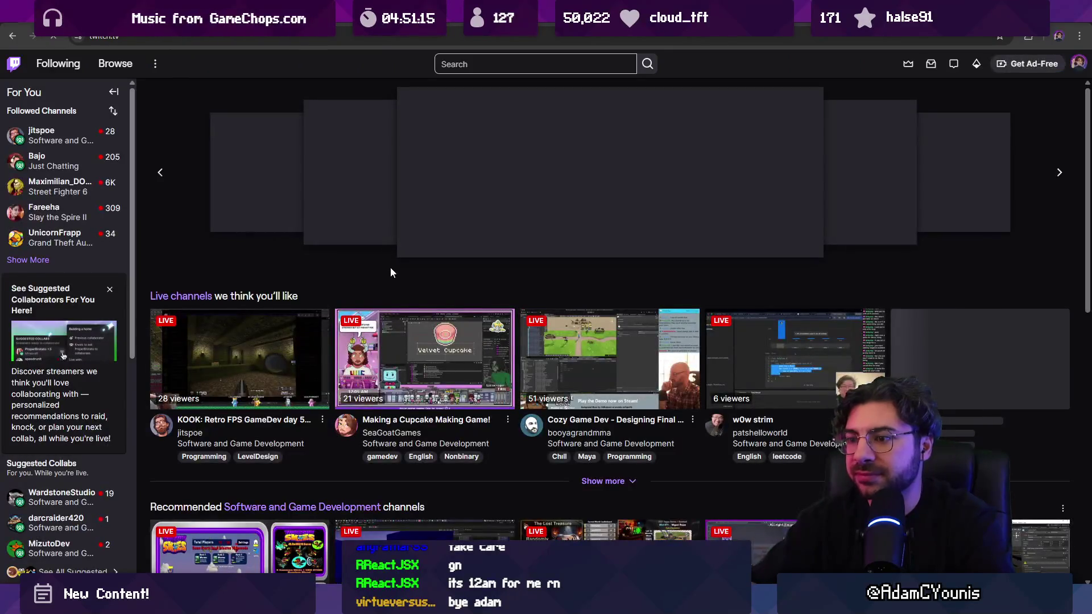
scroll(376, 262, "down", 1)
scroll(371, 253, "down", 1)
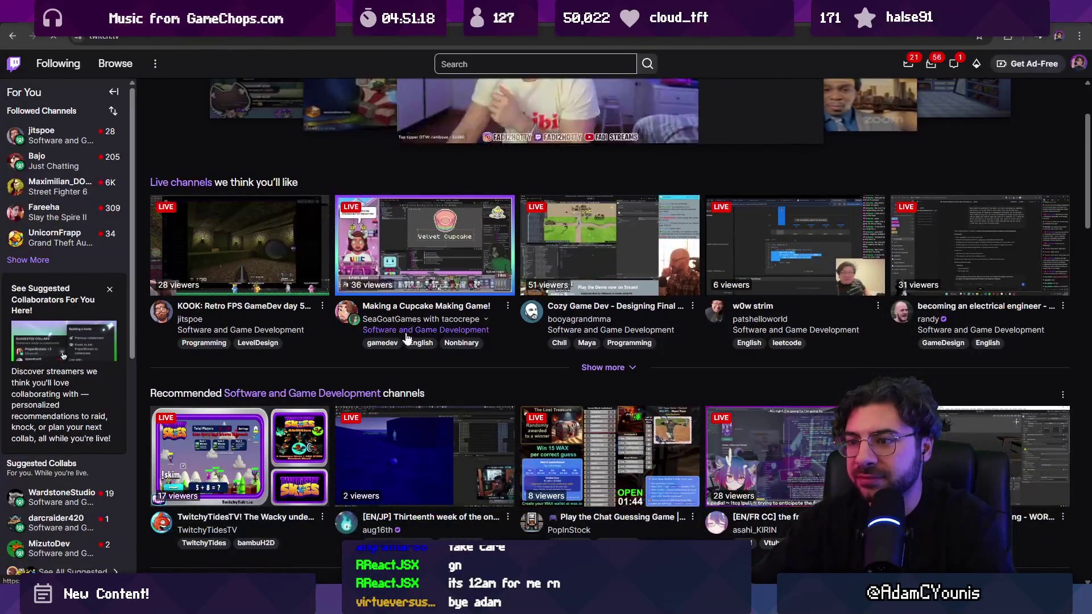
scroll(449, 304, "up", 2)
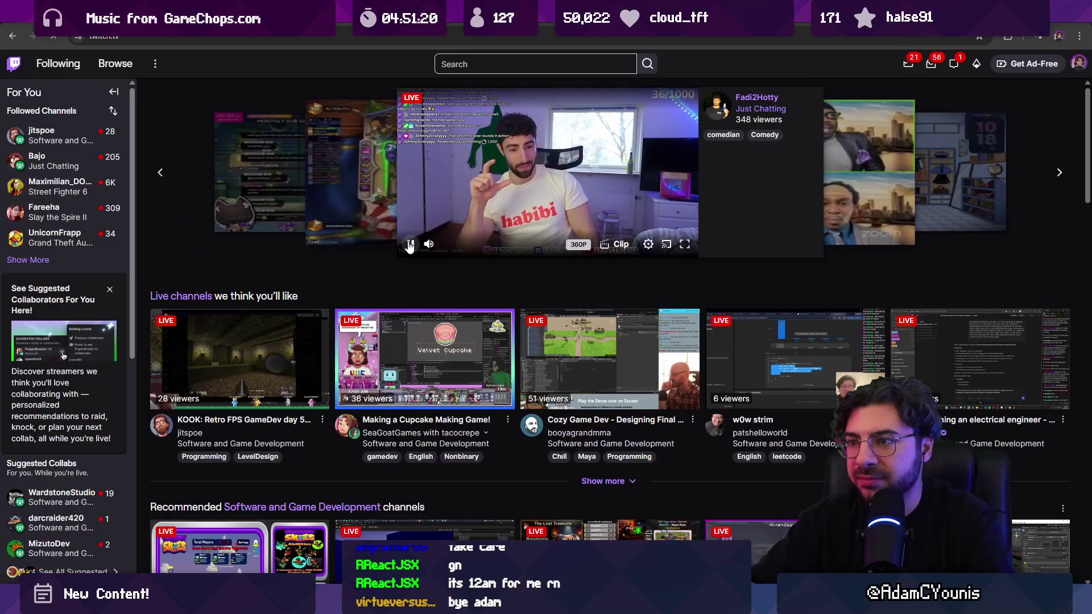
scroll(495, 294, "down", 2)
scroll(505, 207, "up", 2)
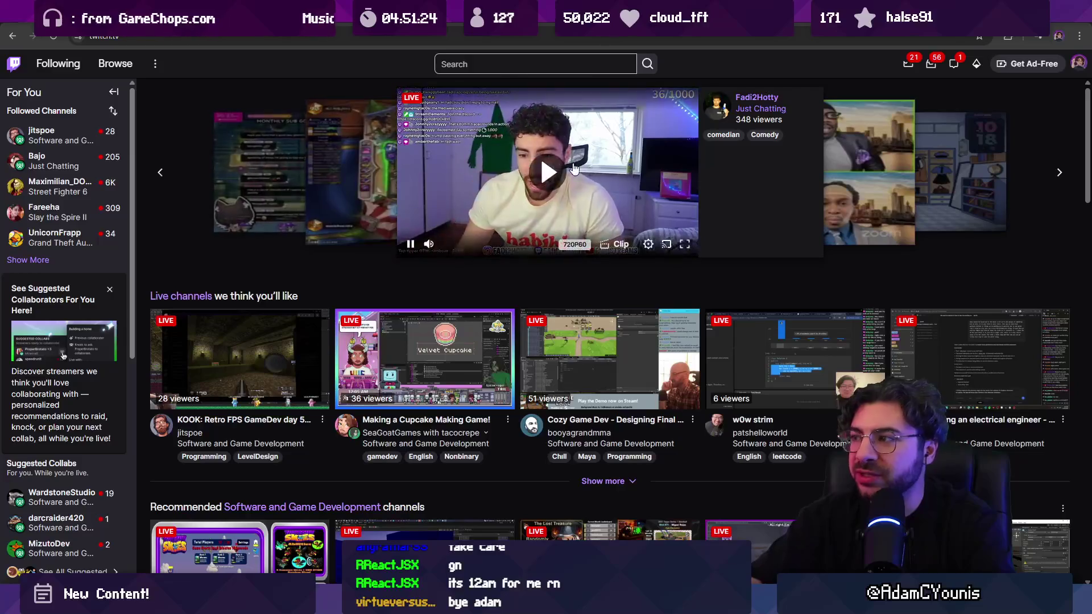
left_click(411, 243)
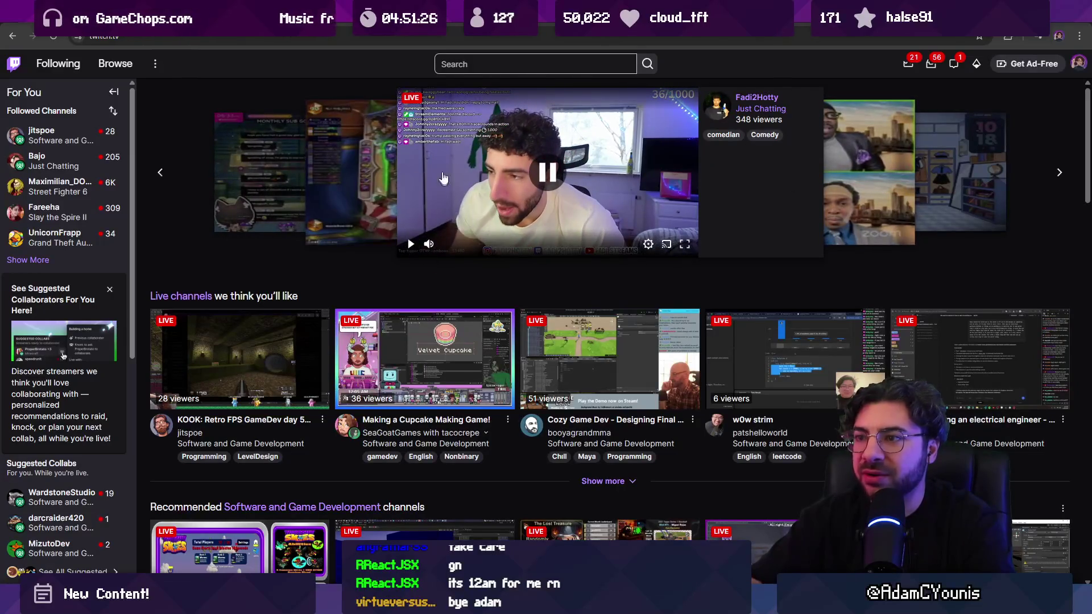
Step: Scroll the Twitch home page and open the Software and Game Development category
scroll(554, 169, "down", 1)
scroll(654, 162, "up", 1)
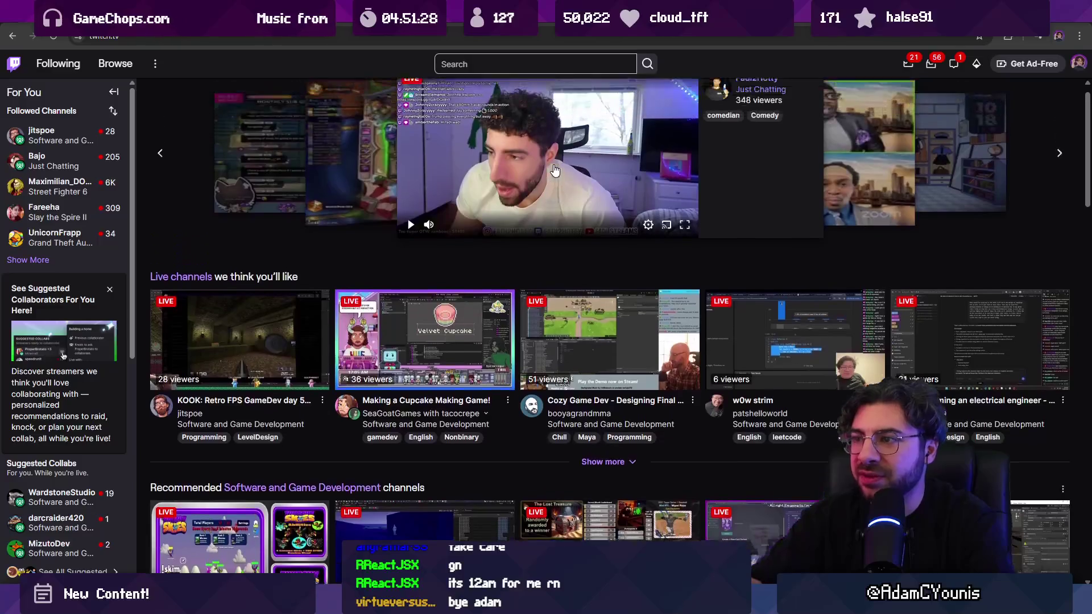
scroll(735, 290, "down", 6)
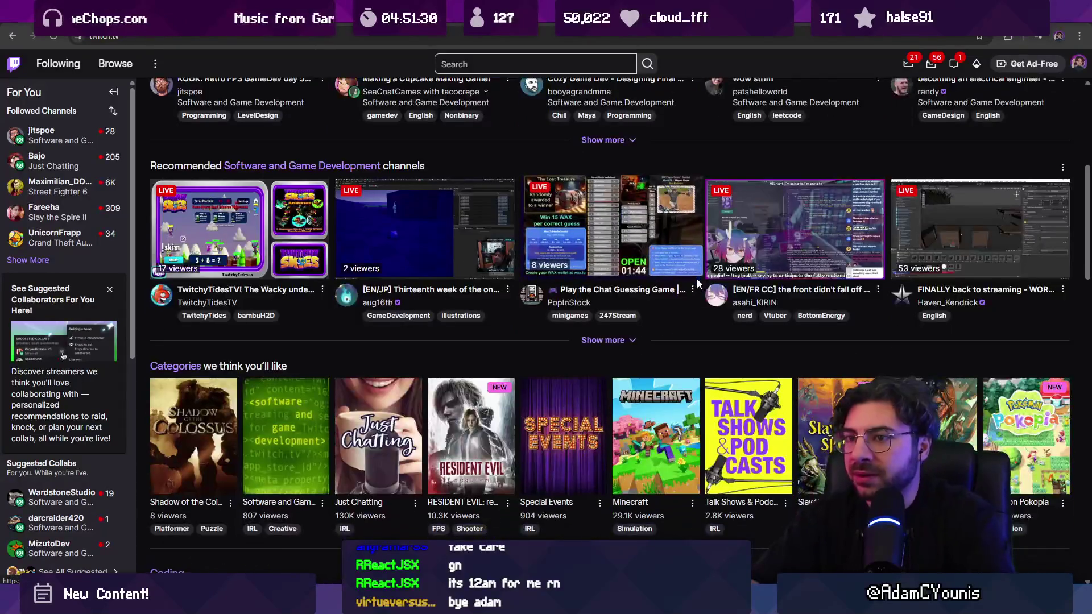
scroll(510, 273, "up", 6)
scroll(511, 273, "down", 2)
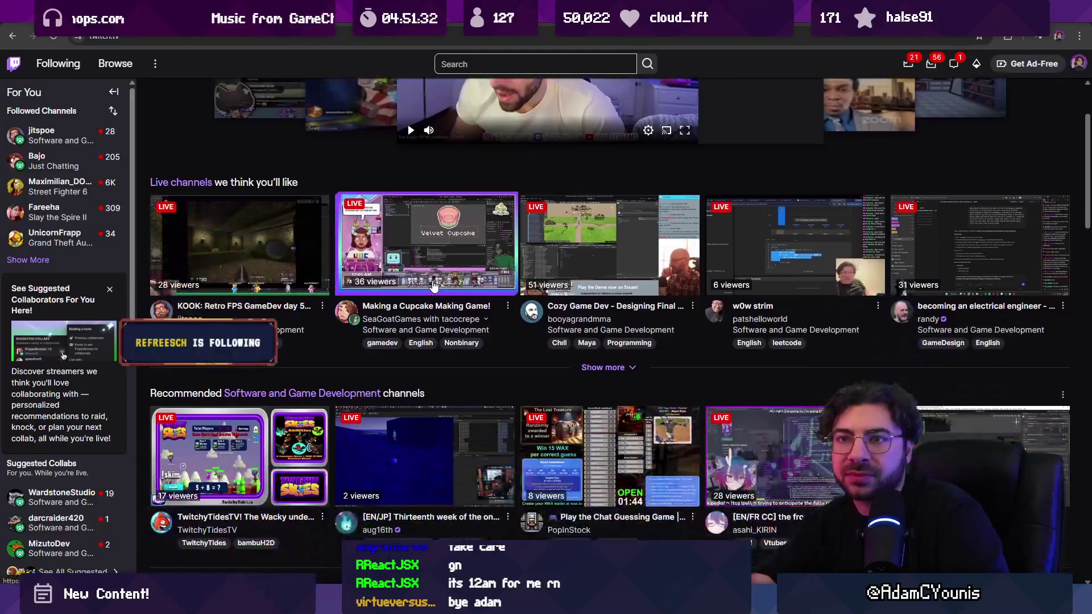
left_click(281, 395)
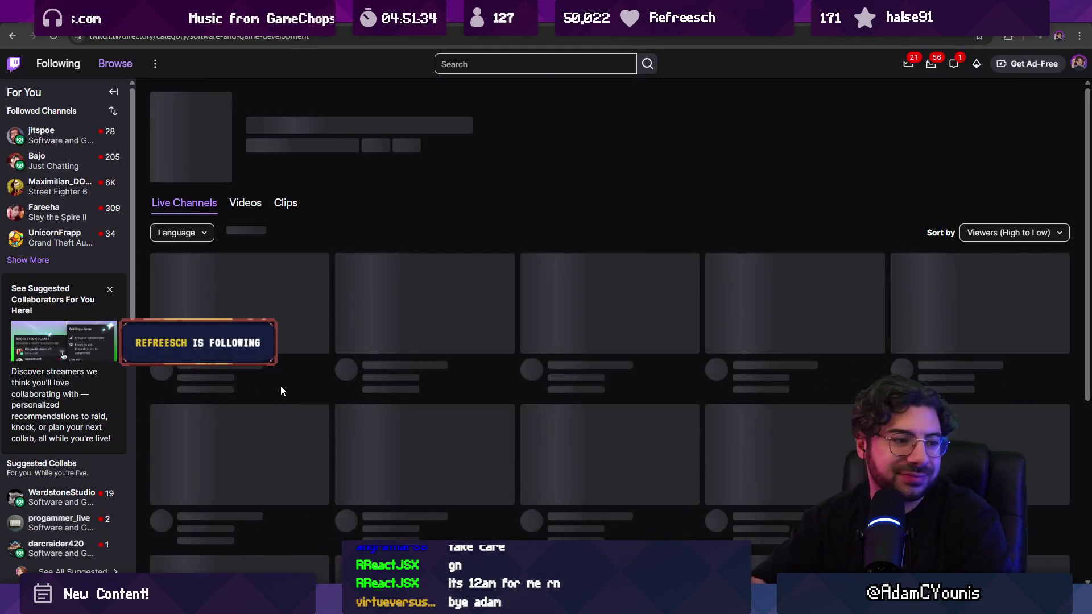